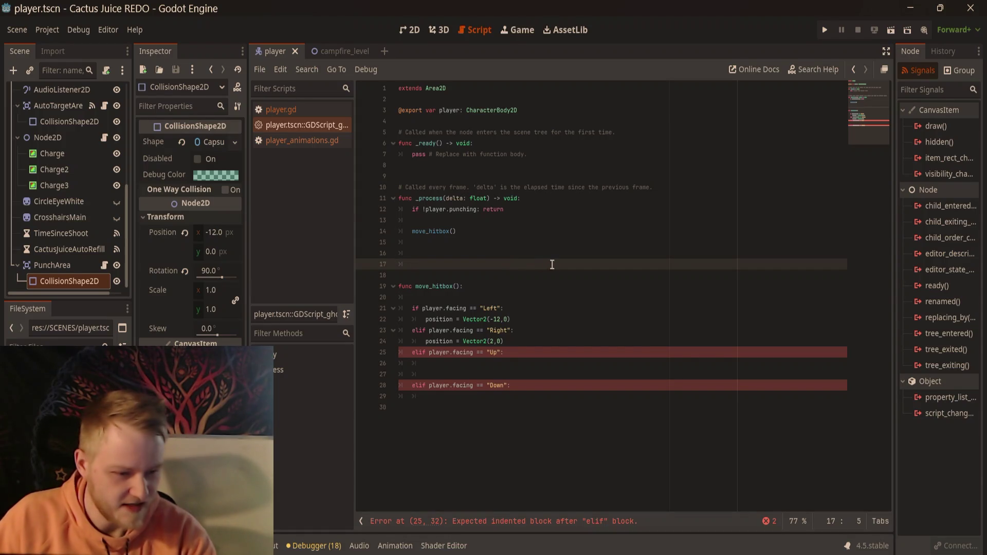
- Add a blank line after the move_hitbox() call in _process and save the player scene
left_click(570, 246)
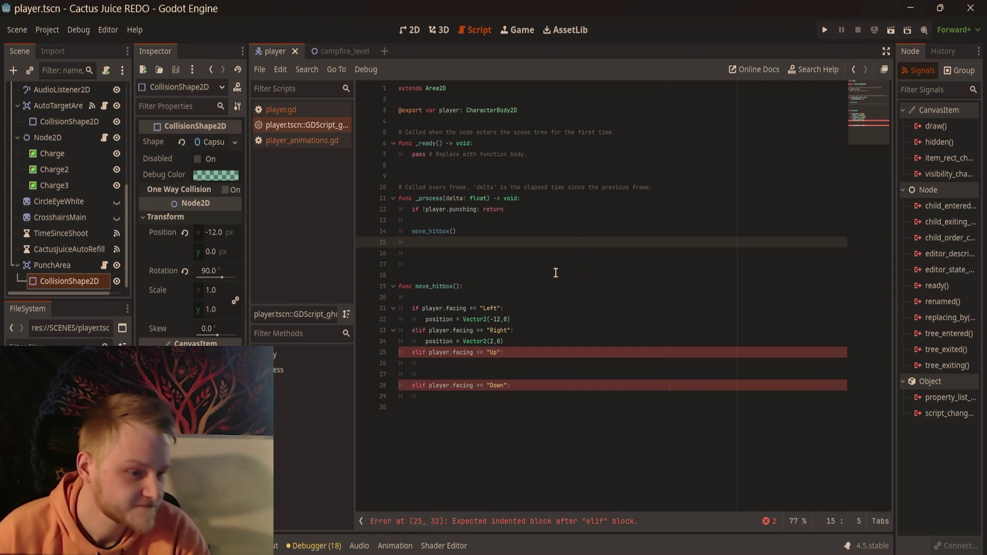
key("Return")
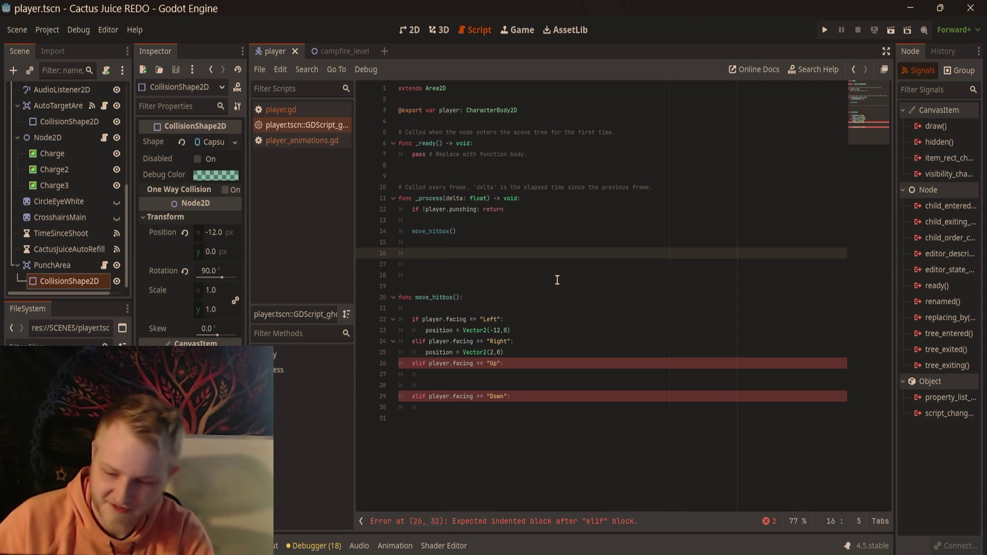
key("ctrl+s")
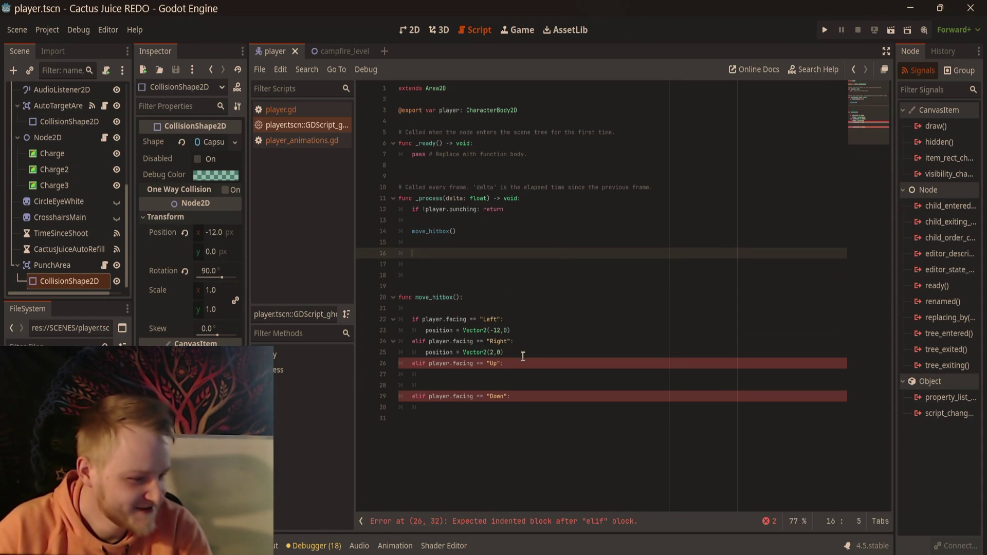
left_click(410, 30)
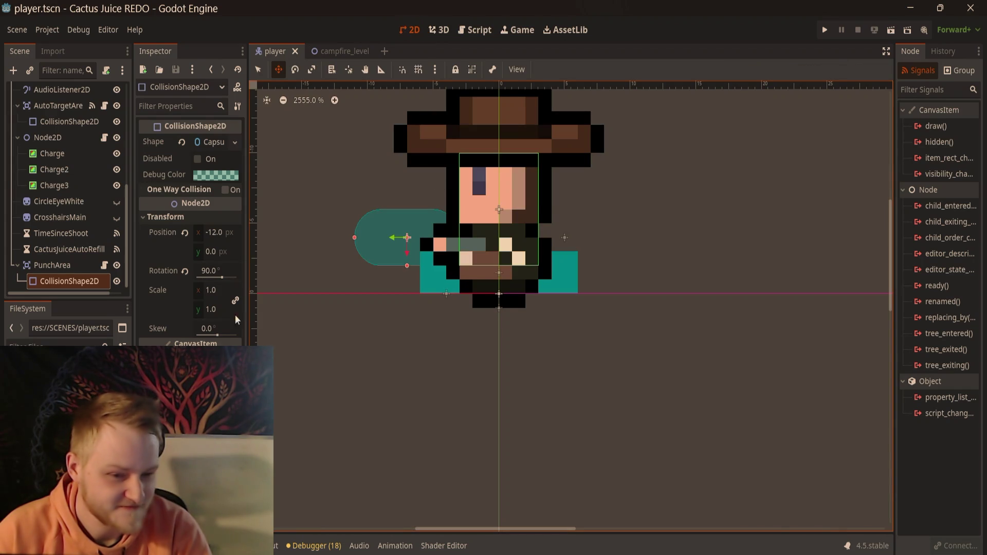
scroll(80, 135, "up", 3)
scroll(79, 136, "up", 2)
left_click(56, 107)
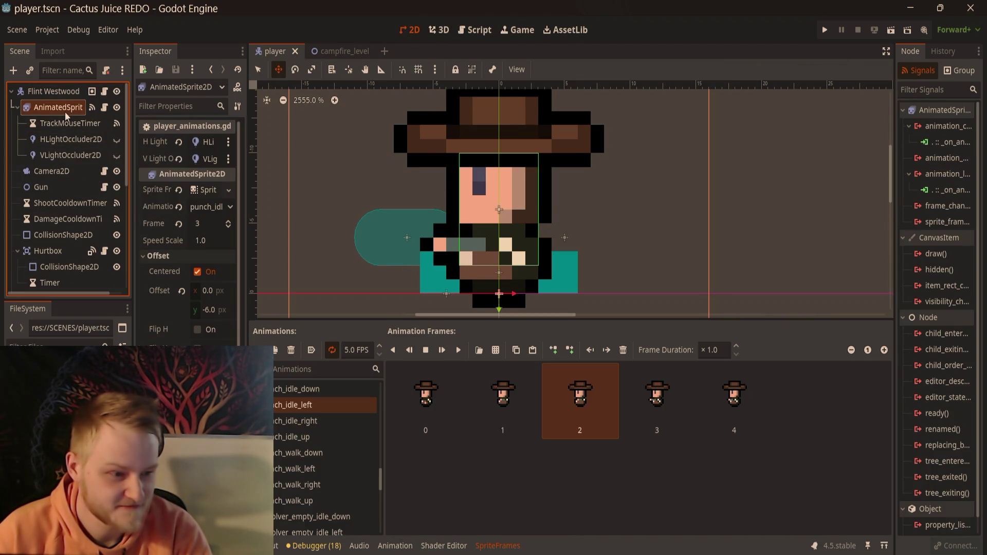
left_click(333, 435)
scroll(556, 261, "up", 2)
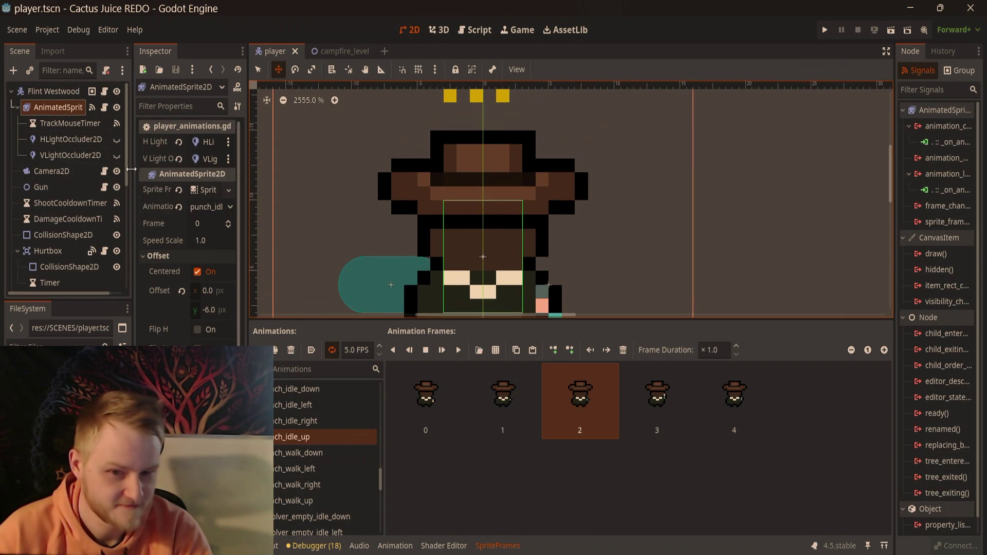
scroll(68, 236, "down", 2)
scroll(67, 236, "down", 5)
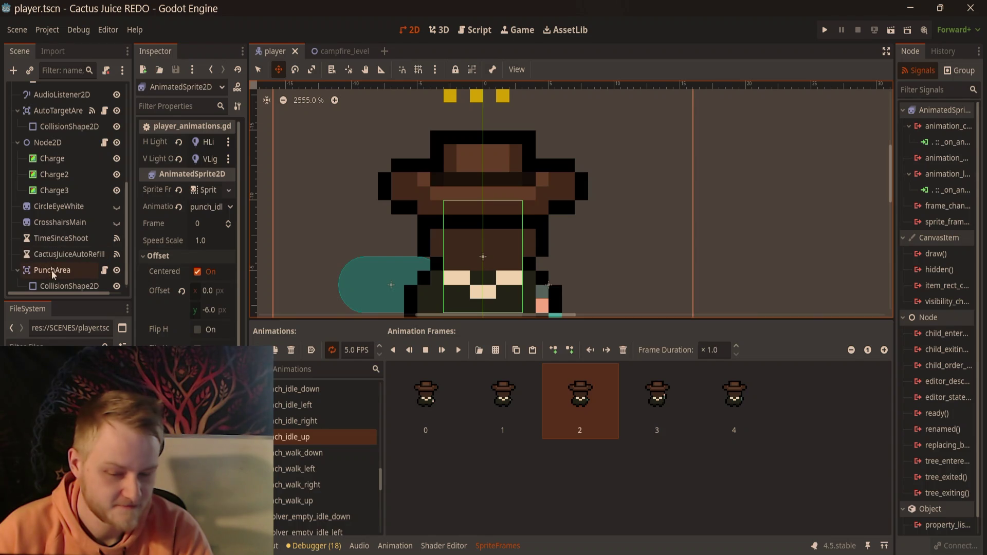
left_click(59, 270)
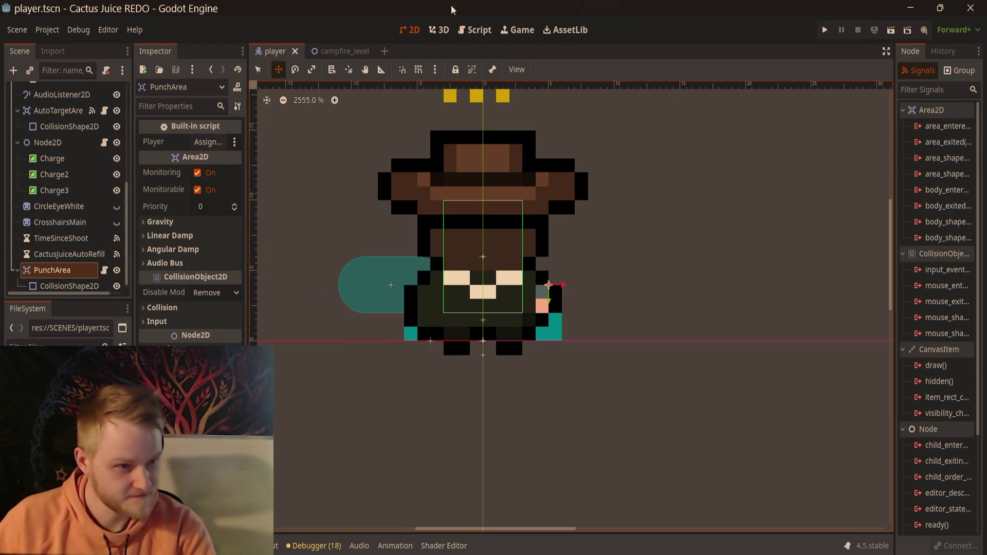
left_click(473, 30)
left_click(569, 328)
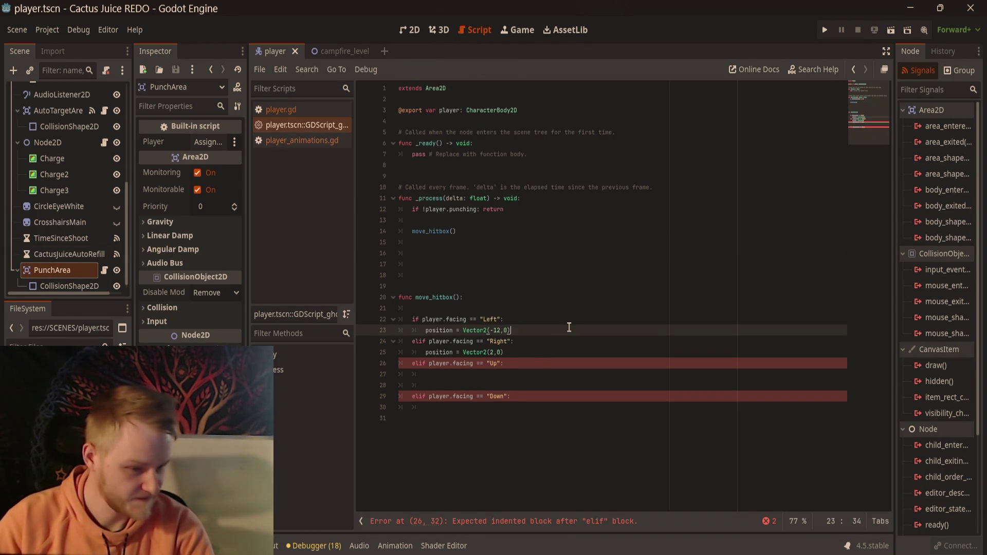
- Add rotation_degrees = 90.0 to the Left branch of move_hitbox
key("Return")
type("rotat")
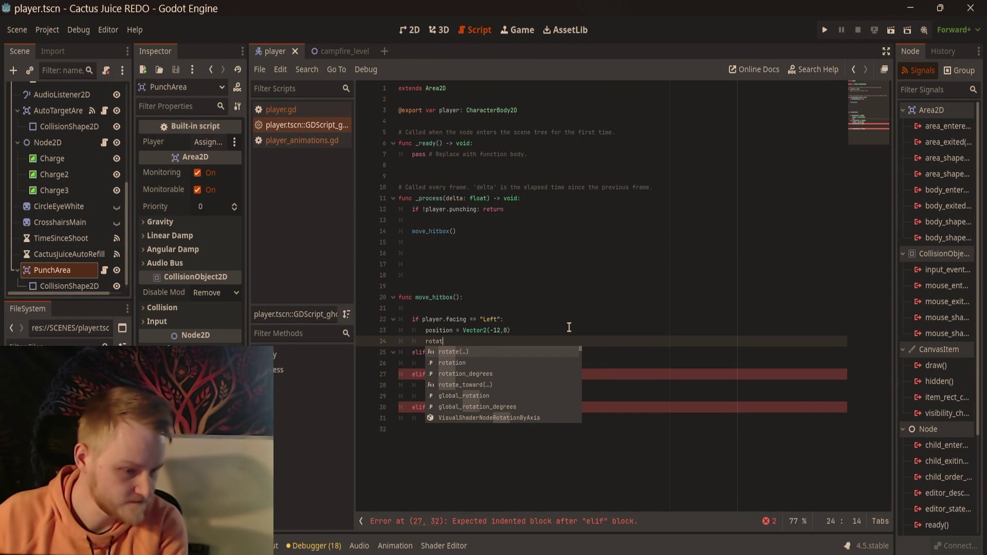
key("Down")
key("Down")
key("Return")
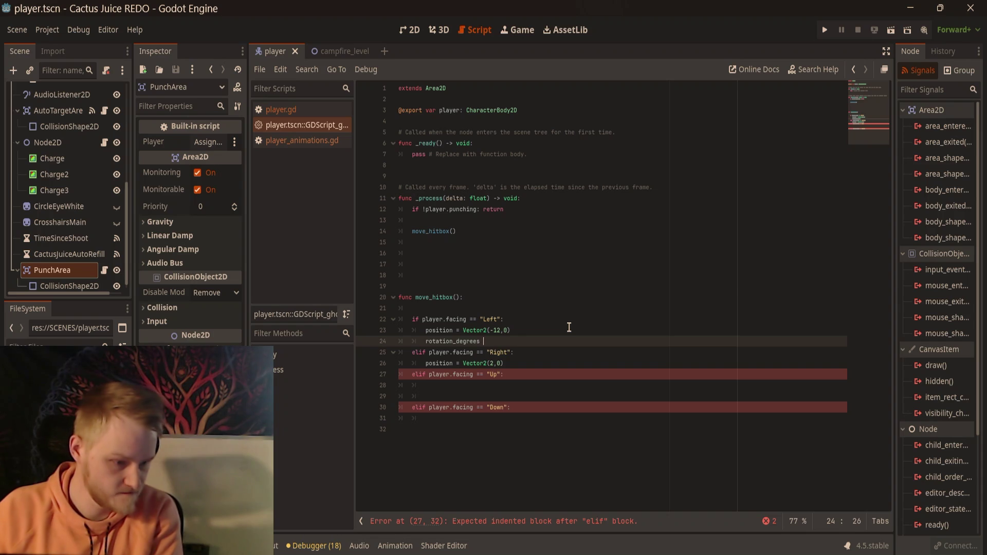
type("= 90.")
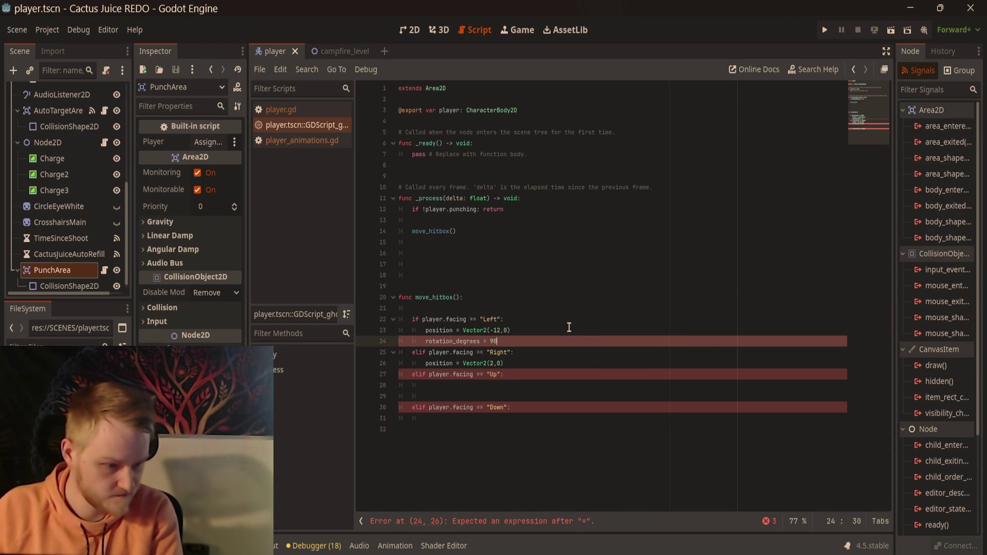
type("0")
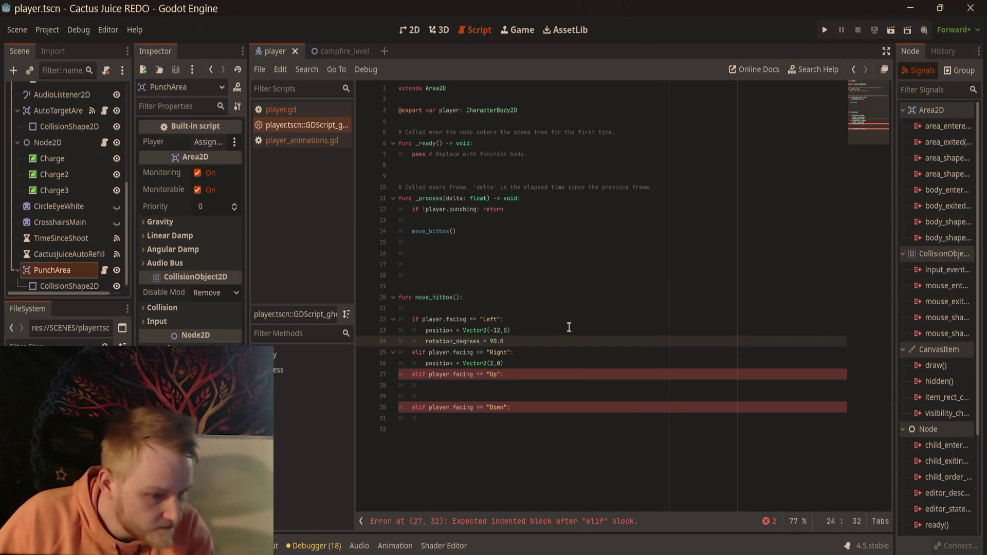
- Copy the rotation_degrees line into the Right, Up and Down branches
left_click_drag(551, 341, 419, 344)
key("ctrl+c")
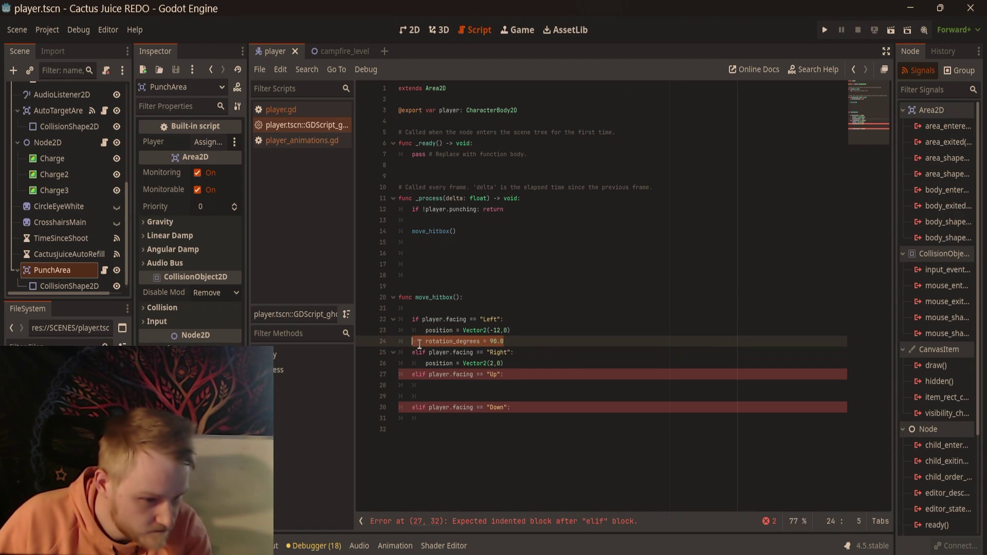
left_click(509, 364)
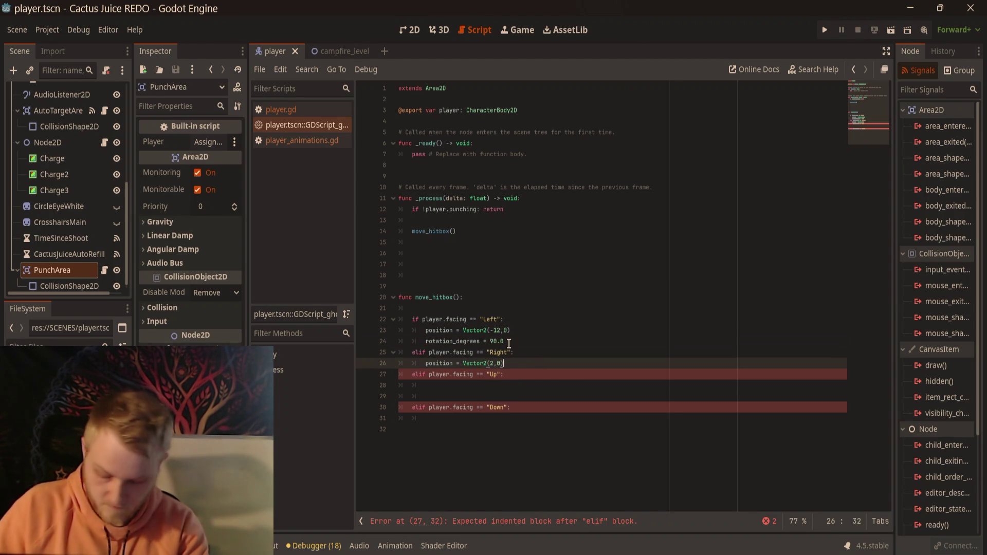
key("Return")
key("ctrl+v")
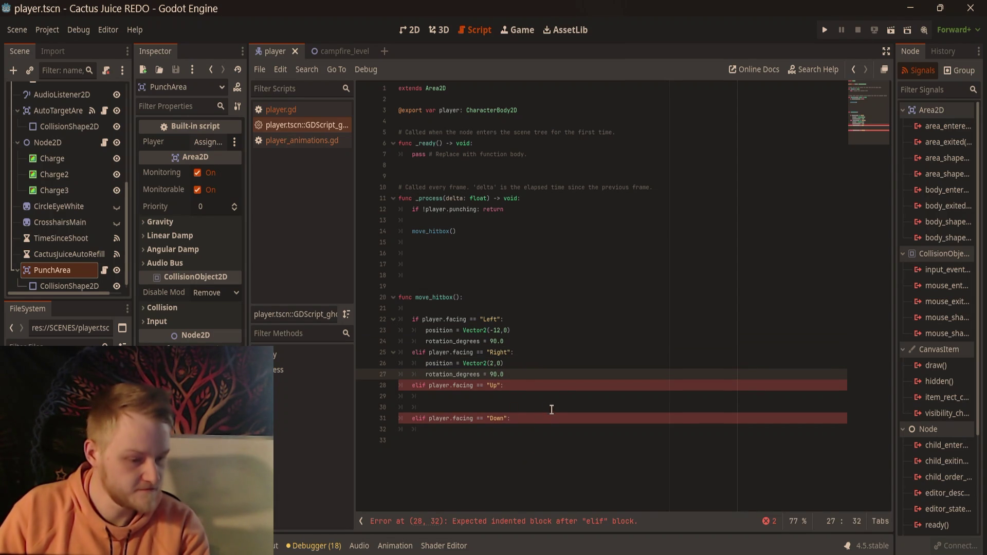
left_click(564, 396)
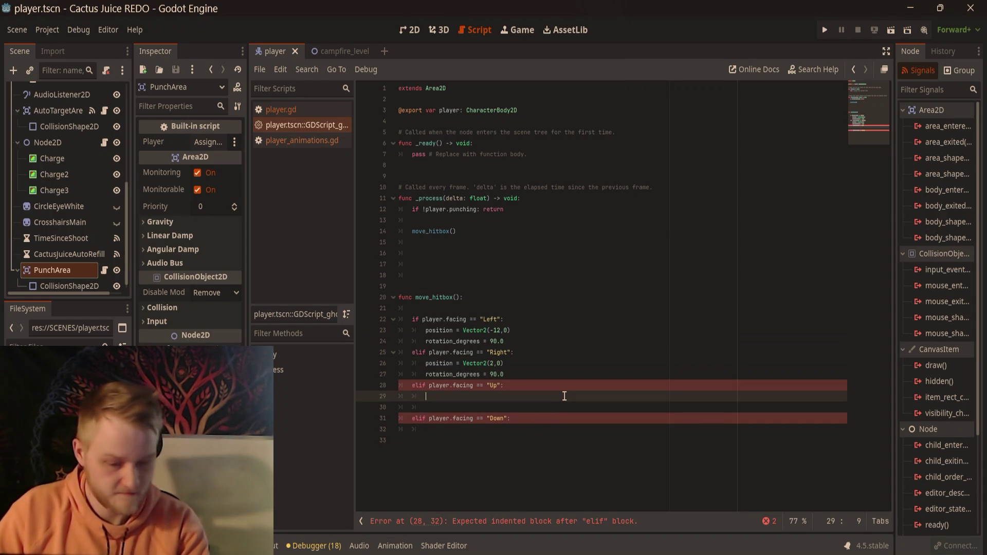
key("ctrl+v")
key("Up")
key("Return")
left_click(566, 425)
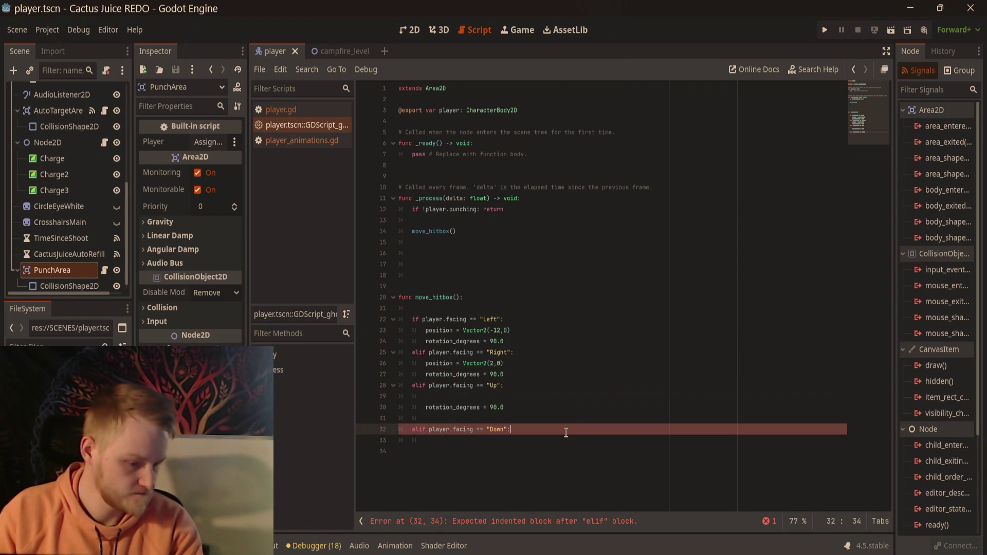
left_click(563, 441)
key("Return")
key("ctrl+v")
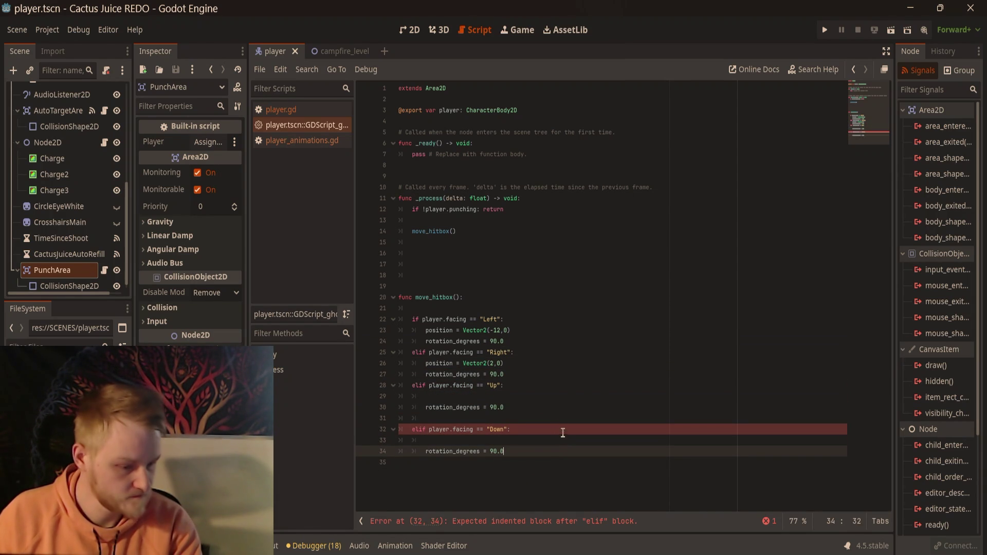
- Change the rotation value to 0.0 in the Up and Down branches
left_click(487, 452)
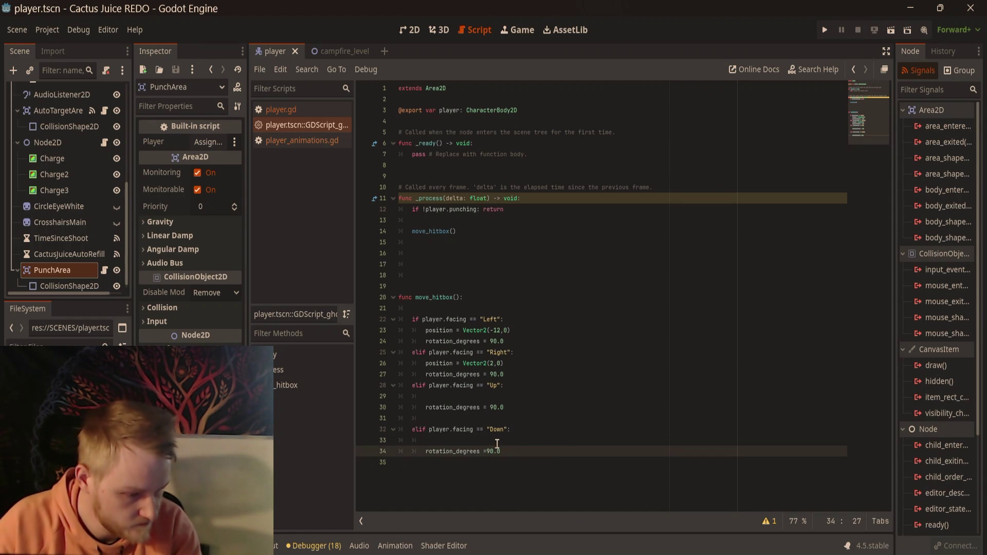
key("Delete")
key("Delete")
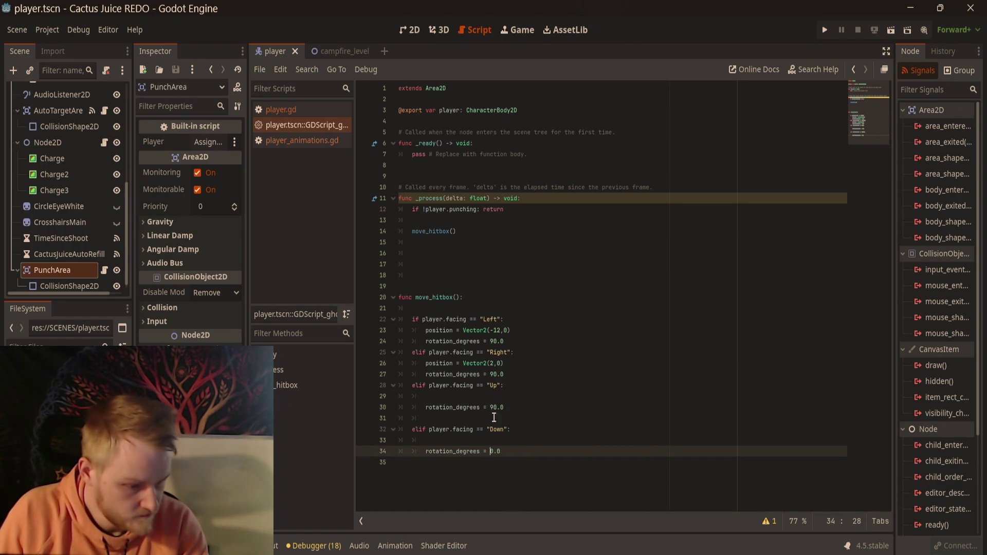
left_click(491, 407)
left_click(509, 453)
left_click(543, 406)
left_click(556, 397)
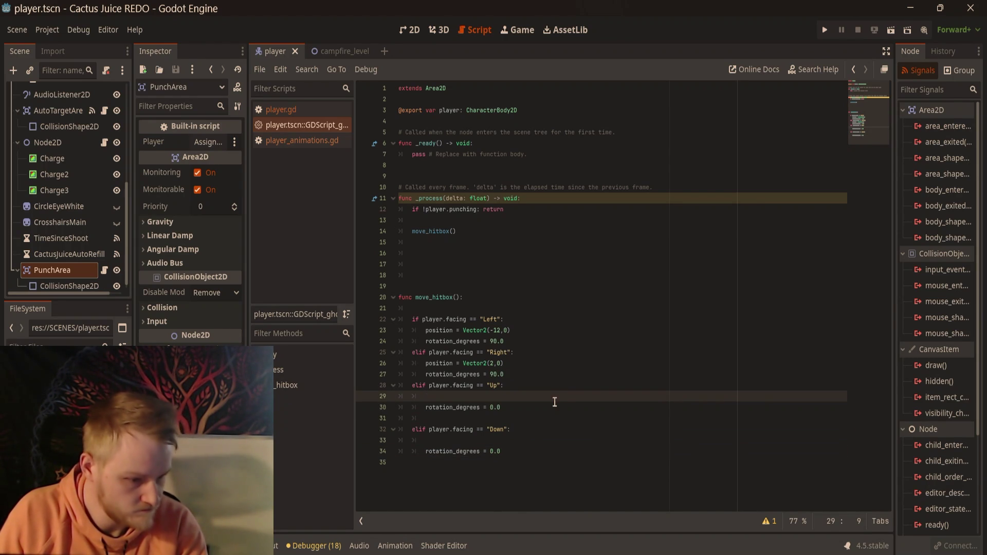
left_click(530, 419)
left_click(540, 399)
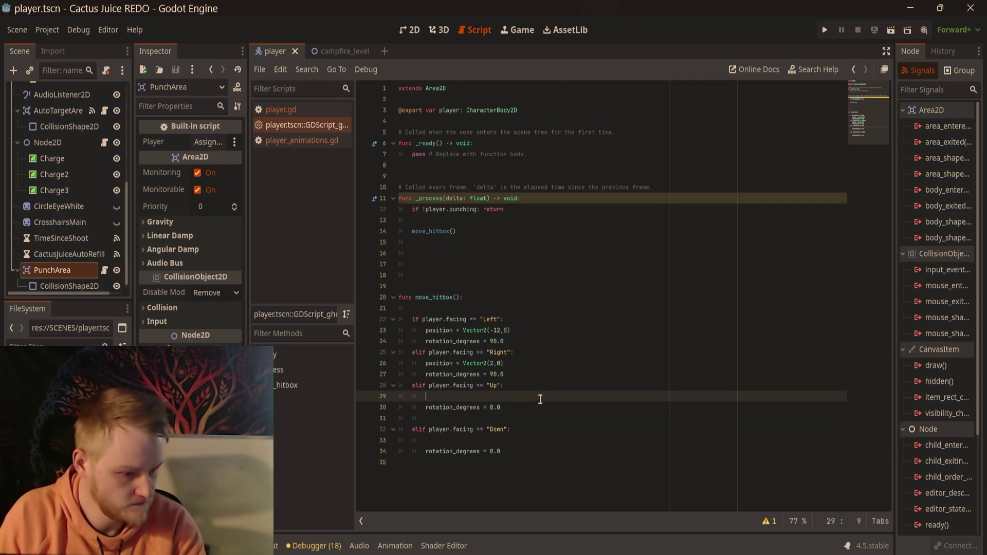
left_click(534, 407)
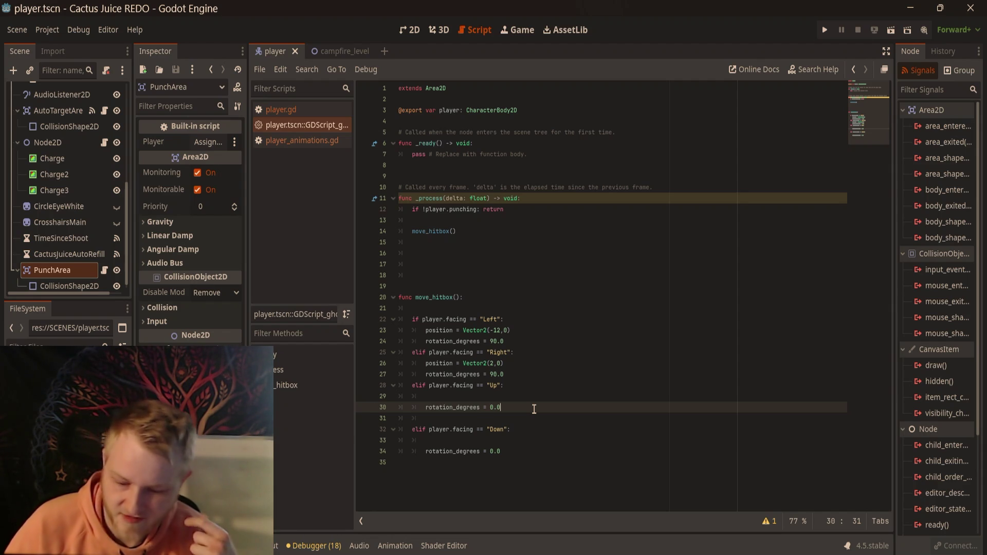
- Run the campfire_level scene to test the punch, then stop after the Nil 'punching' error
left_click(354, 51)
key("F6")
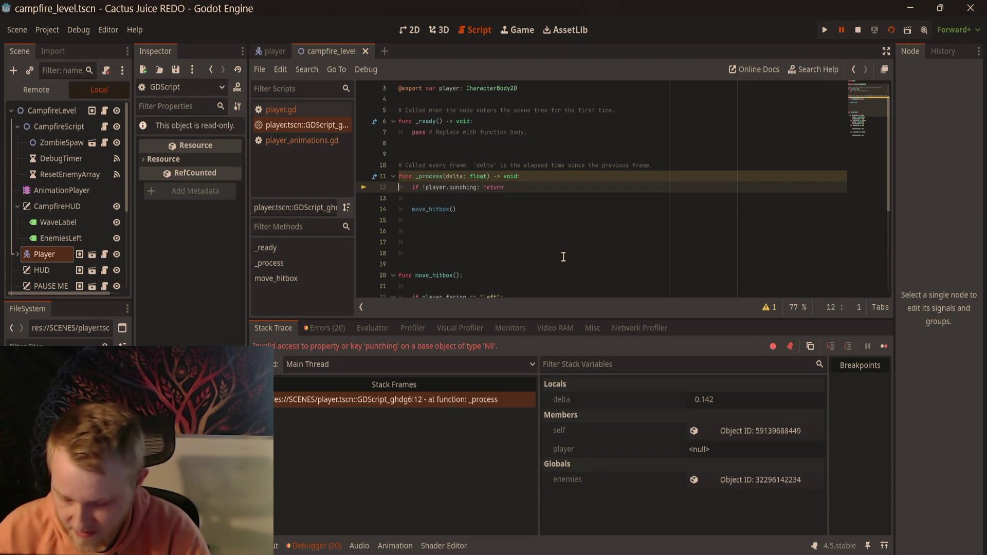
key("F8")
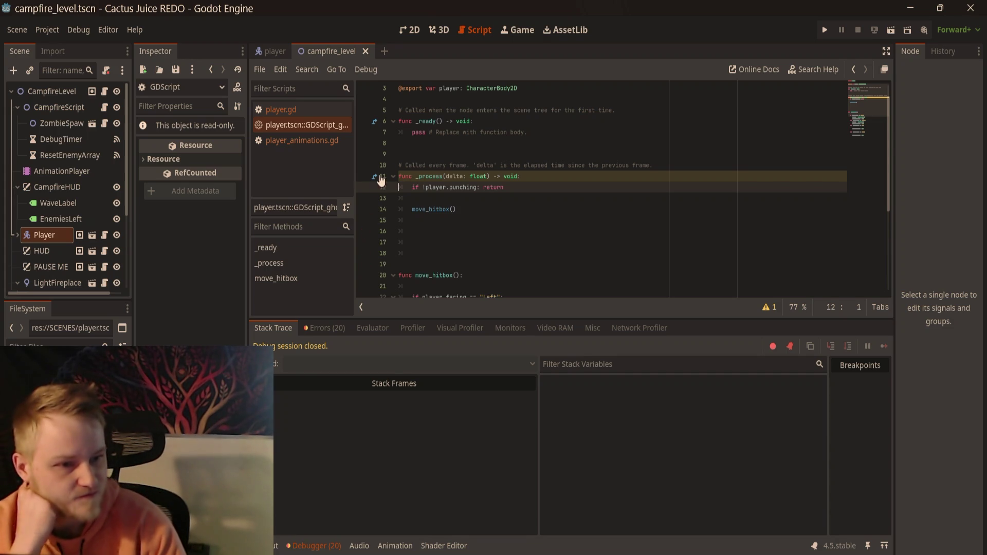
- Look over the campfire level in the 2D view, then return to the player scene
left_click(406, 27)
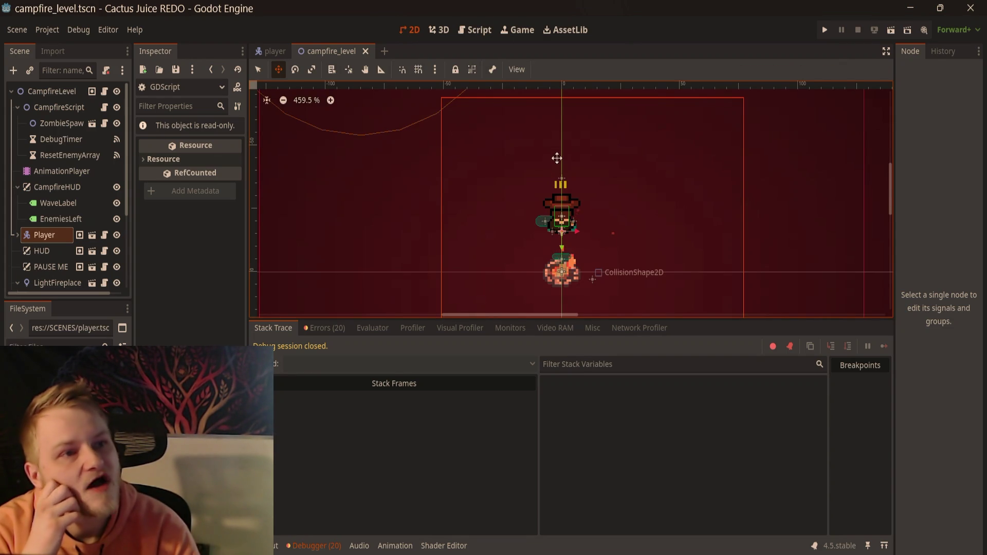
scroll(557, 159, "down", 3)
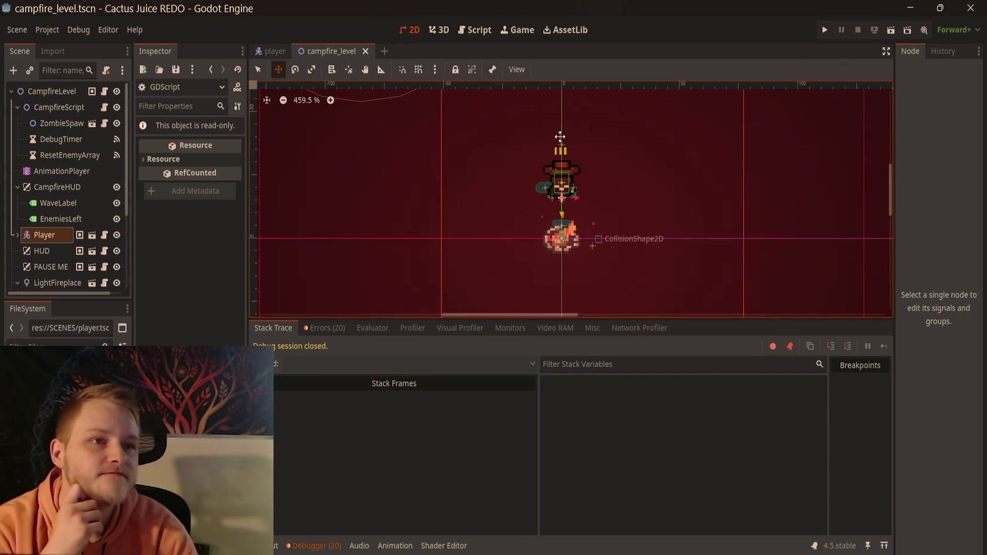
scroll(483, 153, "right", 3)
scroll(494, 160, "up", 2)
scroll(473, 123, "left", 2)
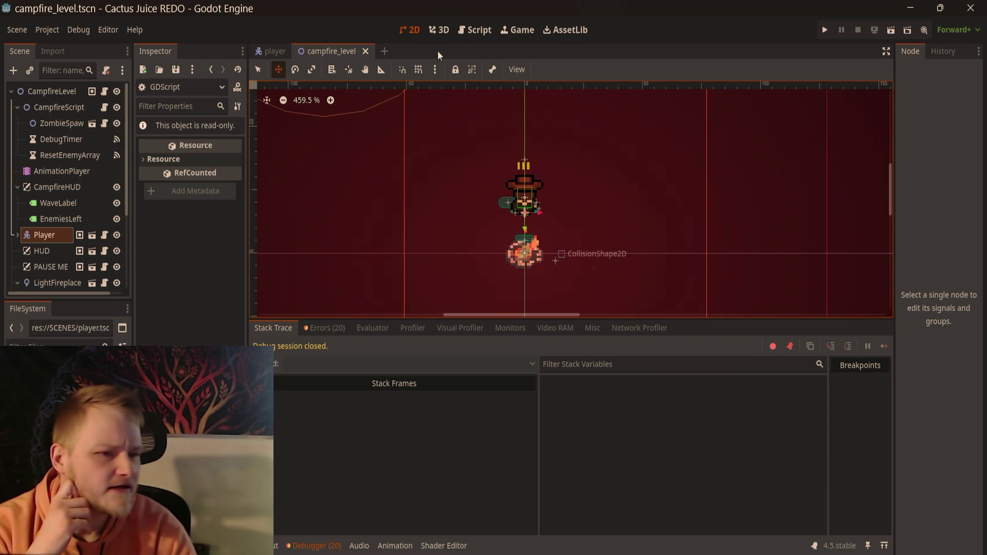
left_click(269, 51)
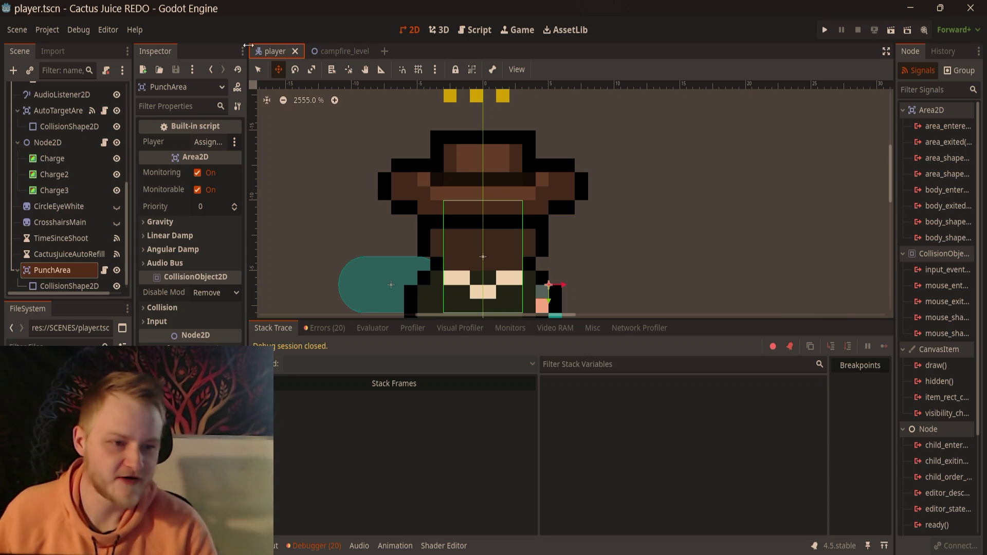
left_click(334, 51)
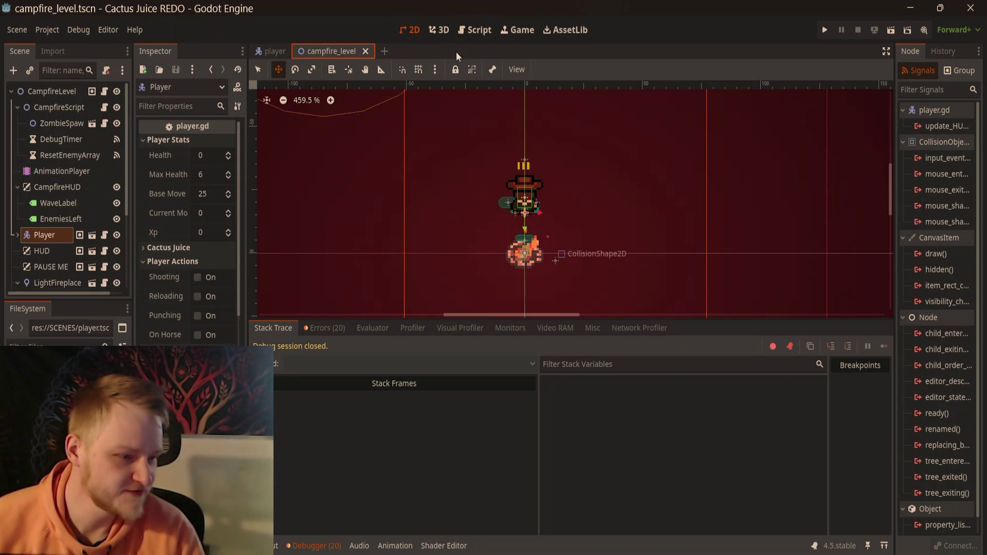
left_click(475, 22)
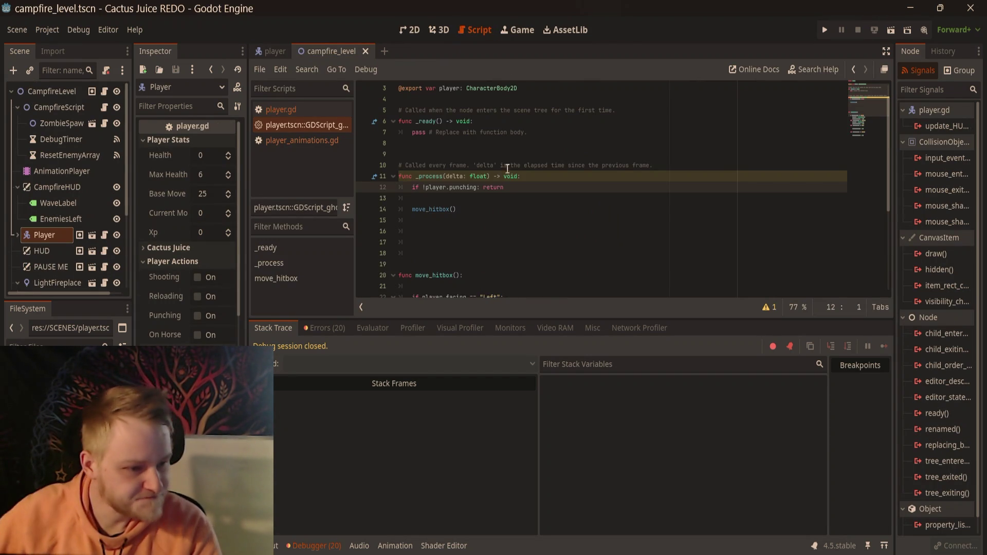
scroll(527, 205, "down", 1)
left_click(564, 196)
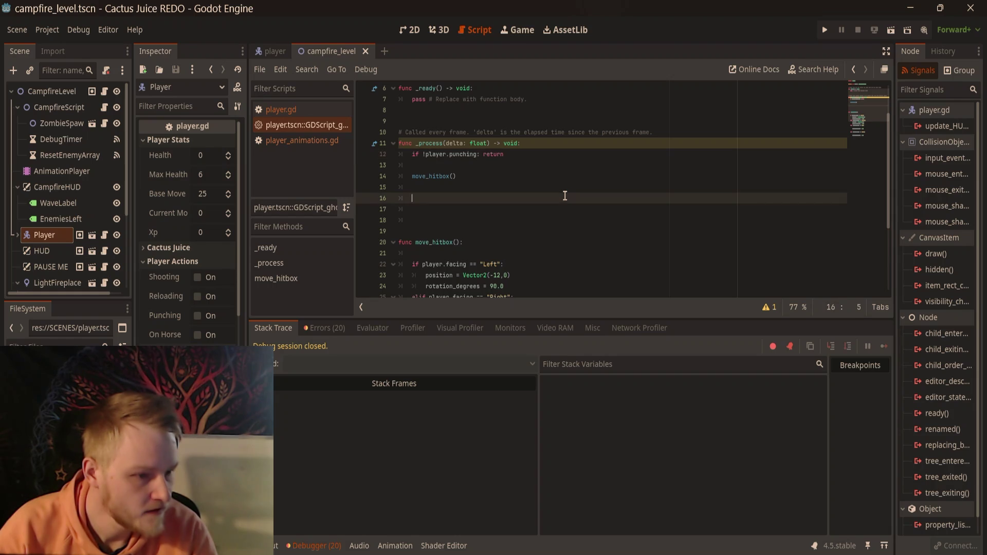
scroll(562, 194, "down", 4)
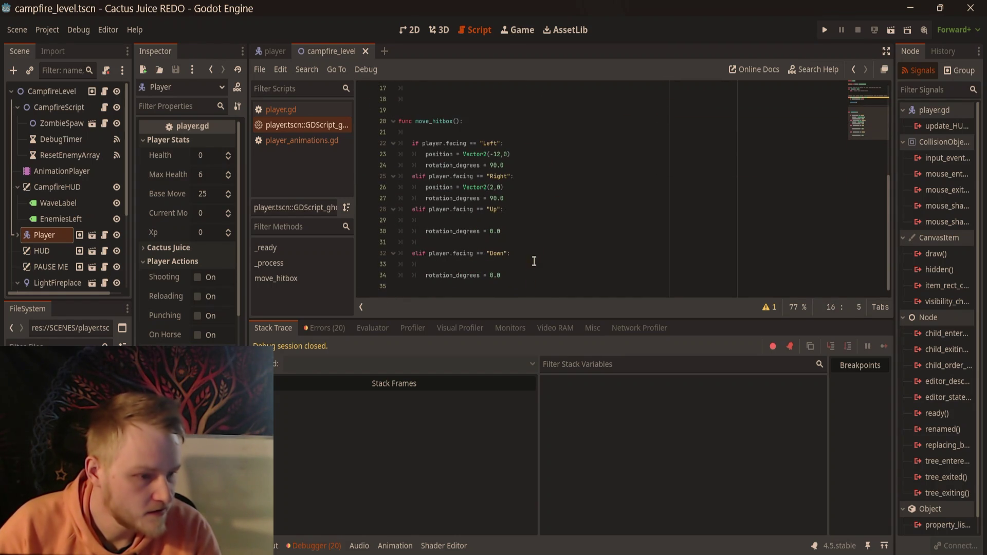
left_click(554, 222)
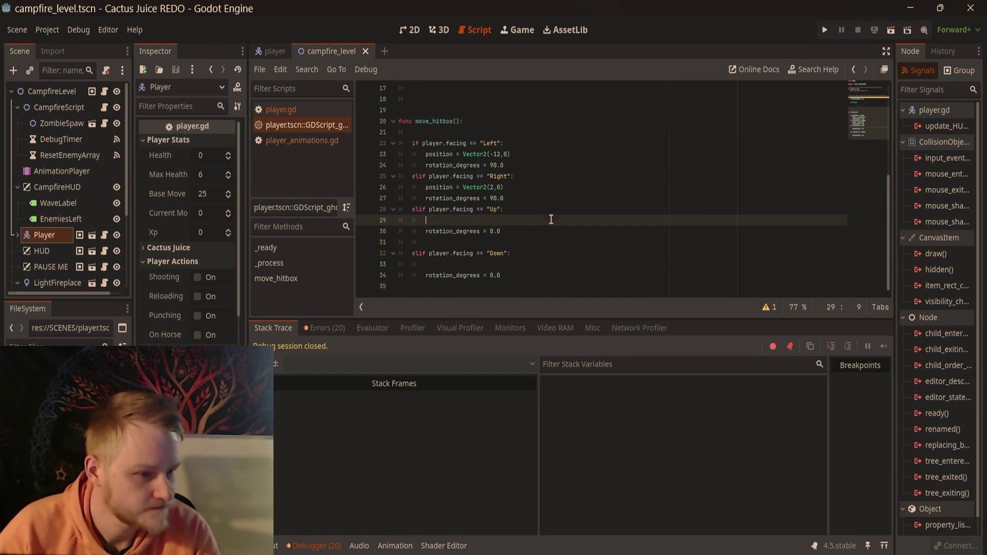
scroll(550, 219, "up", 1)
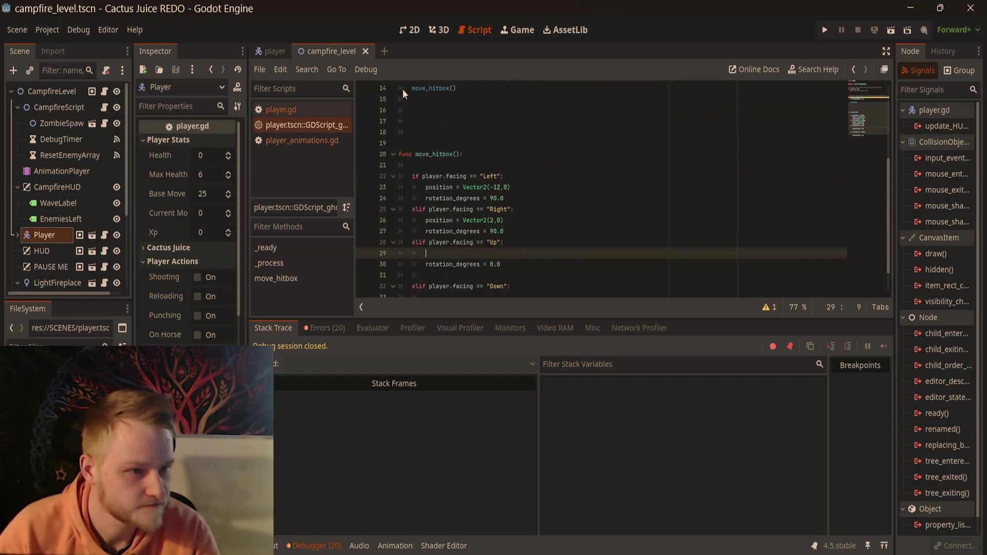
left_click(412, 29)
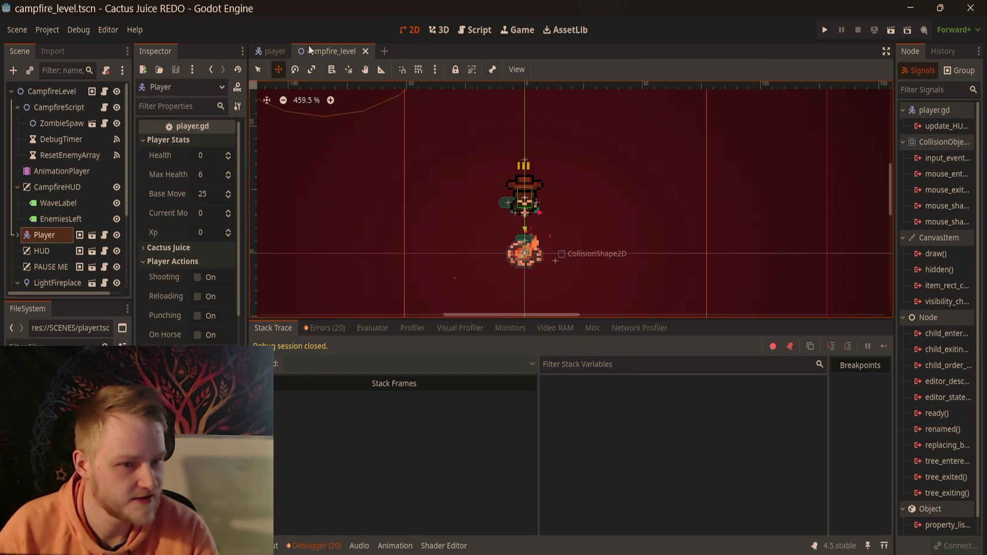
left_click(273, 51)
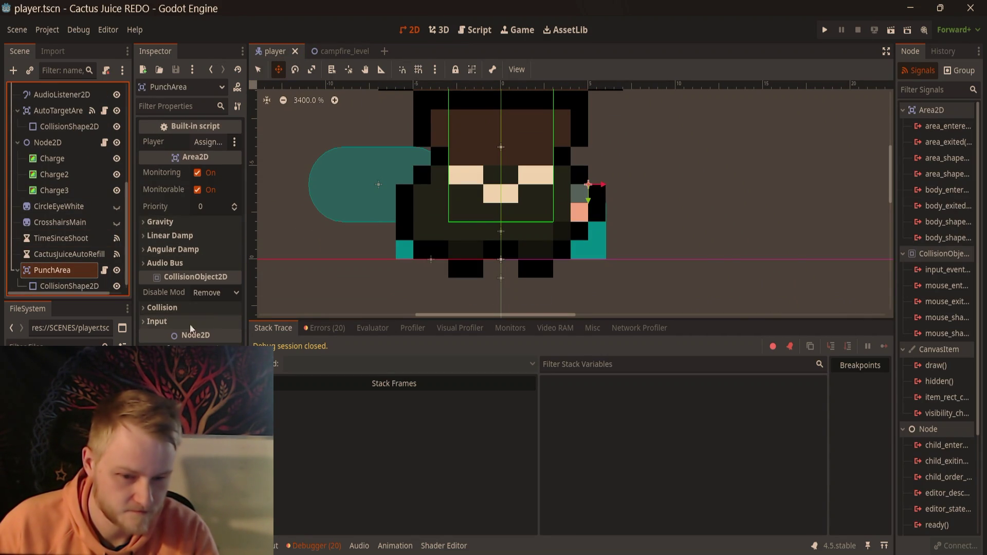
left_click(72, 286)
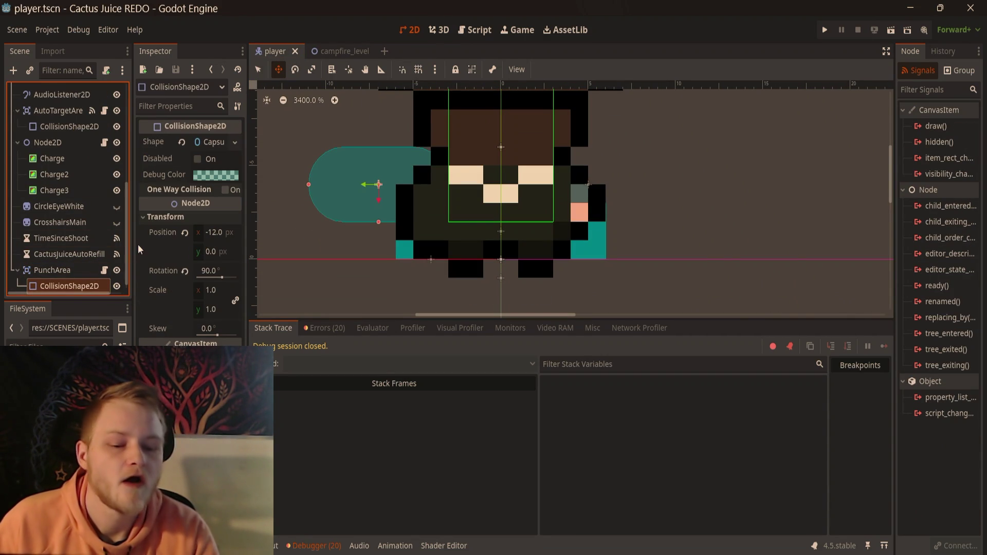
left_click(75, 270)
- Open PunchArea's built-in script and assign the root player node to its Player field
left_click(474, 30)
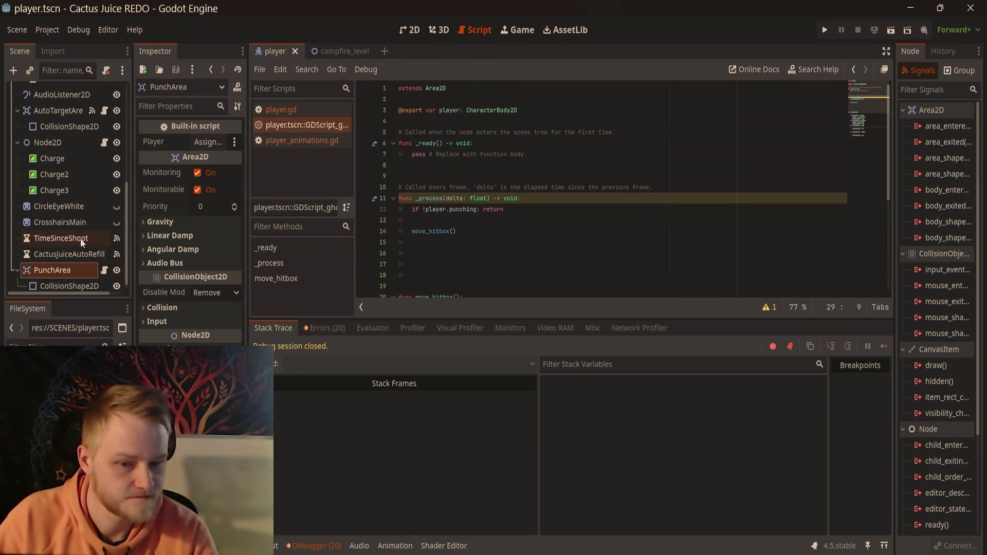
scroll(57, 155, "up", 5)
mouse_move(57, 91)
left_mouse_down()
mouse_move(206, 153)
mouse_move(208, 143)
left_mouse_up()
left_click(535, 115)
key("Return")
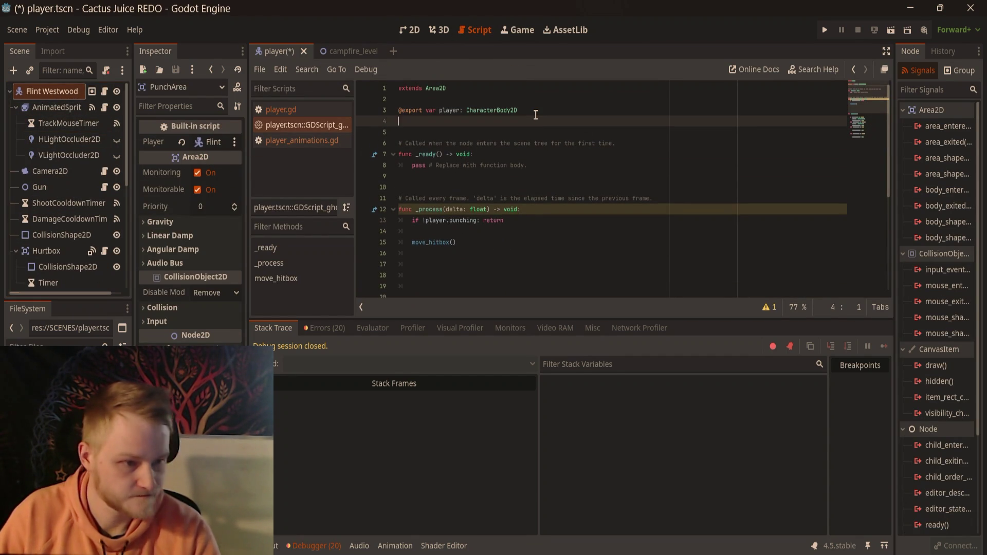
type("@export va")
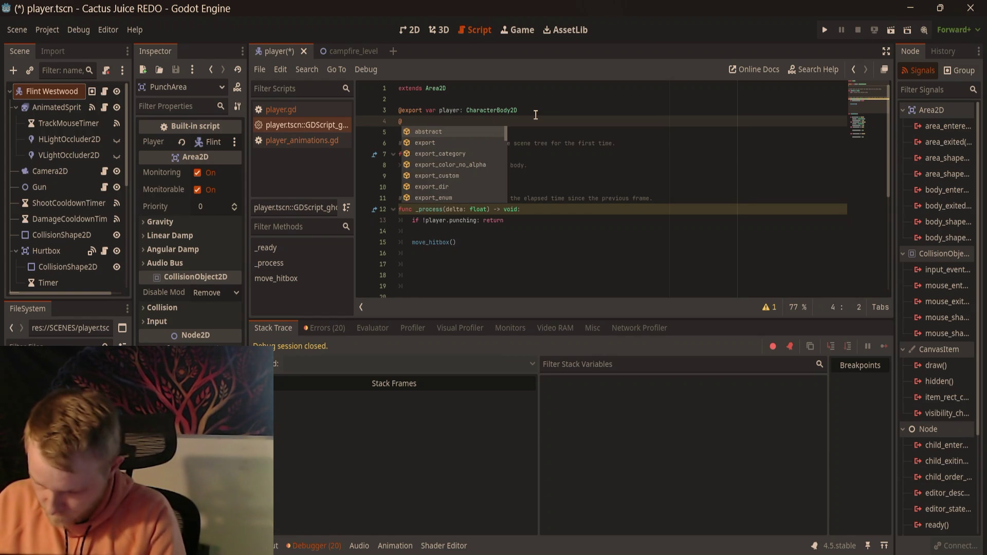
type("r c")
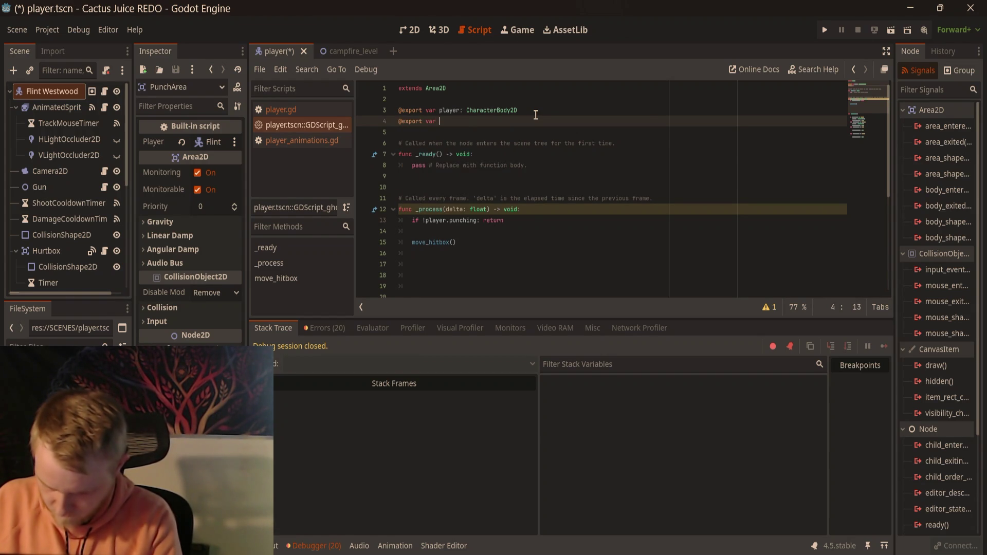
type("ollision_shape:")
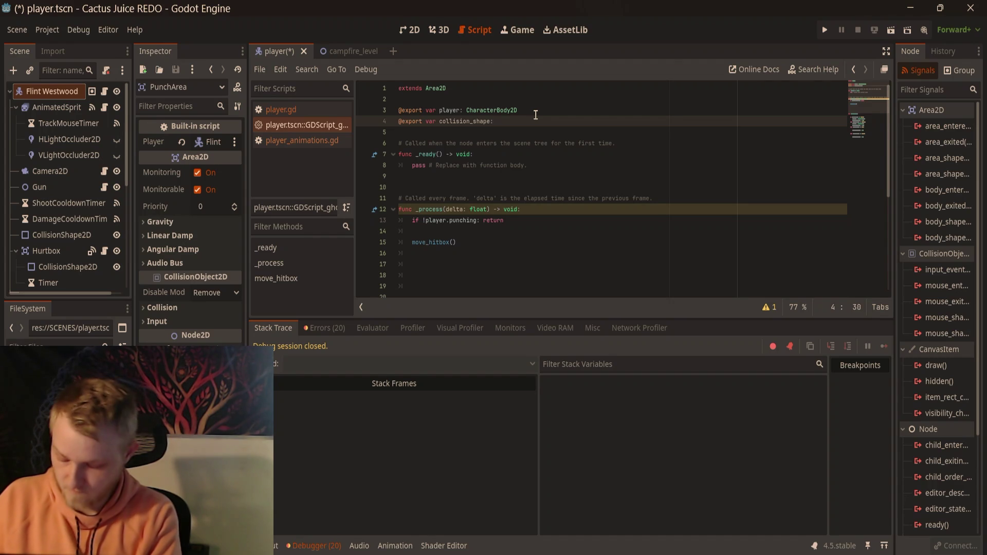
type("ollision")
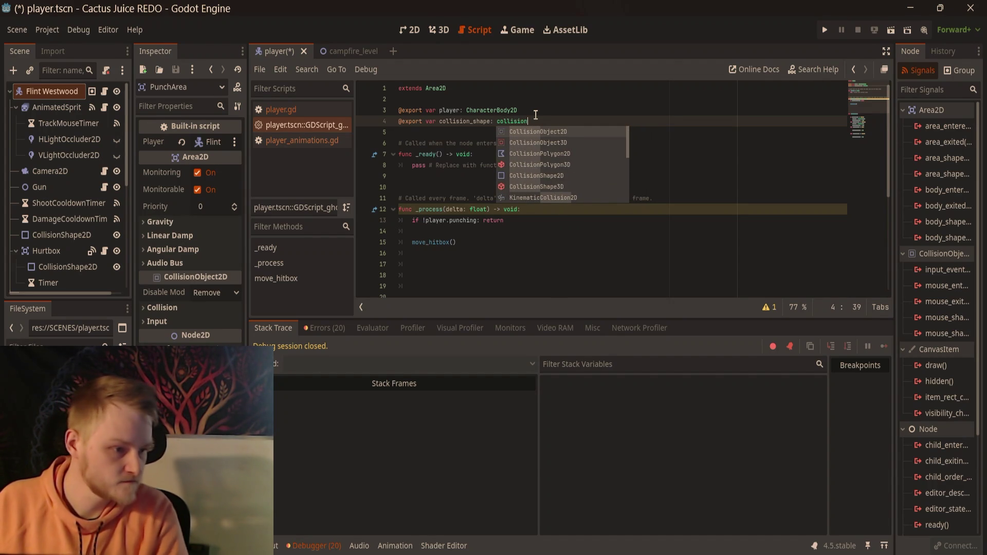
key("Down")
key("Down")
key("Down")
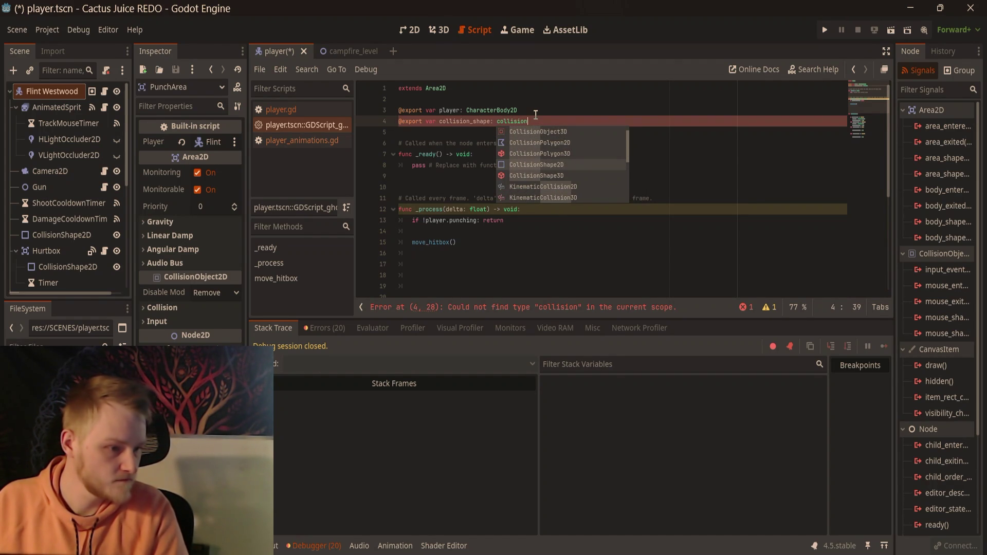
key("Return")
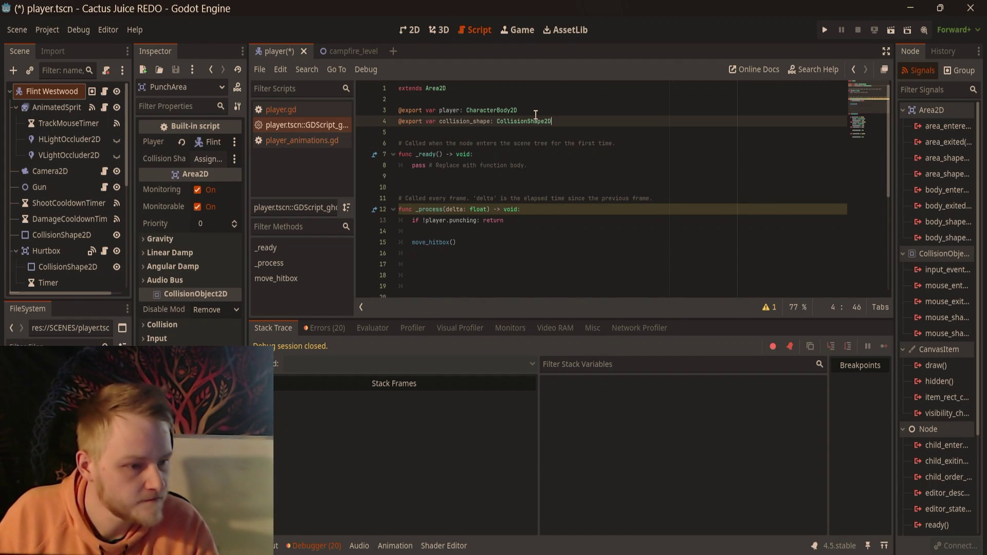
key("ctrl+s")
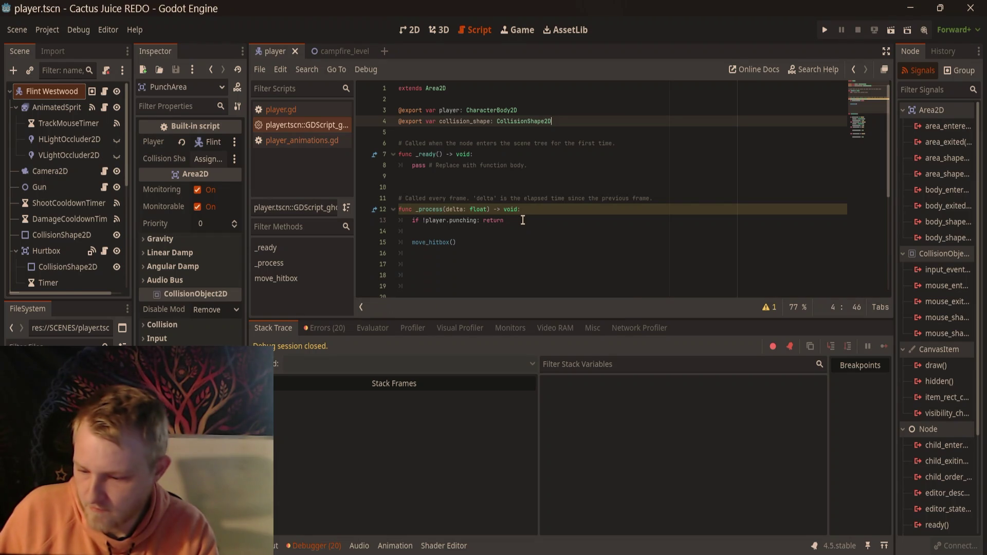
- Insert a blank line above the move_hitbox() call in _process
scroll(403, 198, "down", 5)
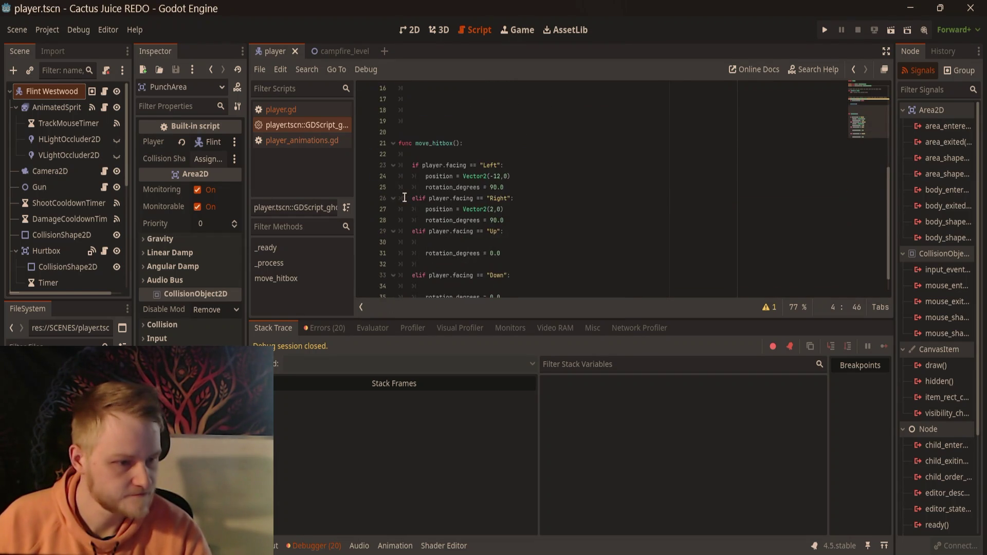
scroll(437, 206, "up", 4)
left_click(480, 230)
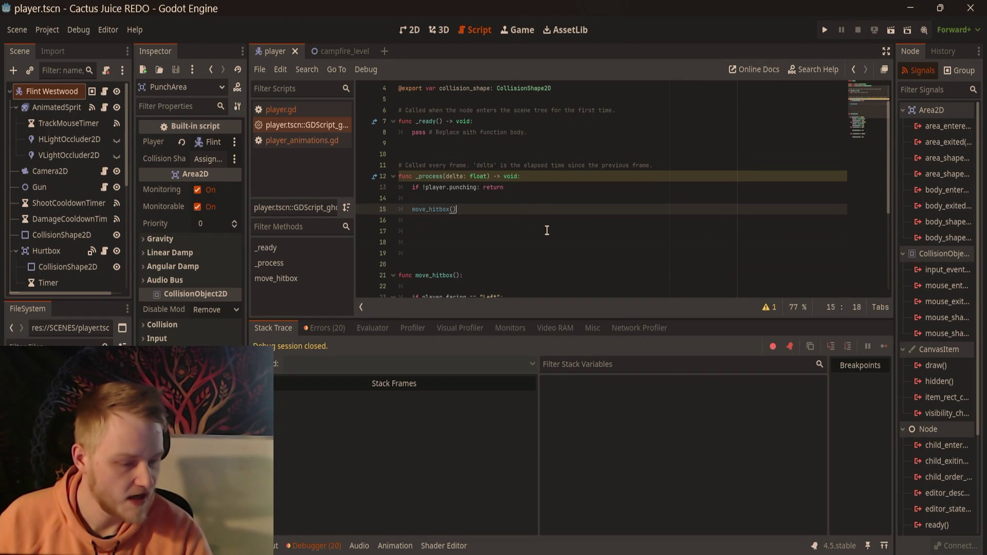
left_click(570, 198)
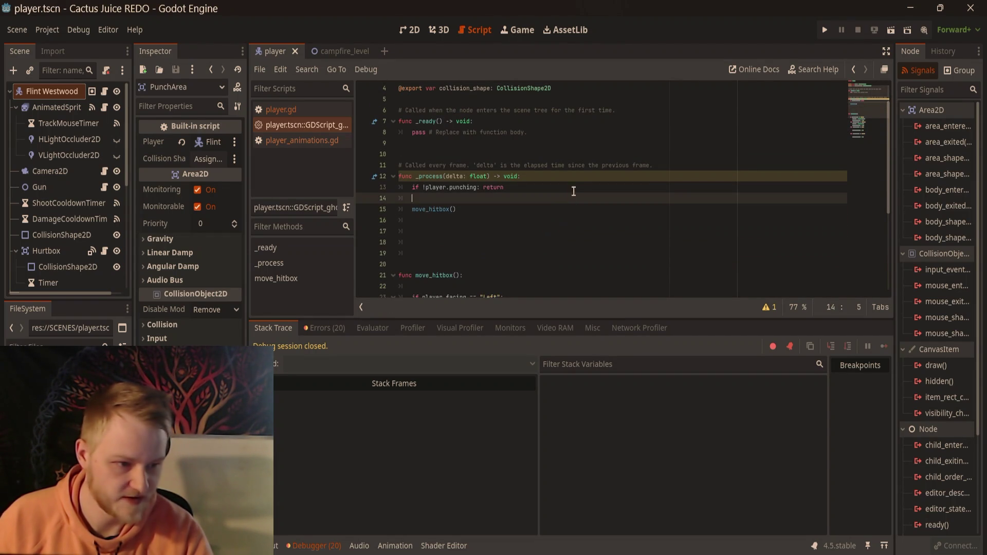
scroll(600, 154, "up", 1)
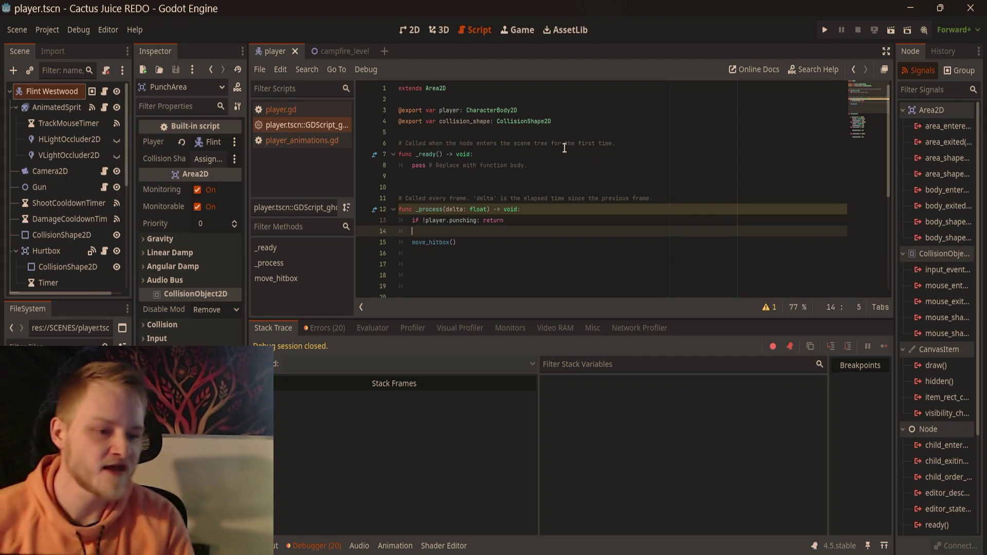
key("Return")
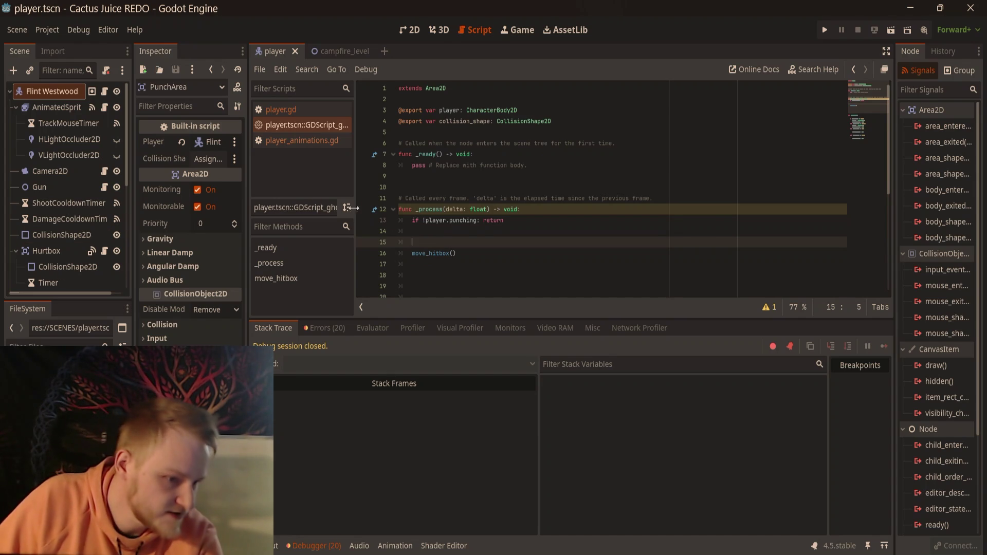
- Look over the _ready body and scroll down to move_hitbox's Up branch
left_click(488, 231)
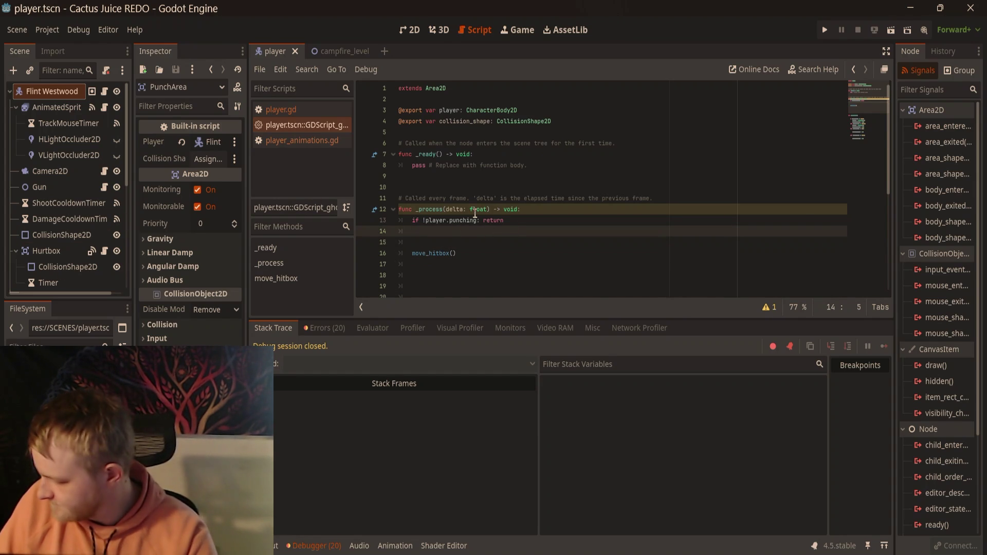
left_click(481, 177)
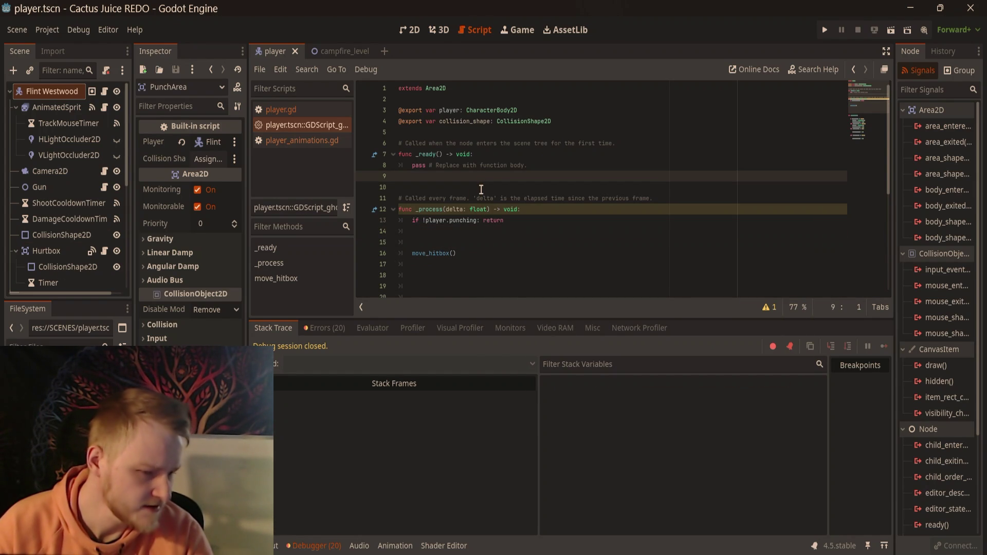
left_click(477, 189)
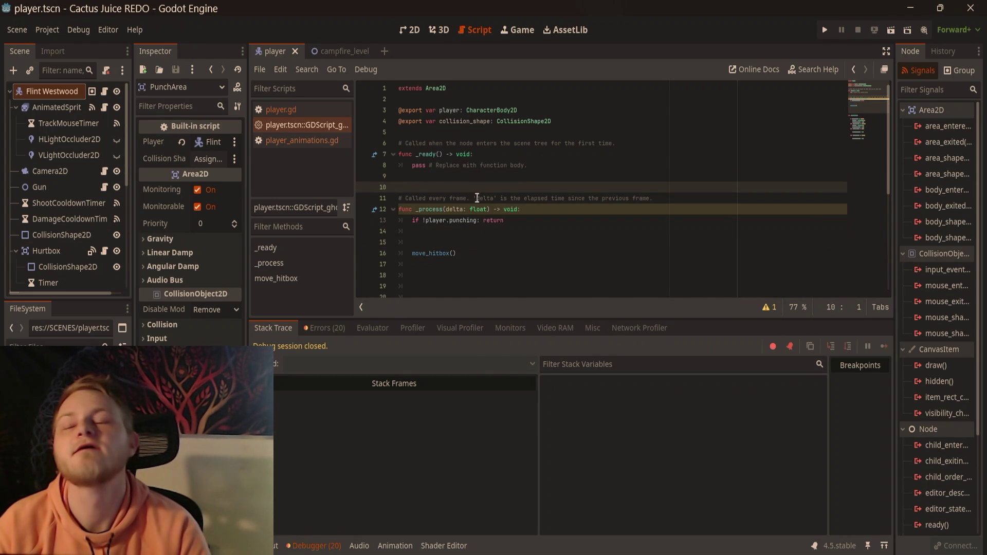
mouse_move(481, 212)
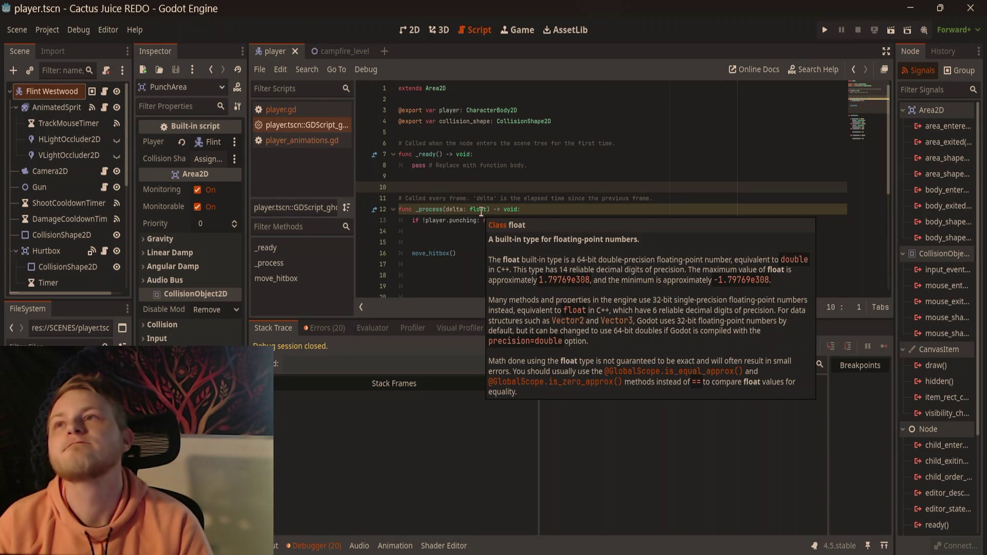
left_click(571, 165)
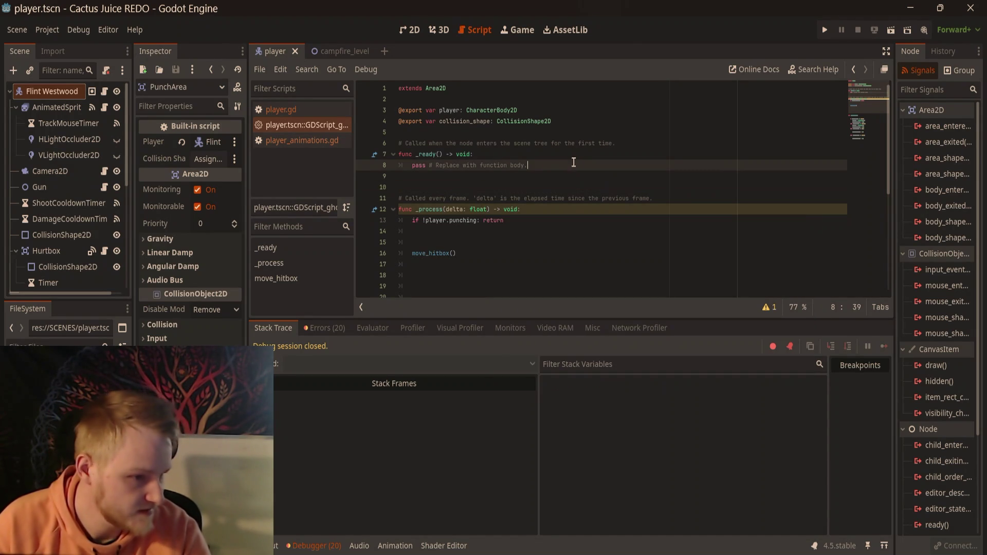
scroll(579, 168, "down", 5)
scroll(600, 187, "down", 1)
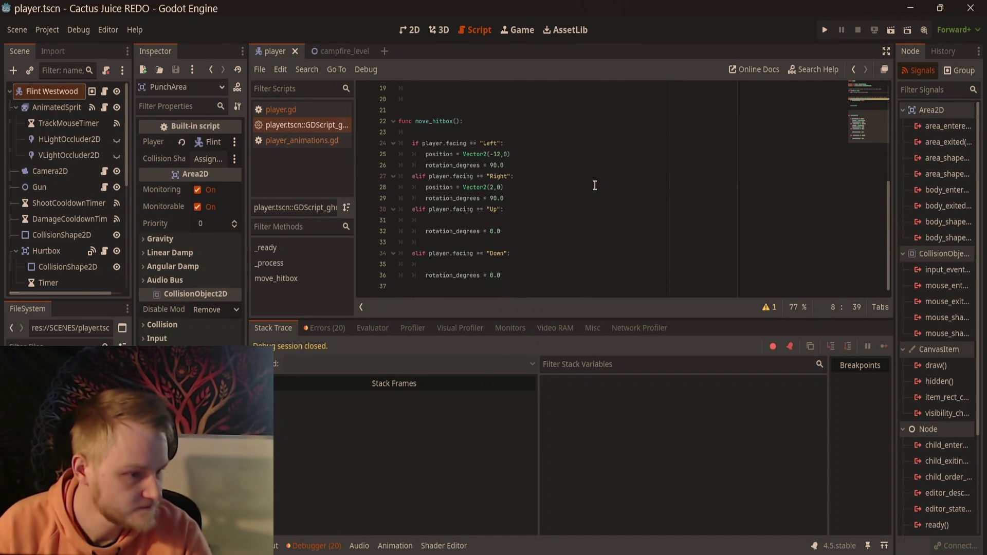
left_click(534, 219)
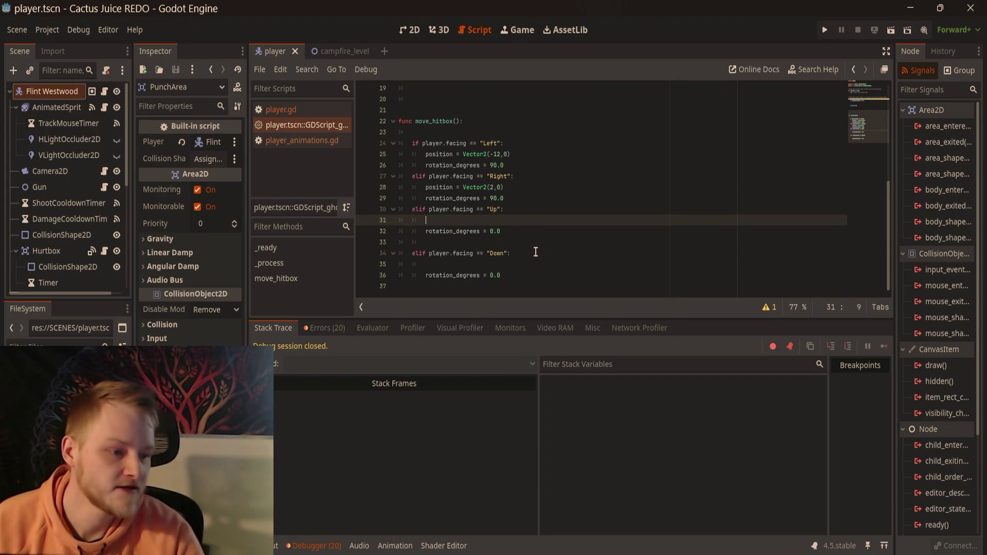
- Assign PunchArea's CollisionShape2D to its Collision export property
left_click(410, 29)
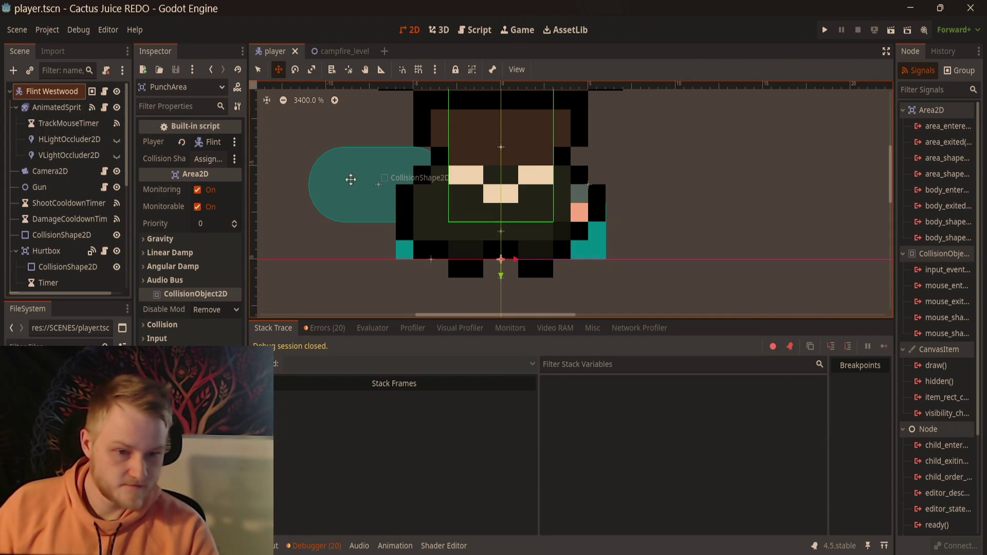
scroll(57, 269, "down", 3)
scroll(58, 268, "down", 1)
left_click(58, 263)
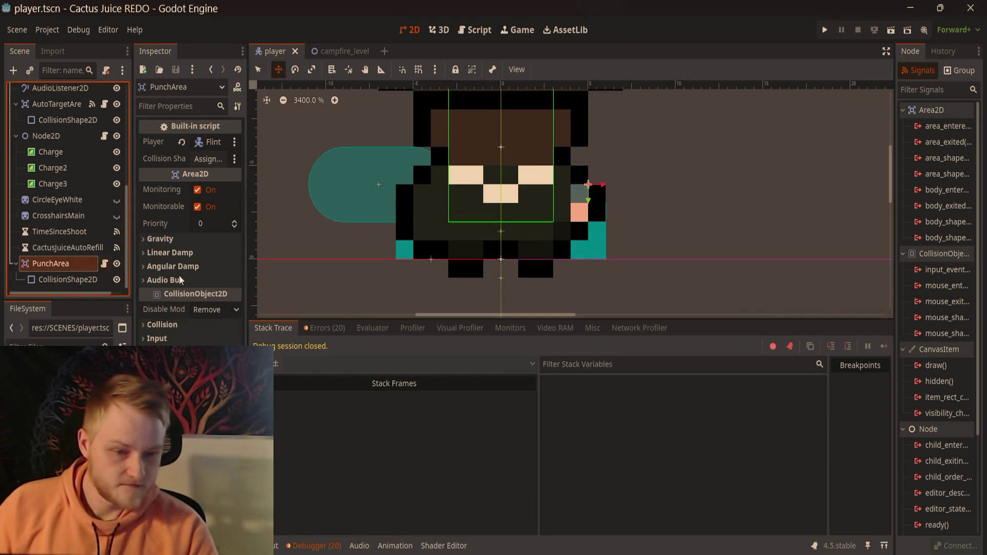
key("q")
left_click(397, 187)
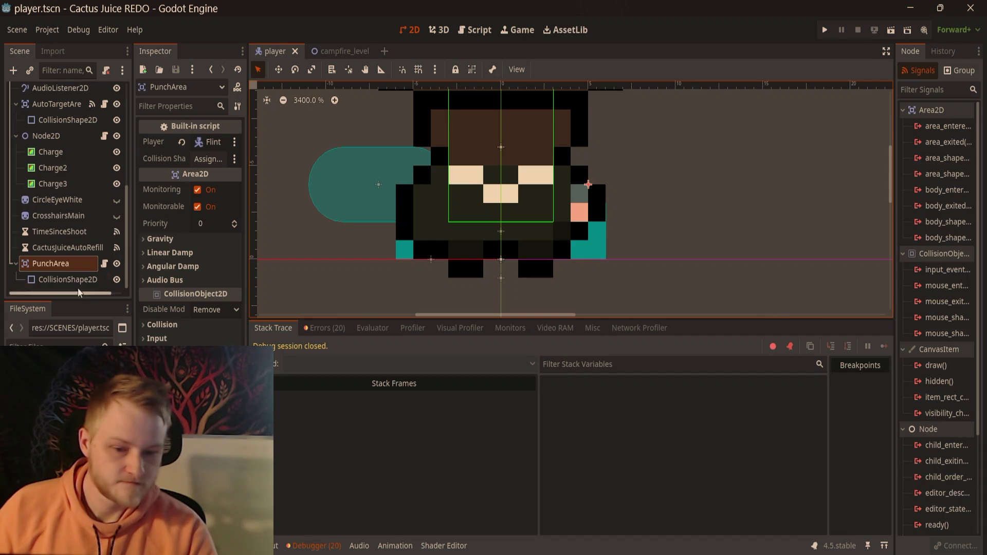
left_click(50, 263)
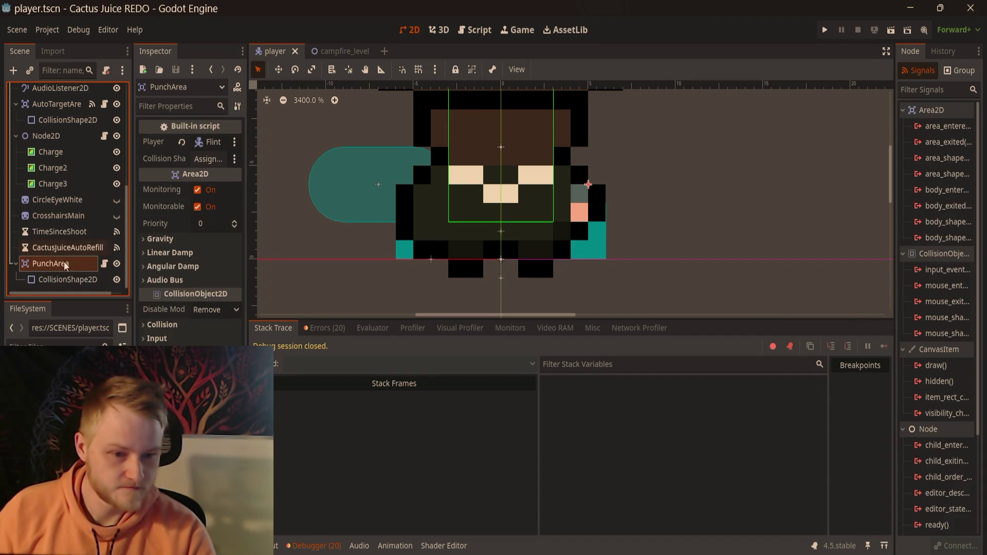
mouse_move(61, 279)
left_mouse_down()
mouse_move(158, 184)
mouse_move(218, 159)
left_mouse_up()
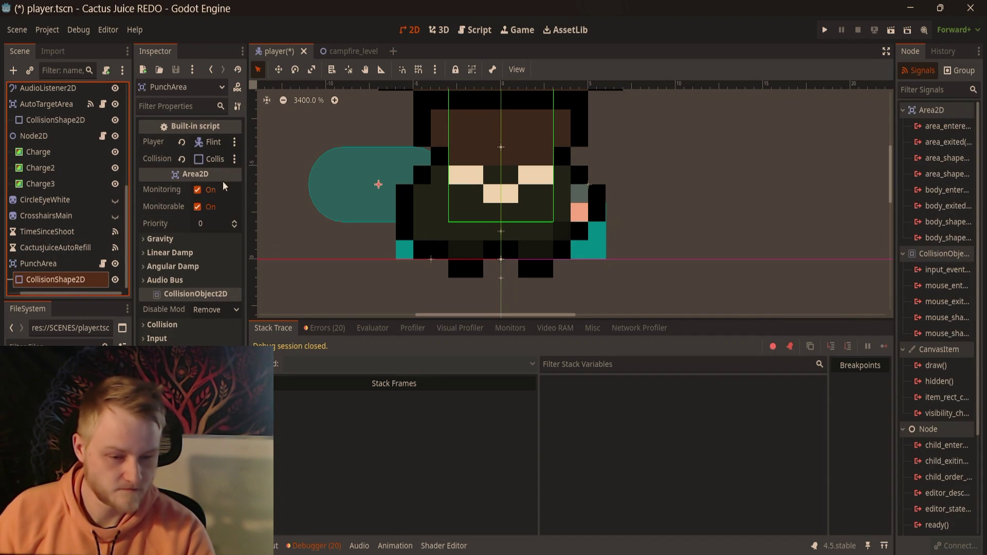
- Move the capsule hitbox from the character's left to its right side
left_click(51, 263)
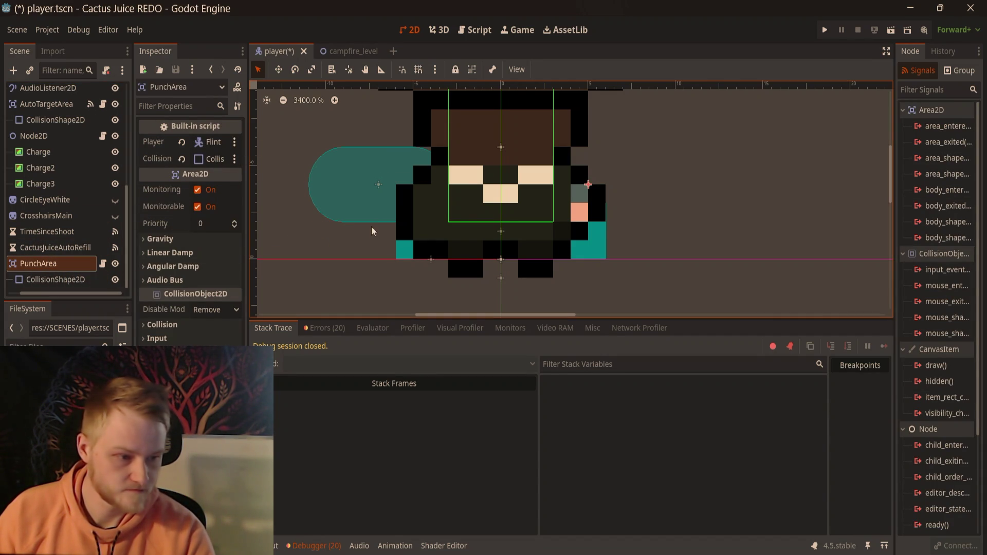
left_click(72, 280)
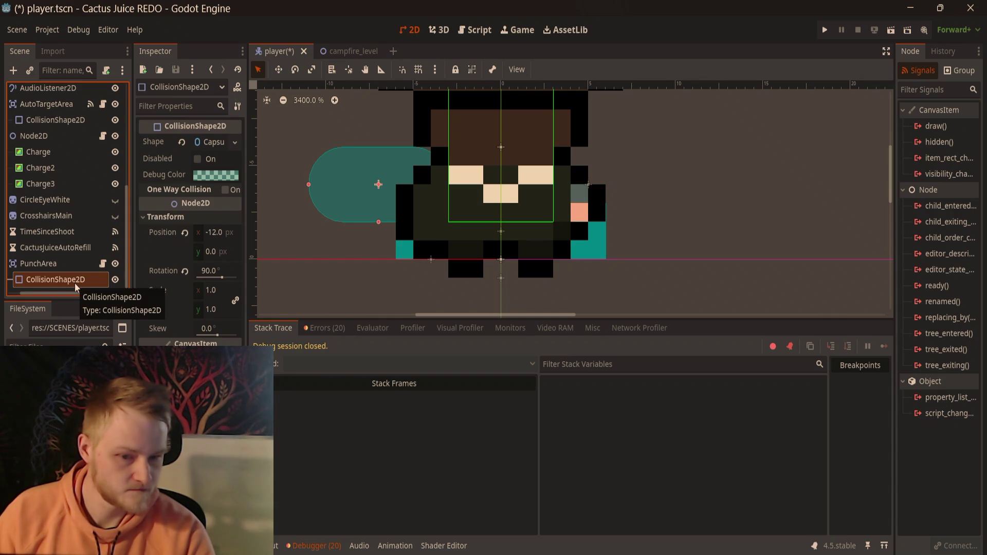
mouse_move(379, 213)
left_mouse_down()
mouse_move(528, 226)
mouse_move(589, 213)
left_mouse_up()
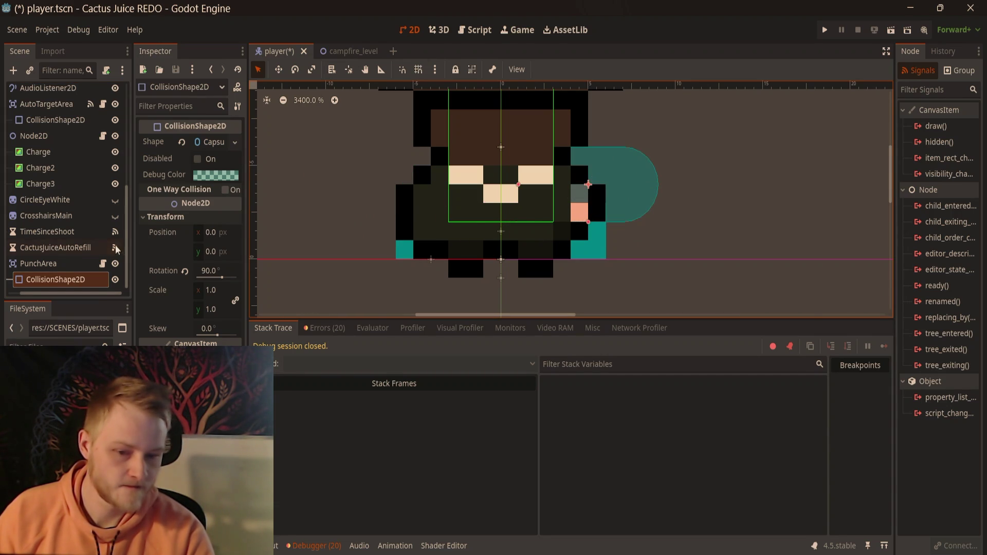
left_click(41, 263)
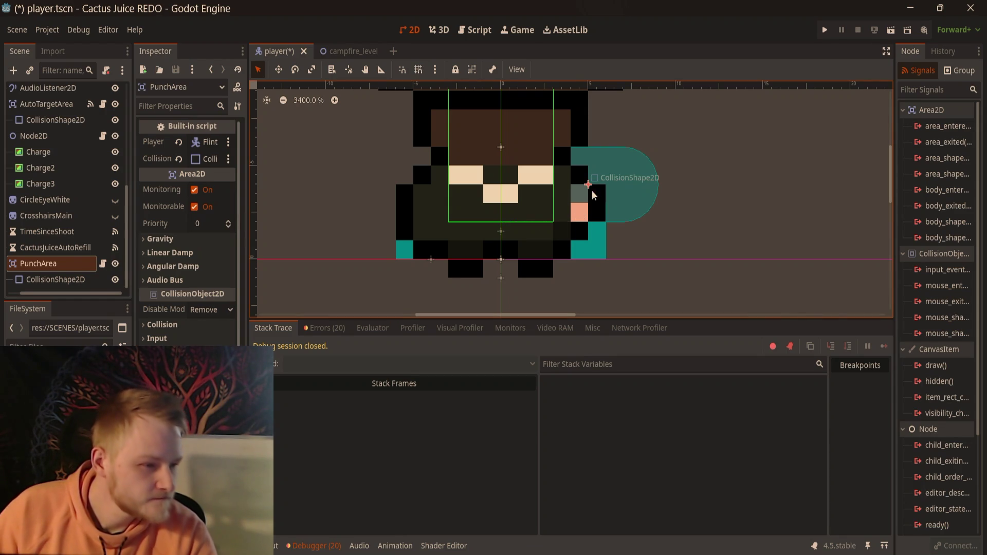
key("w")
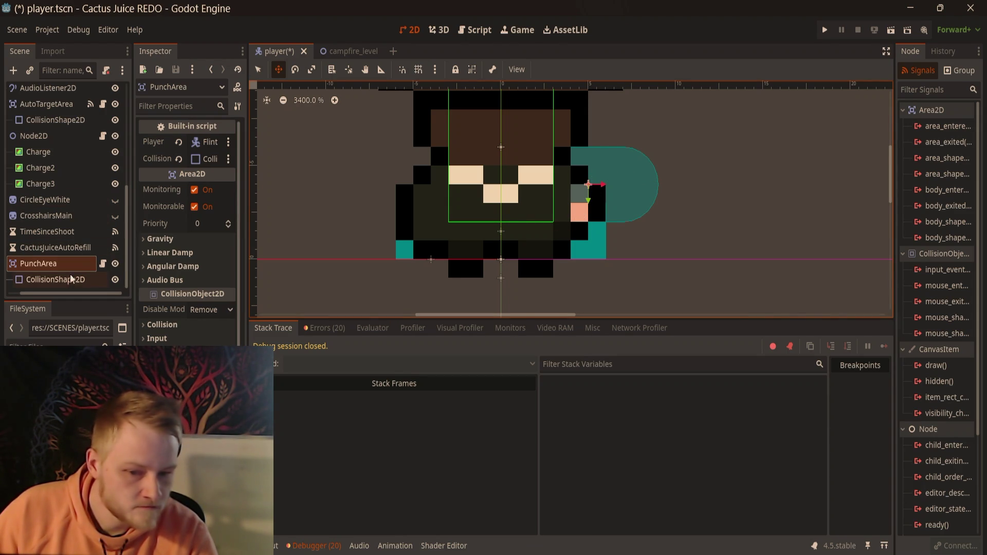
left_click(87, 282)
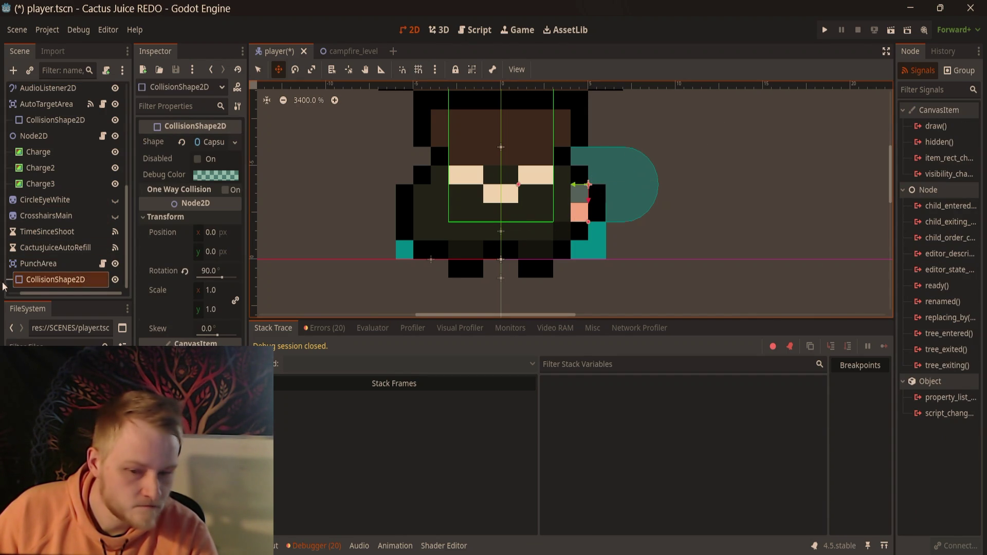
left_click(22, 268)
scroll(661, 143, "down", 1)
scroll(50, 117, "up", 5)
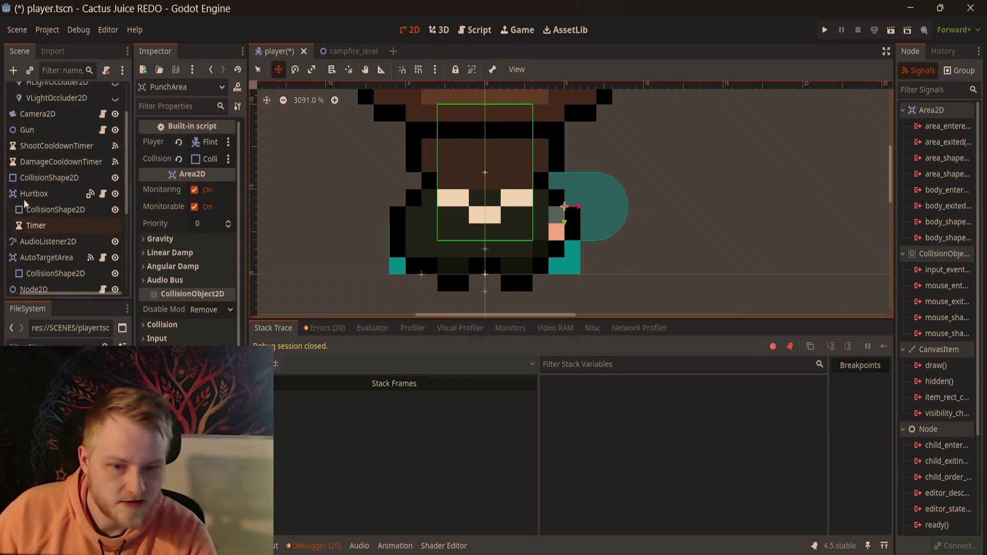
- Preview the punch_idle_right animation and stop it on a punching frame
left_click(50, 109)
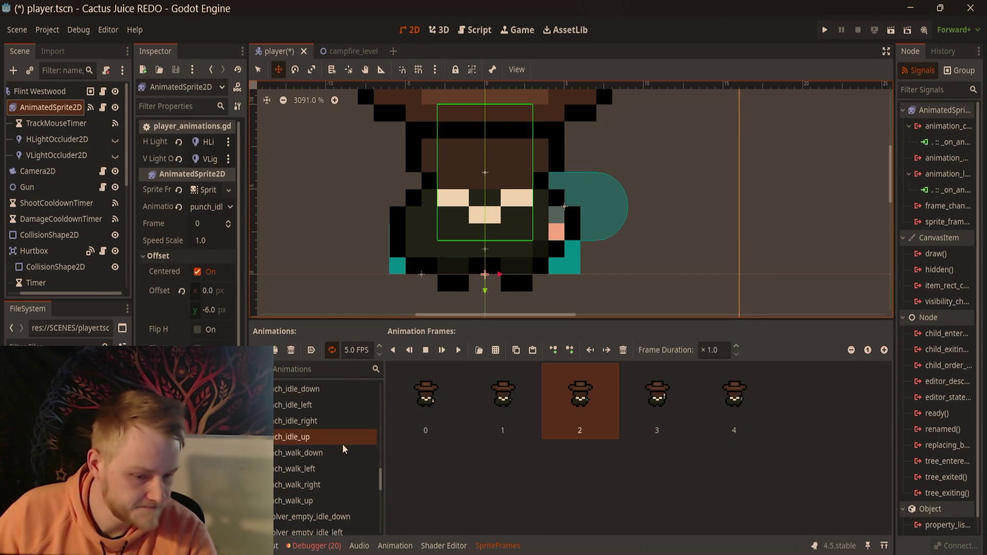
left_click(322, 424)
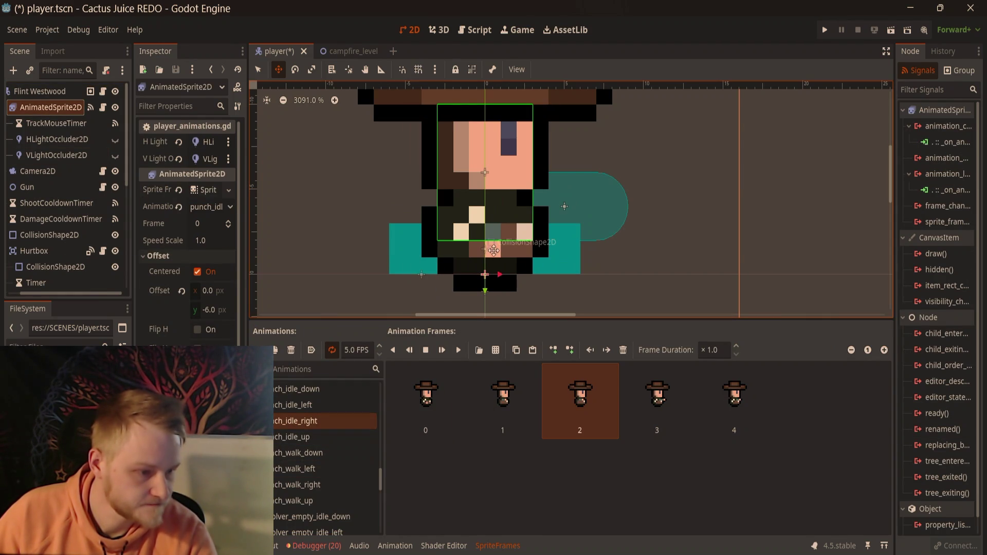
left_click(425, 350)
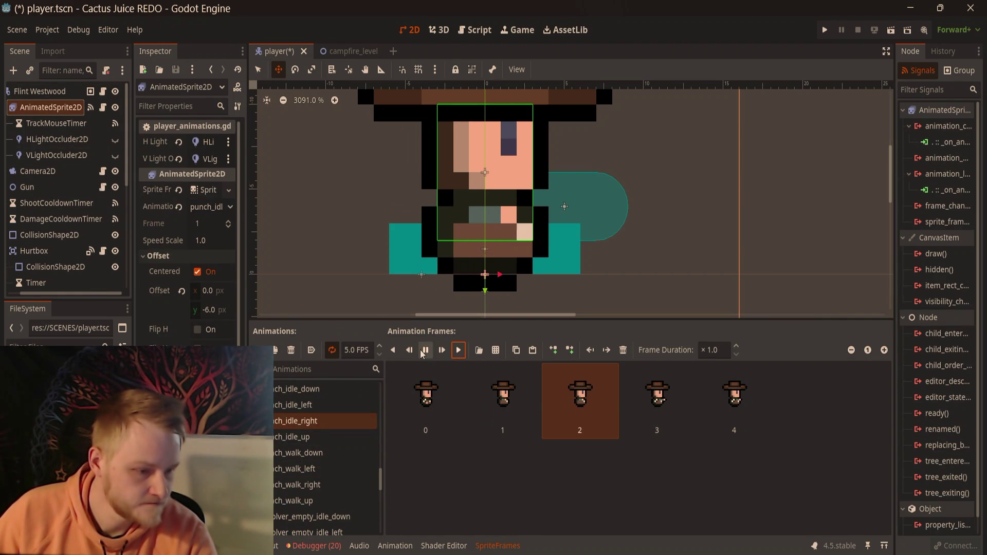
left_click(458, 351)
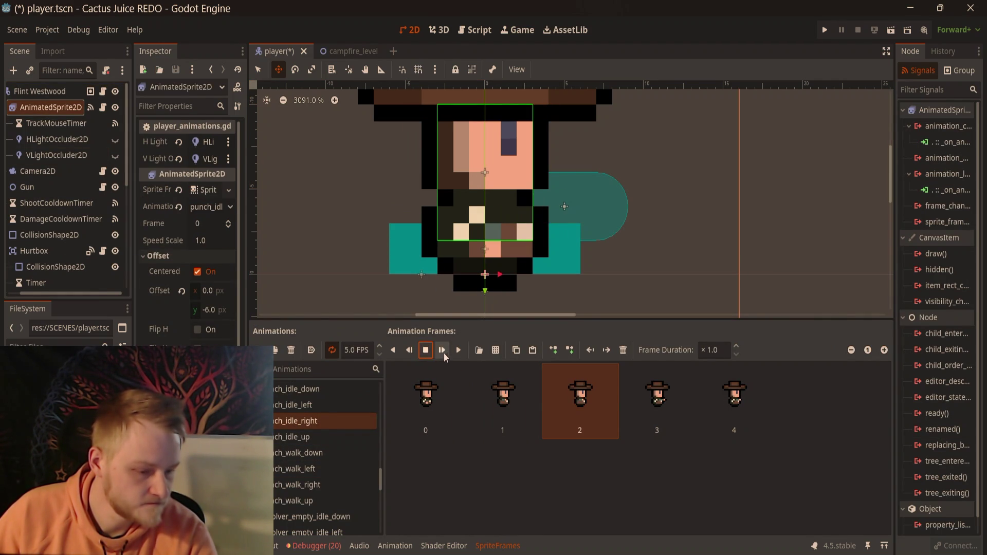
left_click(426, 352)
key("d")
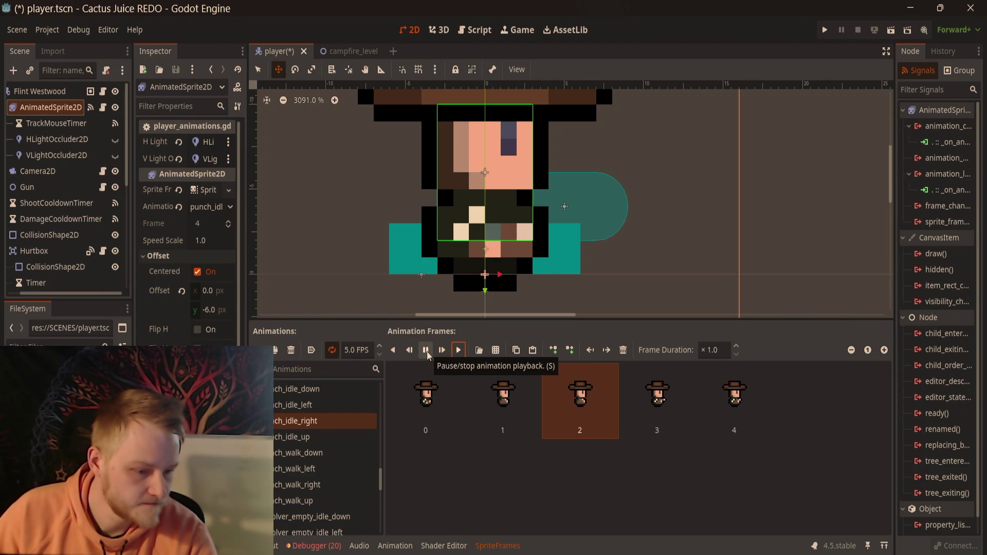
left_click(426, 351)
- Shift the PunchArea capsule further right, just past the extended fist
scroll(659, 252, "up", 2)
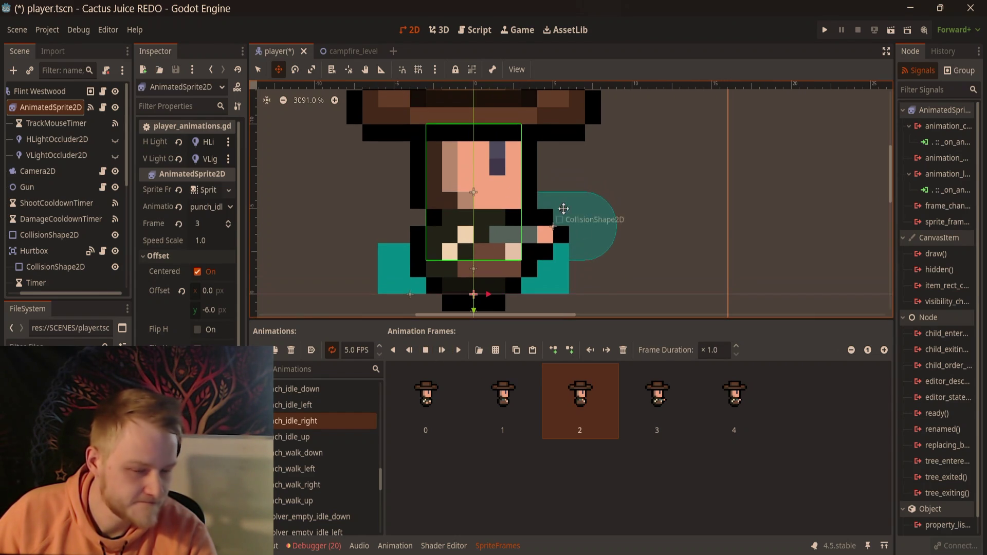
scroll(45, 267, "down", 5)
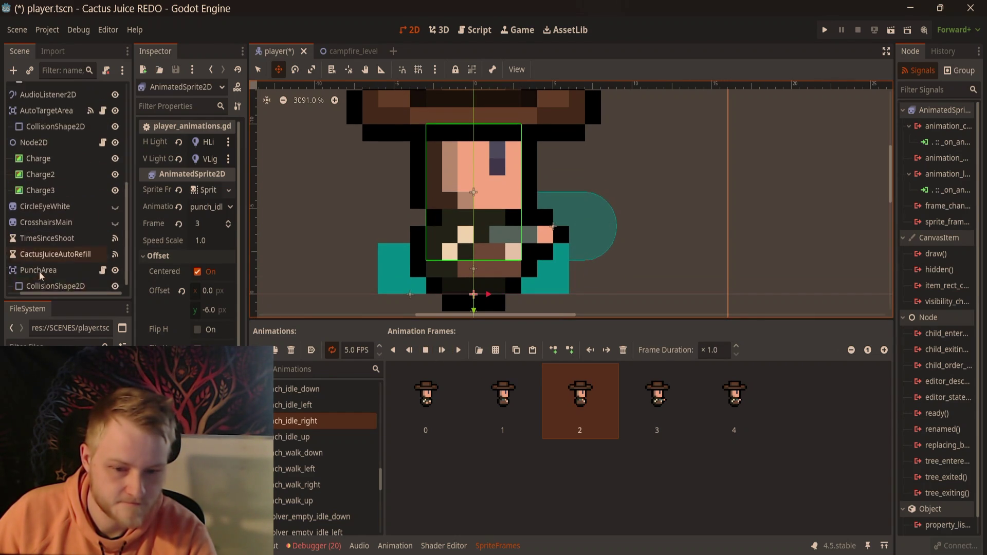
left_click(42, 264)
left_click_drag(581, 236, 627, 237)
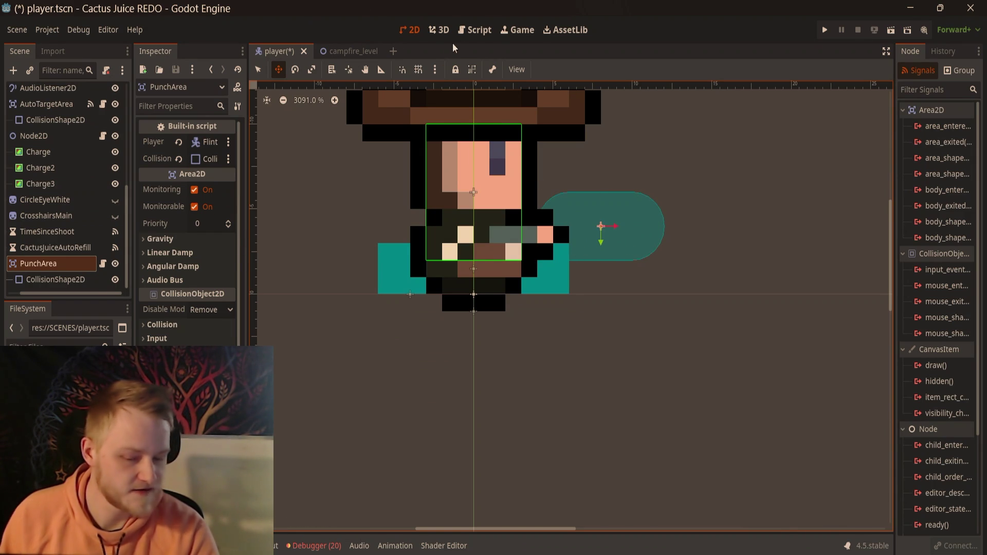
- Change the Right branch position from Vector2(2,0) to Vector2(-8.0,-4.0)
left_click(478, 30)
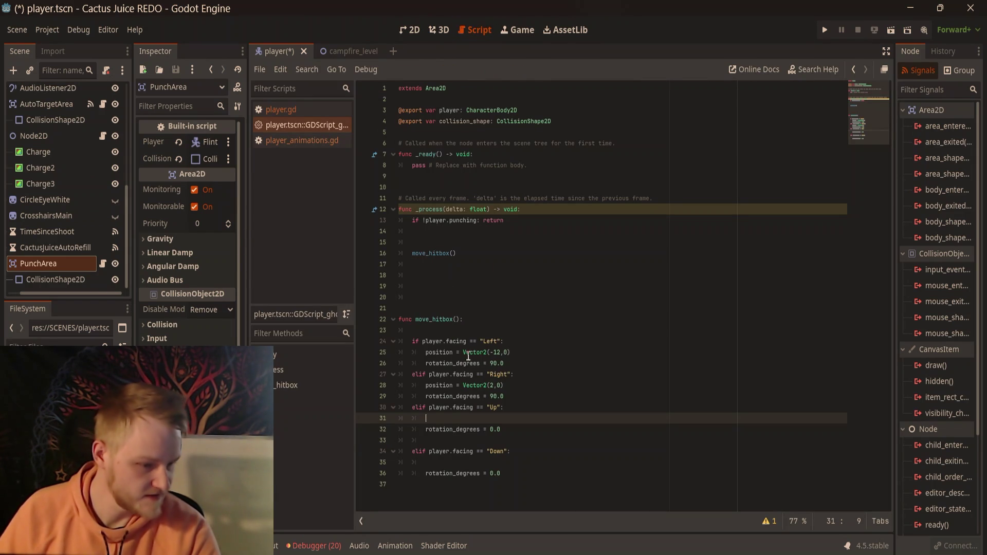
left_click(506, 360)
left_click(499, 352)
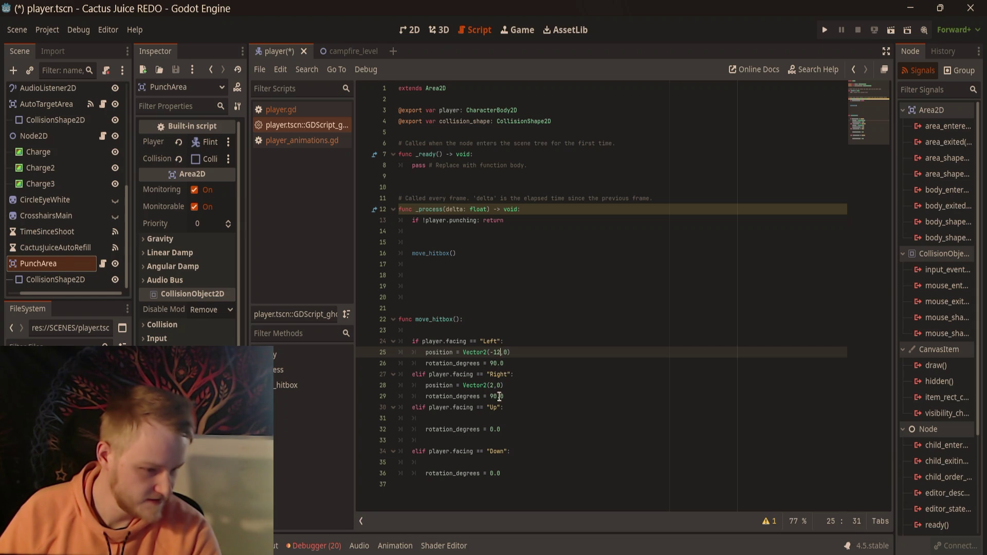
left_click(495, 385)
key("BackSpace")
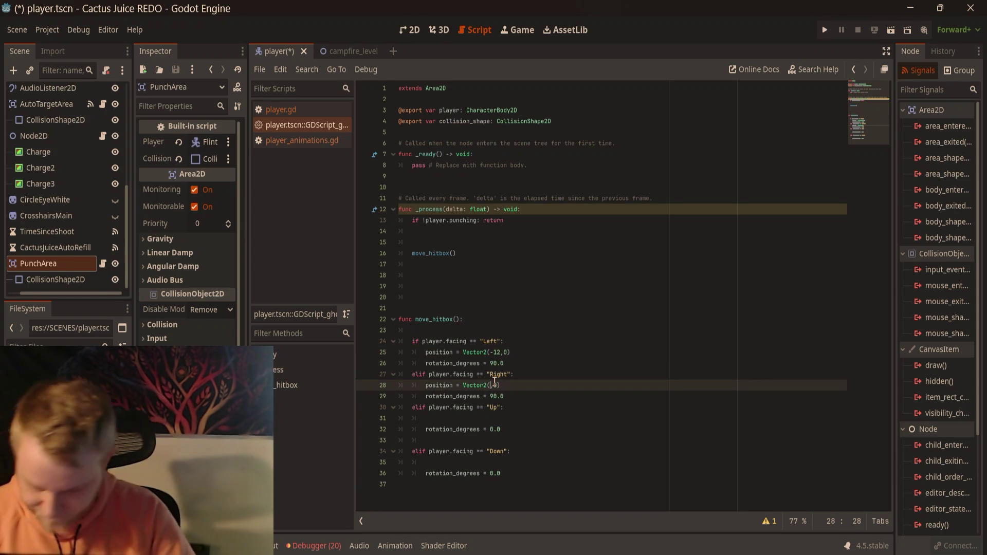
type("-8")
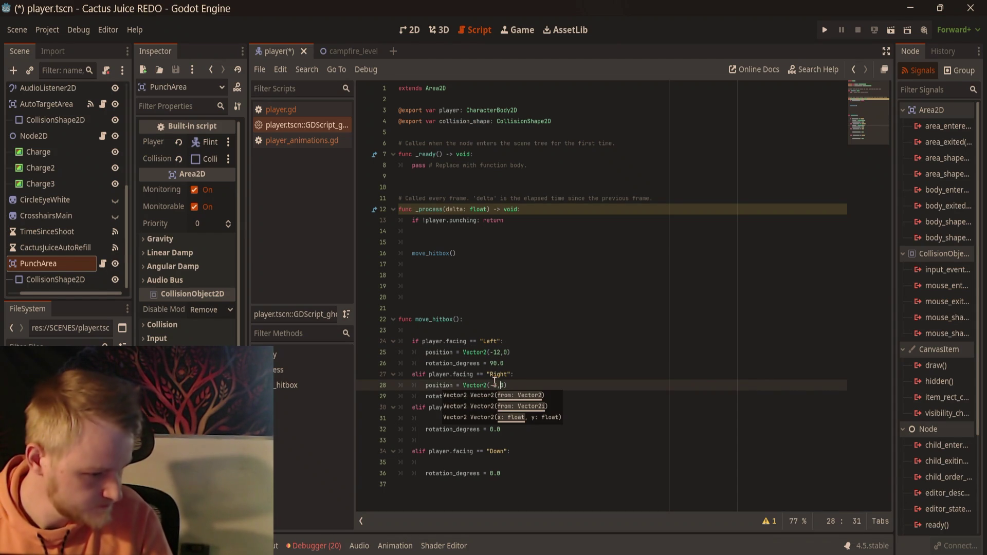
key("Right")
key("Delete")
type("-")
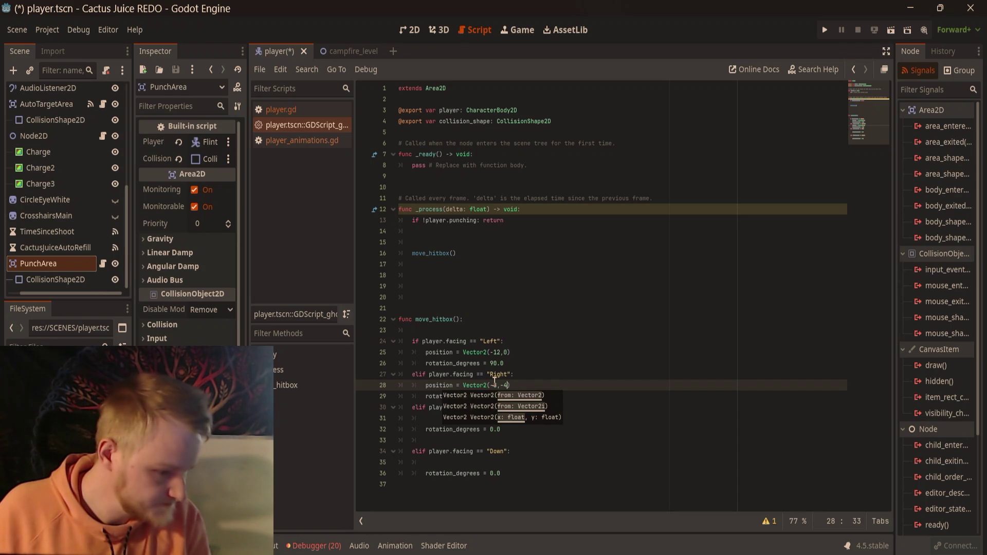
key("Left")
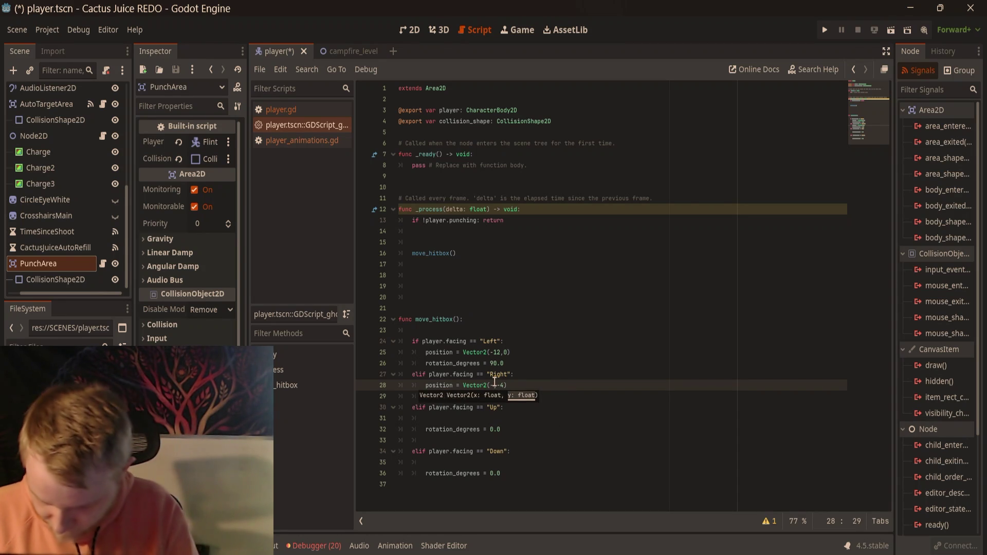
type("2.0,")
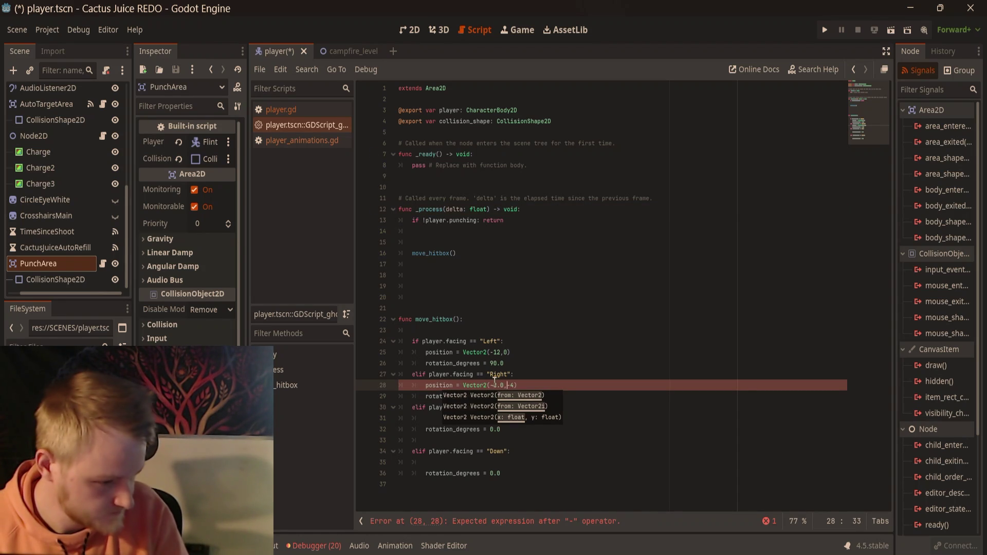
key("Right")
key("Right")
type(".0")
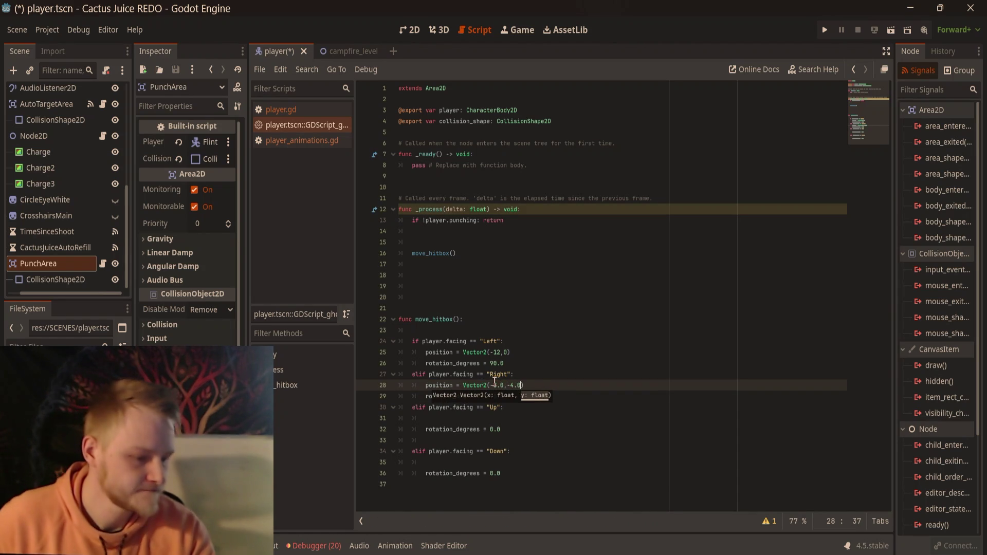
left_click(573, 372)
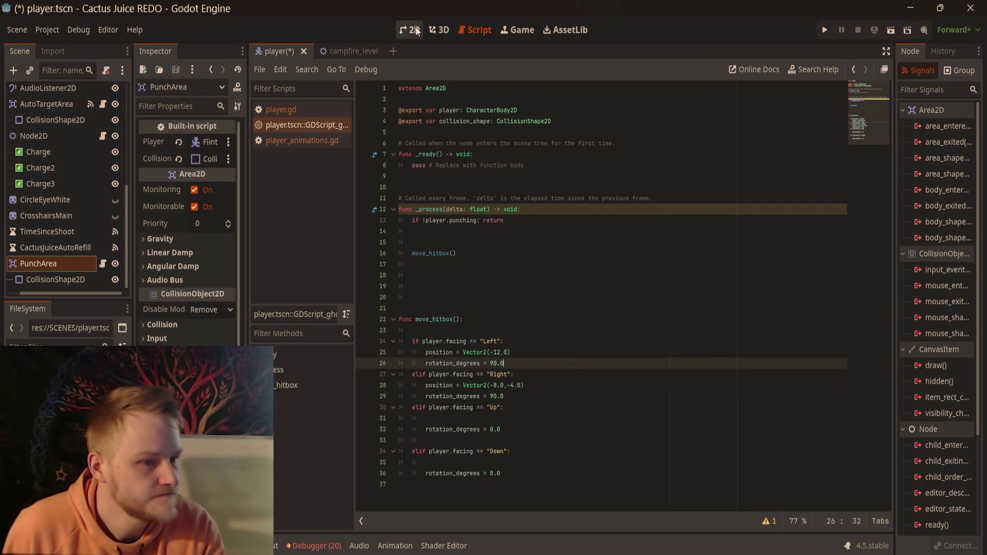
- Drag the punch hitbox capsule to the character's left, then return to the PunchArea script
left_click(409, 29)
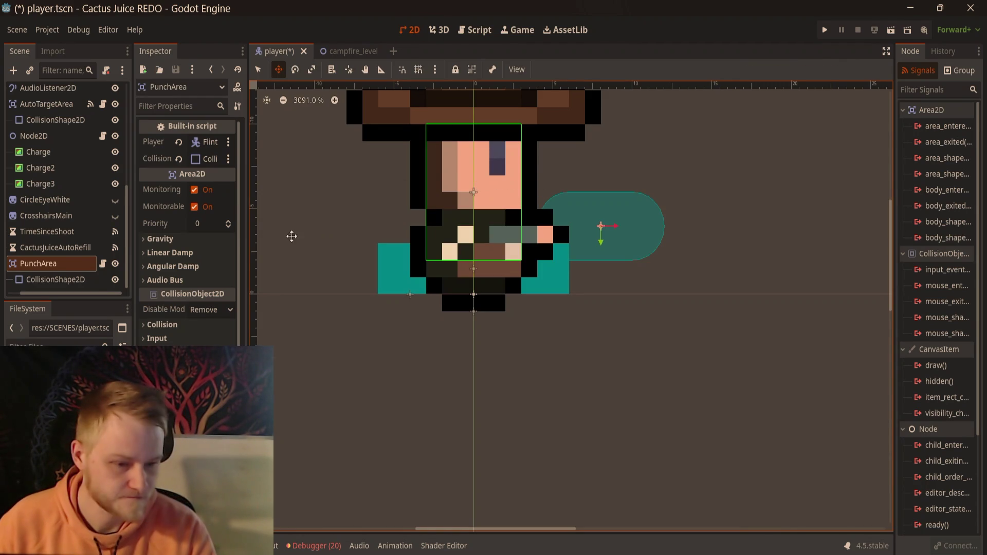
mouse_move(614, 251)
left_mouse_down()
mouse_move(691, 272)
mouse_move(676, 260)
mouse_move(555, 271)
mouse_move(563, 273)
mouse_move(436, 266)
left_mouse_up()
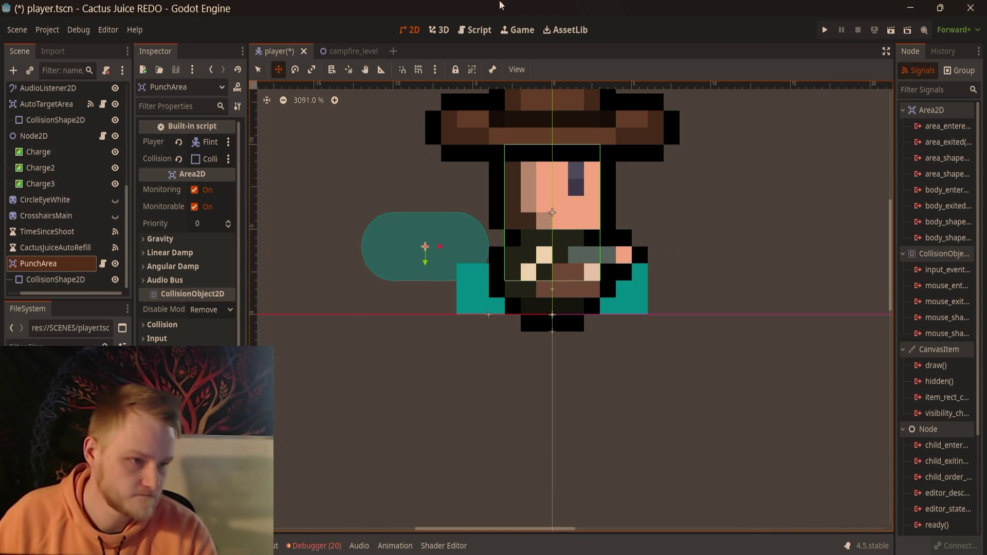
left_click(475, 29)
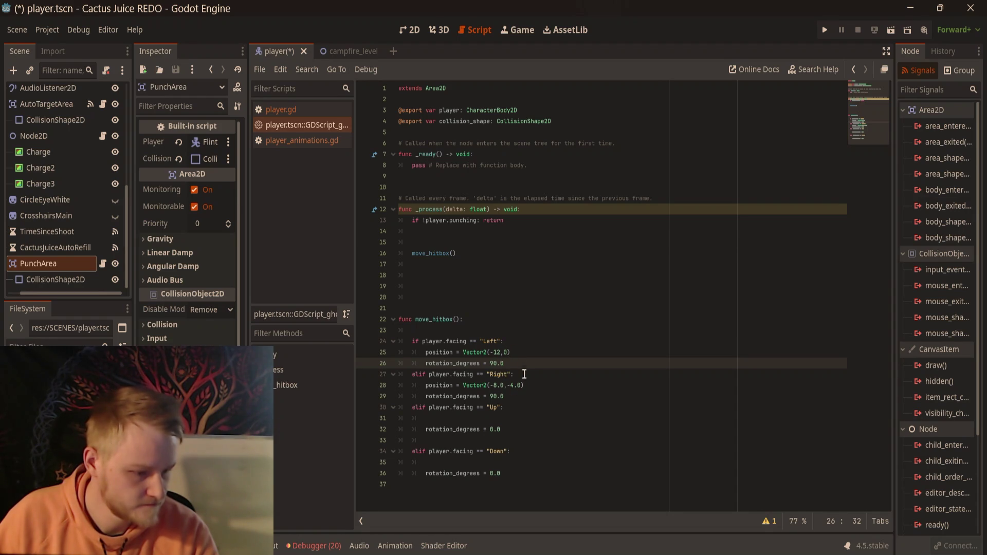
- Set the Left branch position to Vector2(8.0,-4.0) and save the scene
mouse_move(533, 384)
left_mouse_down()
mouse_move(438, 386)
mouse_move(488, 386)
left_mouse_up()
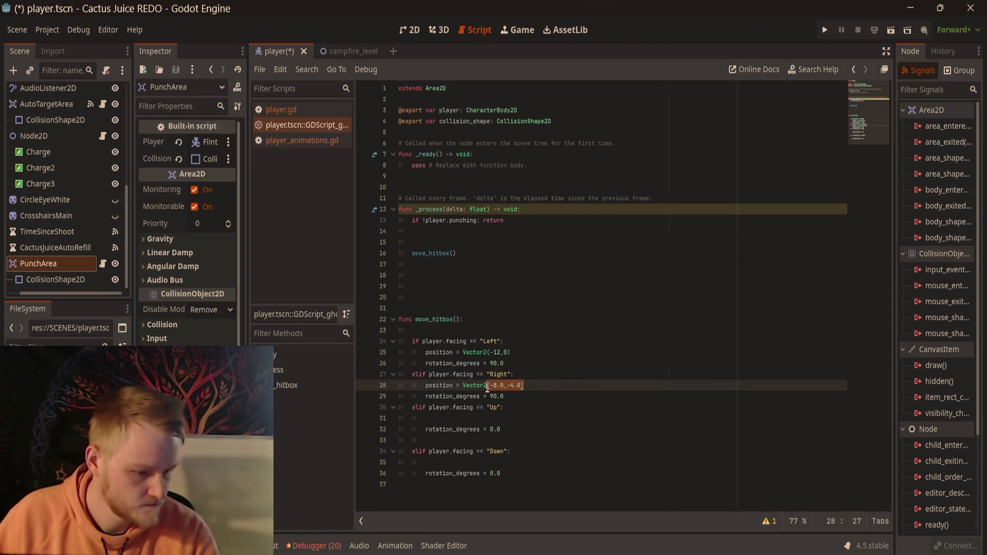
mouse_move(514, 352)
left_mouse_down()
mouse_move(471, 363)
mouse_move(465, 353)
left_mouse_up()
type("Vector2(-8.0,-4.0)")
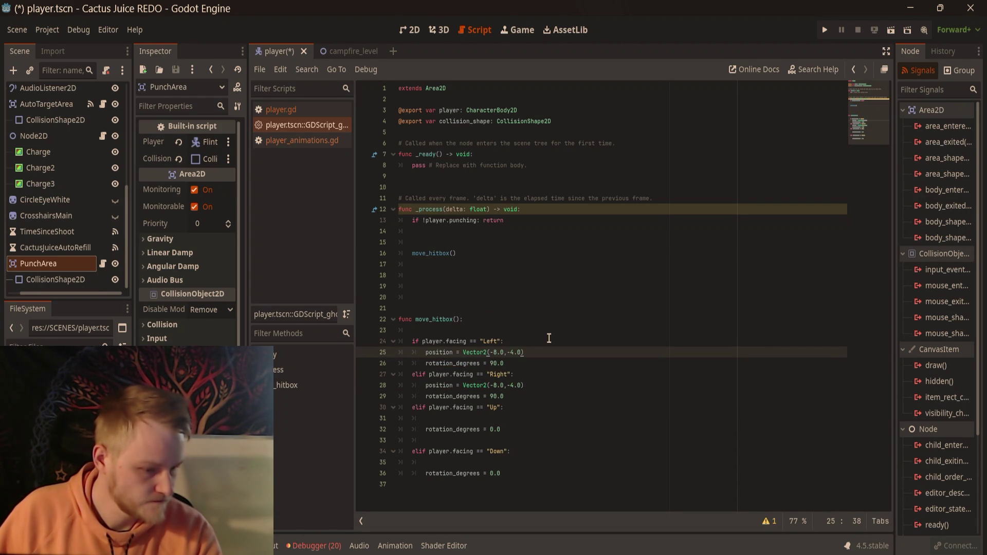
key("BackSpace")
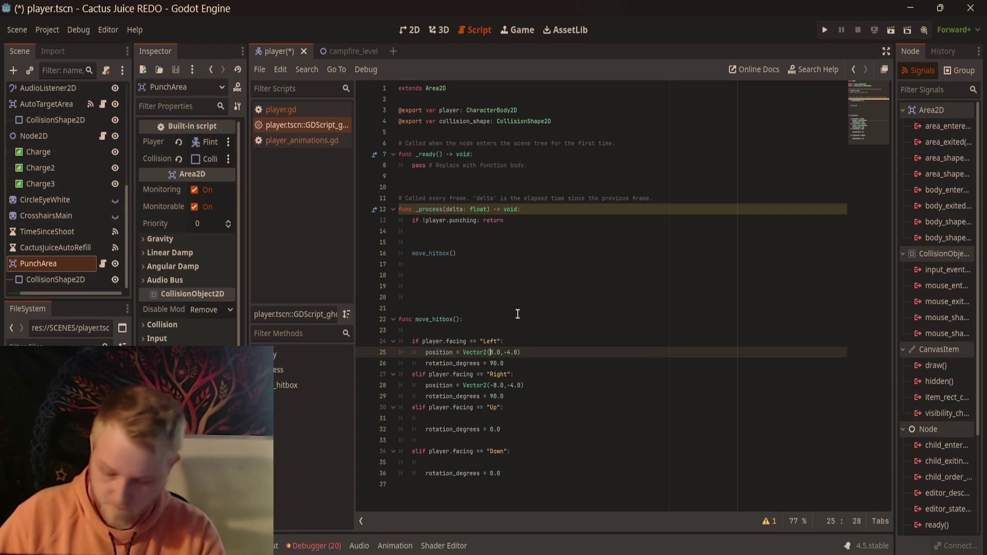
left_click(518, 311)
key("ctrl+s")
- Copy the position = Vector2(-8.0,-4.0) line into the Up and Down branches
left_click(586, 352)
left_click(566, 364)
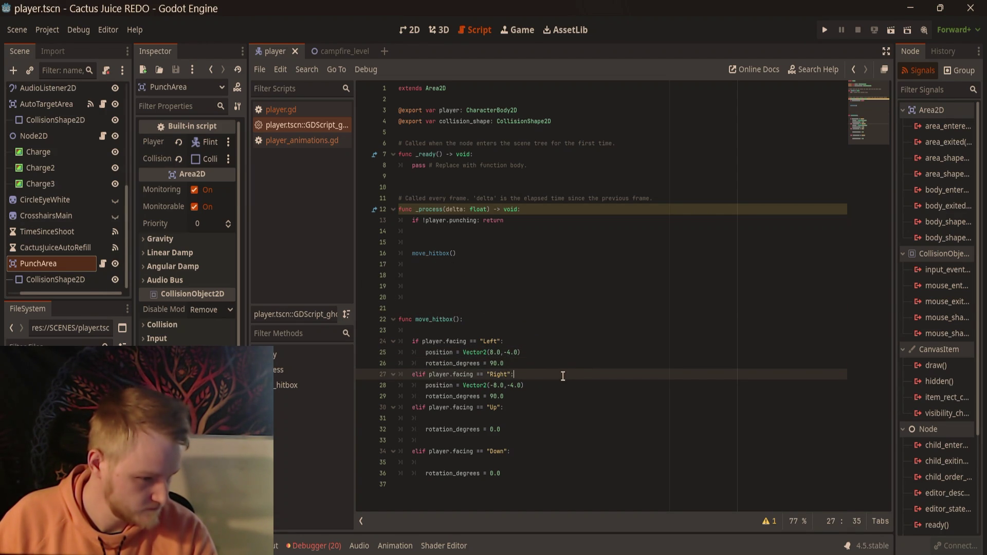
left_click(552, 407)
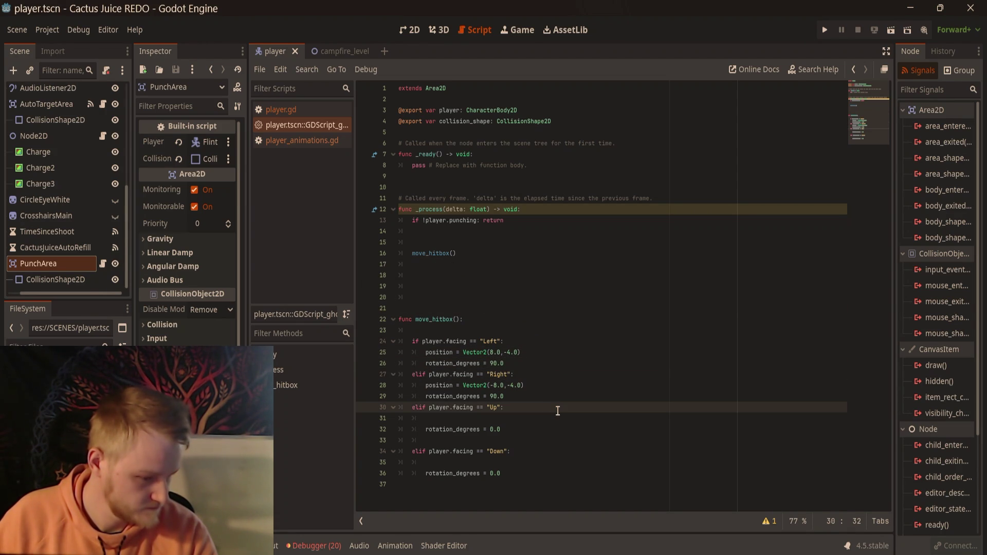
left_click_drag(524, 385, 426, 386)
key("ctrl+c")
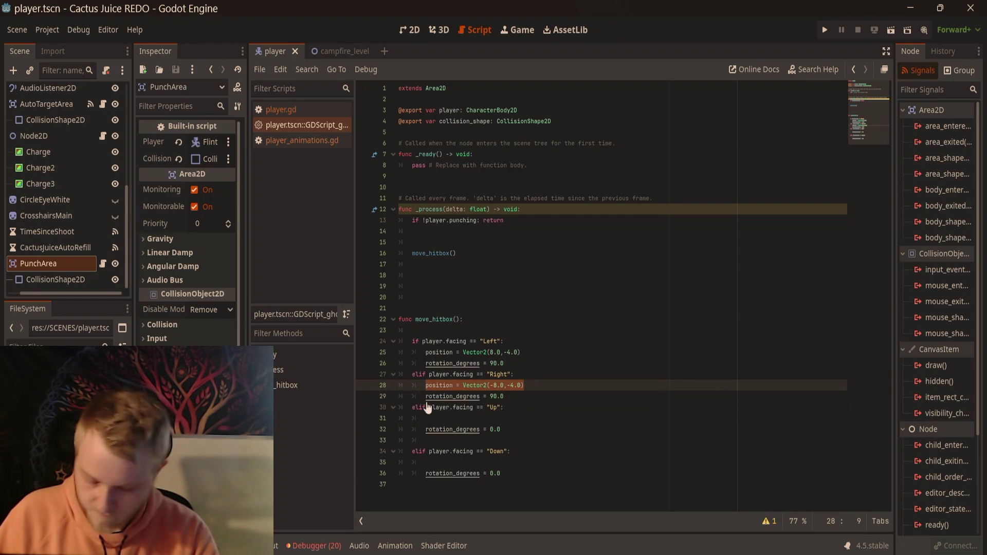
left_click(433, 417)
key("ctrl+v")
left_click(439, 463)
key("ctrl+v")
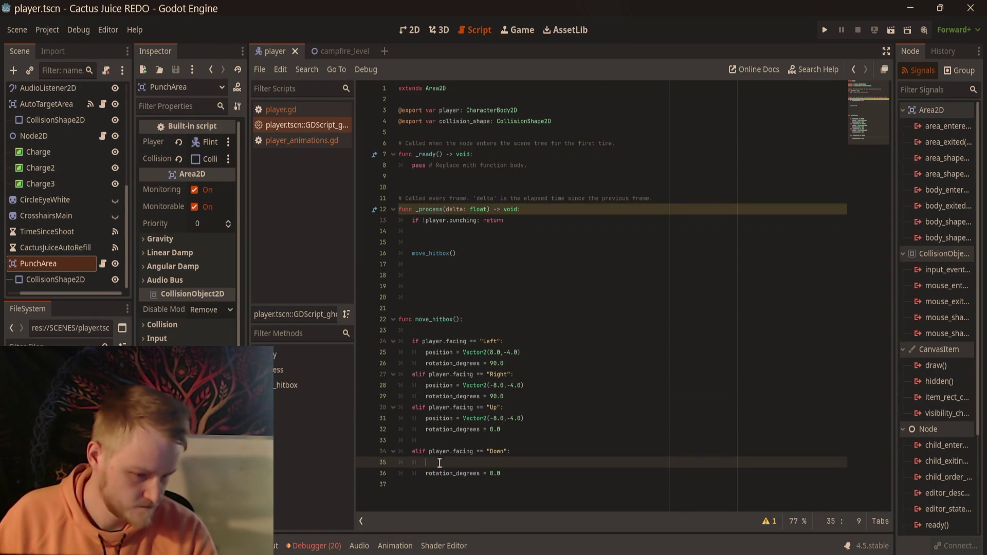
- Add blank lines after the Left and Right branches and switch back to 2D
left_click(521, 396)
key("Return")
left_click(531, 363)
key("Return")
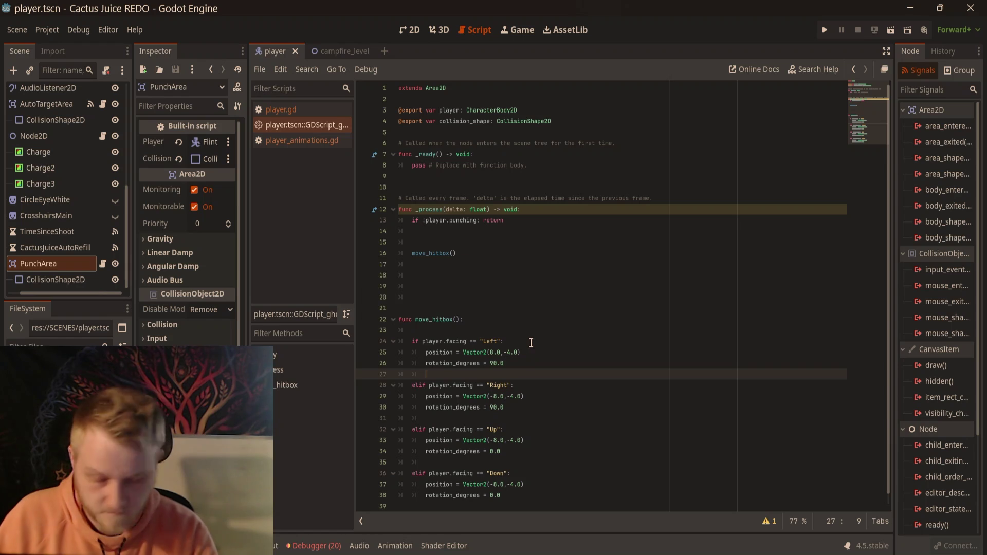
left_click(416, 32)
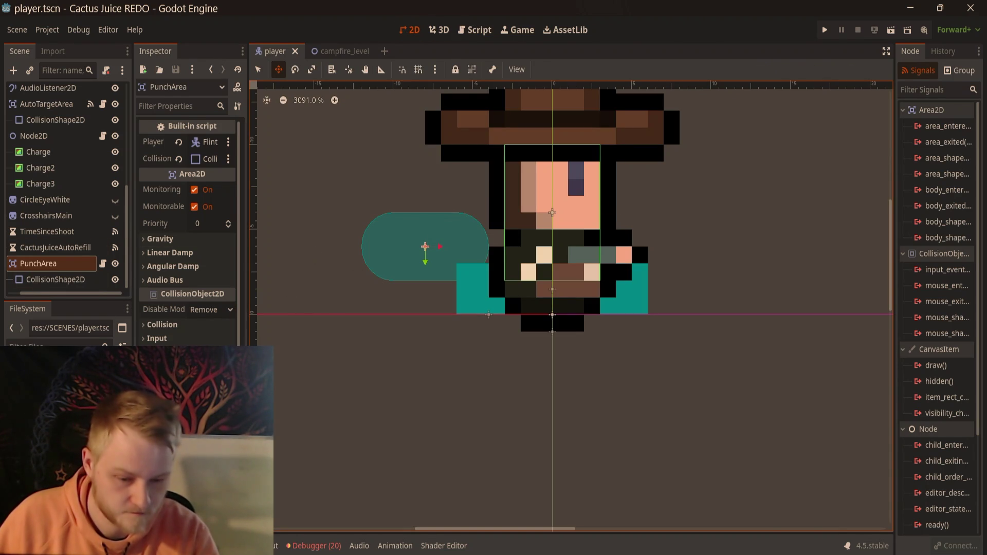
- Switch the AnimatedSprite2D to the up-facing punch idle animation, preview it, then reselect PunchArea
scroll(67, 110, "up", 5)
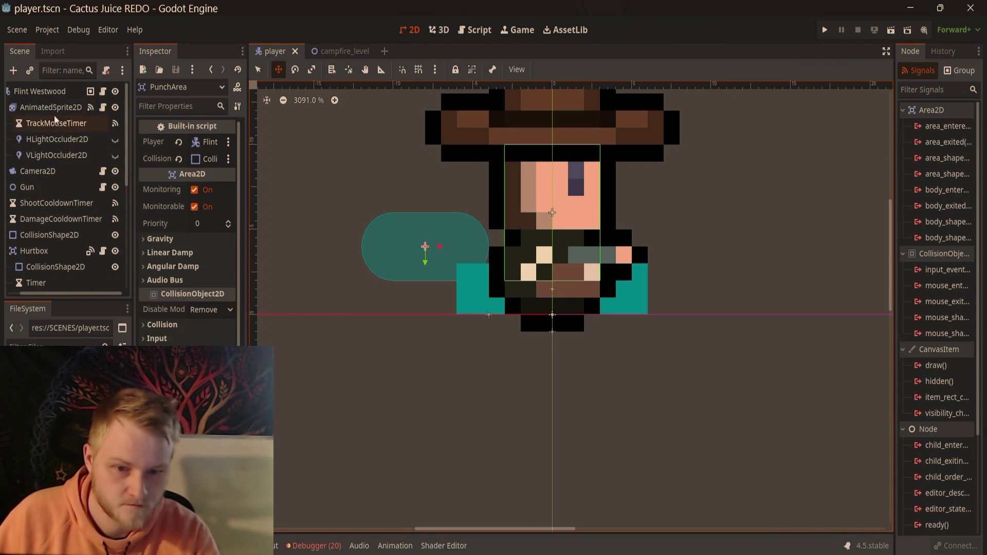
left_click(50, 106)
left_click(293, 436)
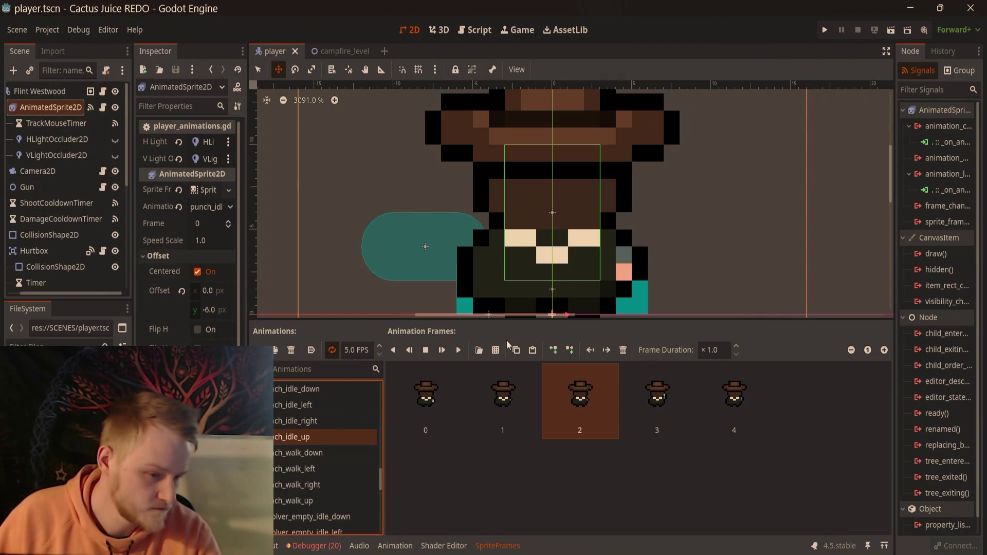
left_click(458, 349)
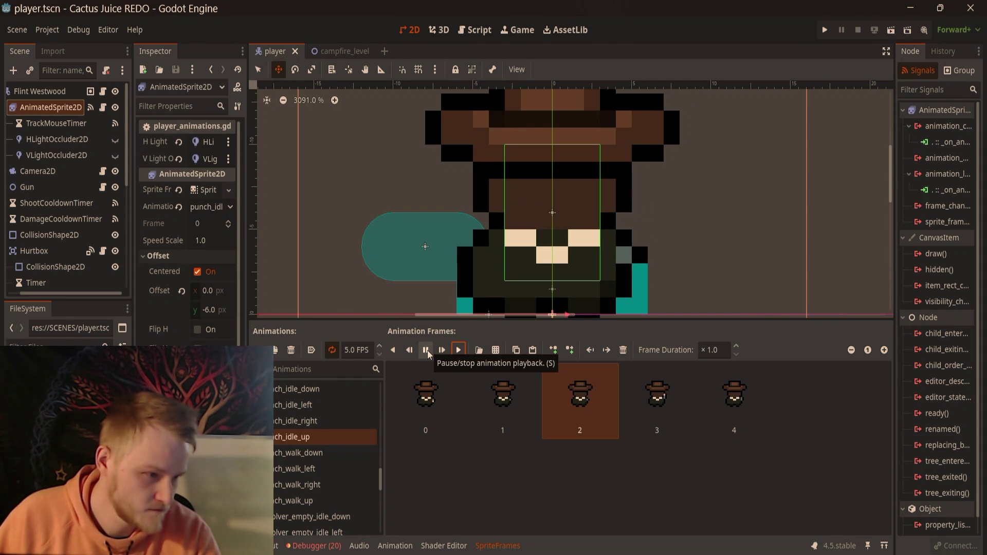
left_click(426, 350)
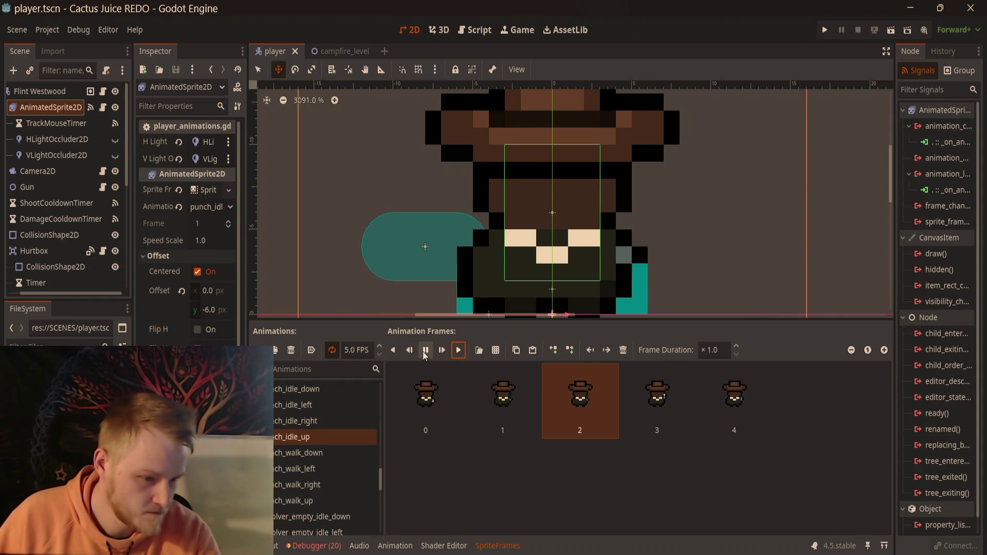
left_click(458, 350)
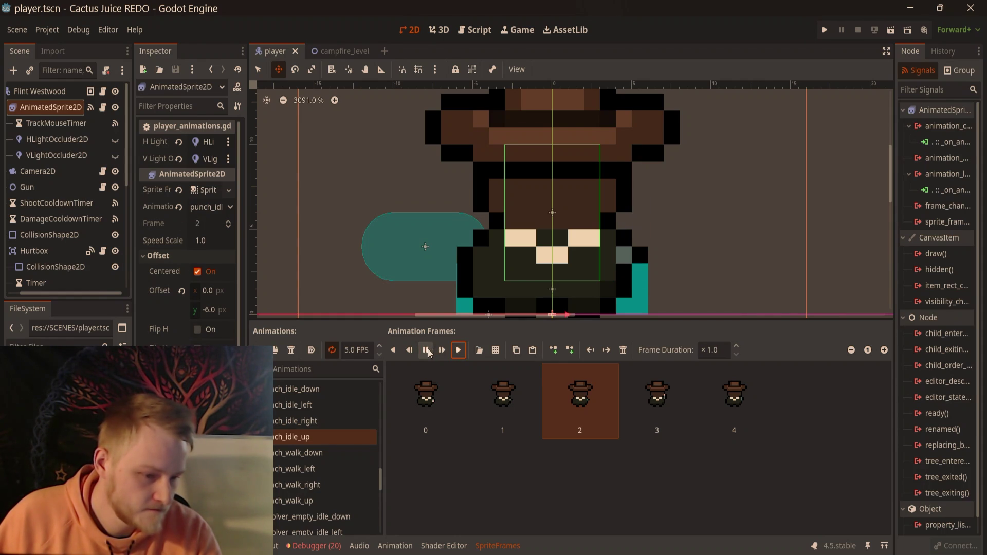
left_click(426, 350)
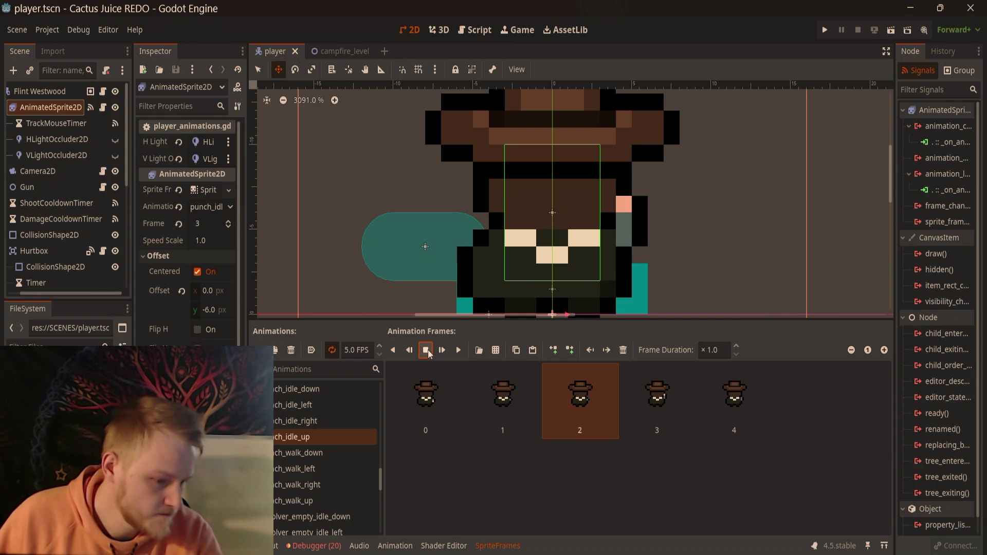
scroll(455, 231, "down", 3)
scroll(95, 257, "down", 4)
scroll(94, 257, "down", 2)
left_click(52, 263)
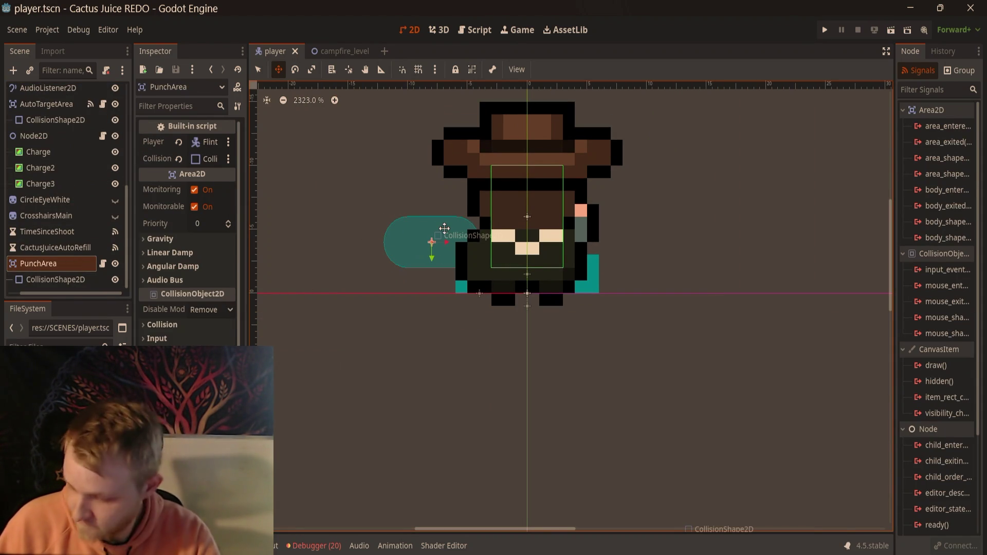
- Drag the punch hitbox to the character's right and set its collision shape rotation to 0
mouse_move(438, 257)
left_mouse_down()
mouse_move(577, 257)
mouse_move(604, 245)
mouse_move(592, 248)
mouse_move(591, 197)
left_mouse_up()
left_click(46, 279)
left_click(207, 273)
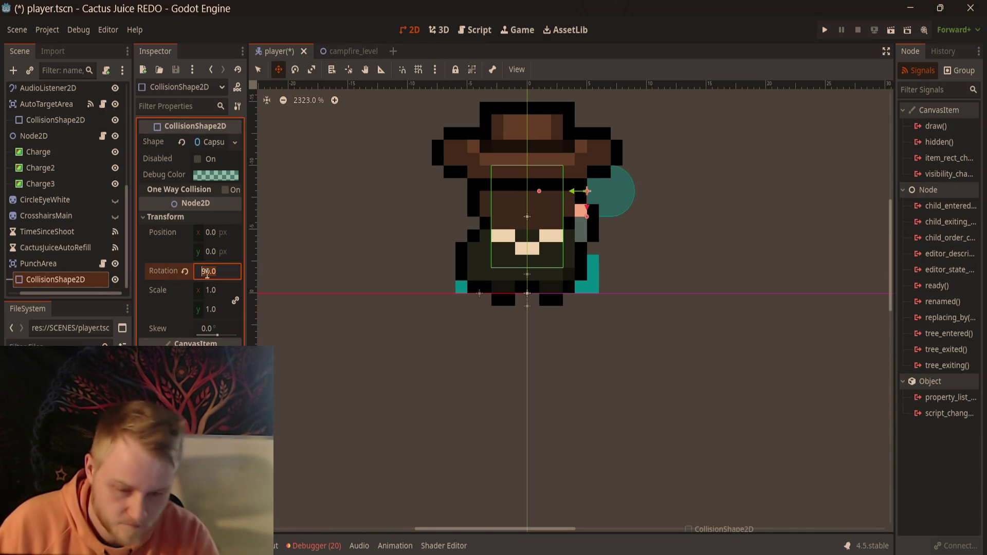
type("0")
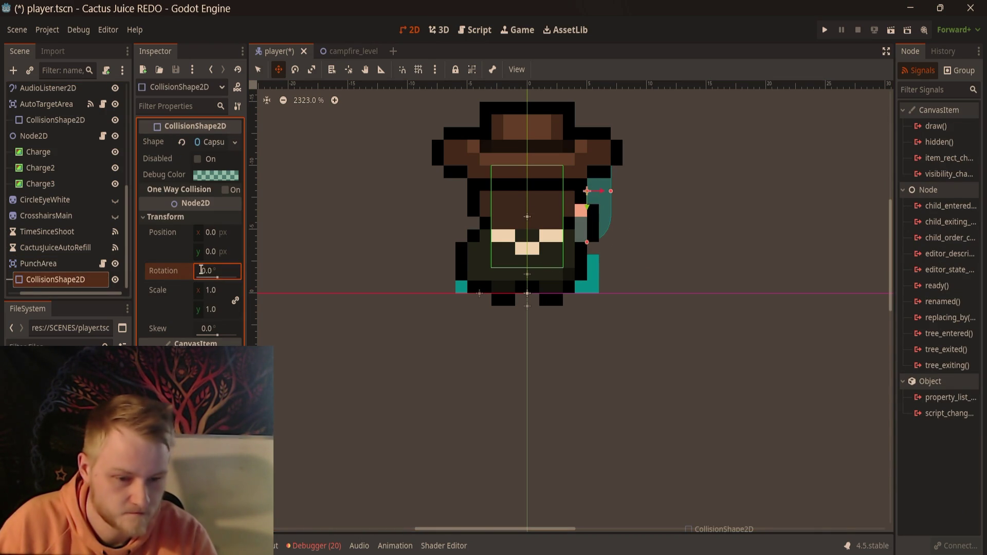
key("Return")
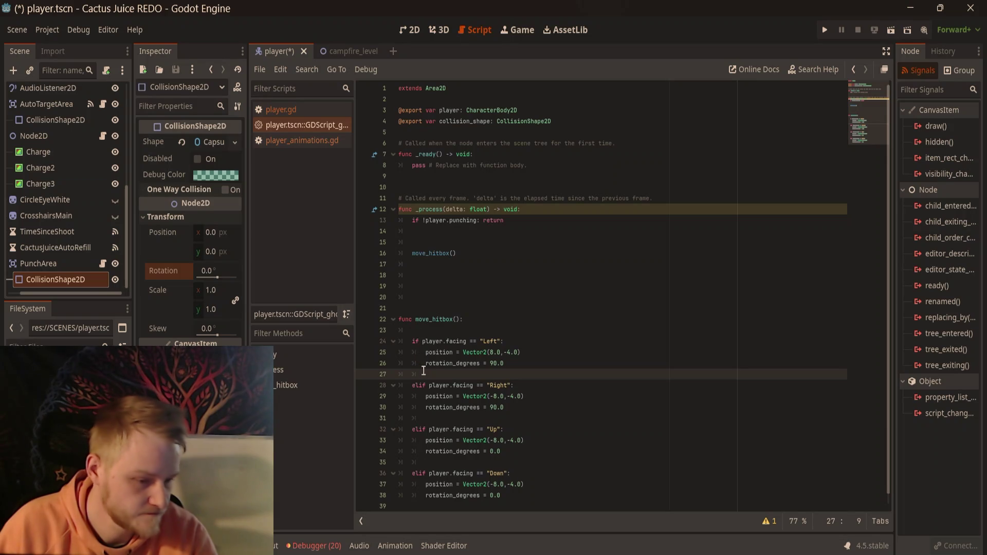
- Prefix all four rotation_degrees lines in move_hitbox with 'collision_shape.' and save the scene
left_click(427, 363)
left_click(426, 407, "alt")
left_click(426, 463, "alt")
left_click(426, 451, "alt")
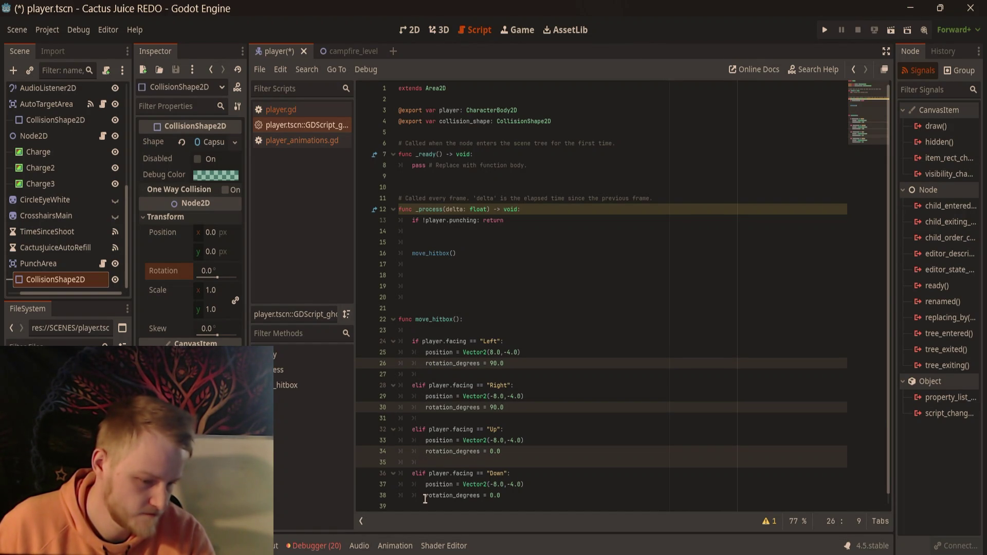
left_click(426, 495, "alt")
left_click(430, 462, "shift")
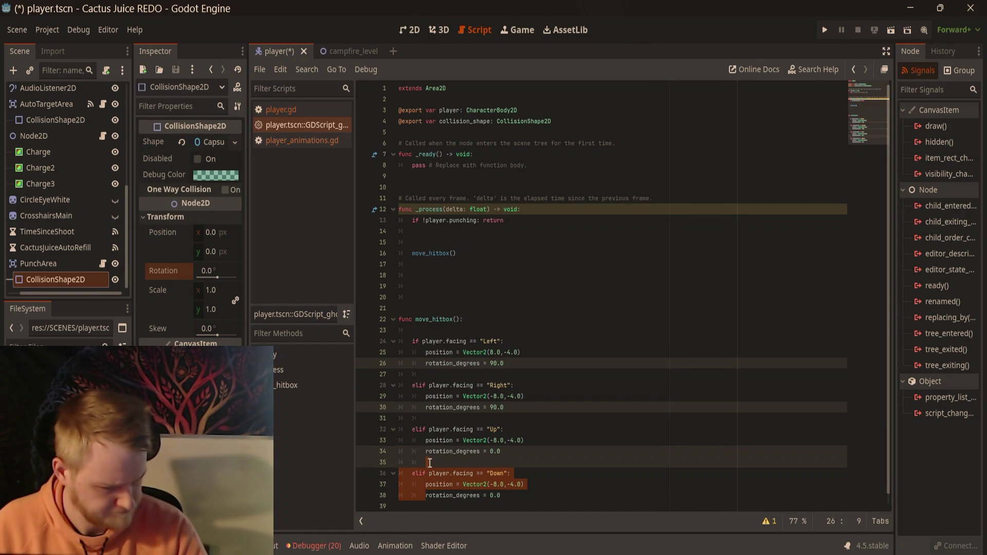
left_click(429, 462, "alt")
left_click(424, 496, "alt")
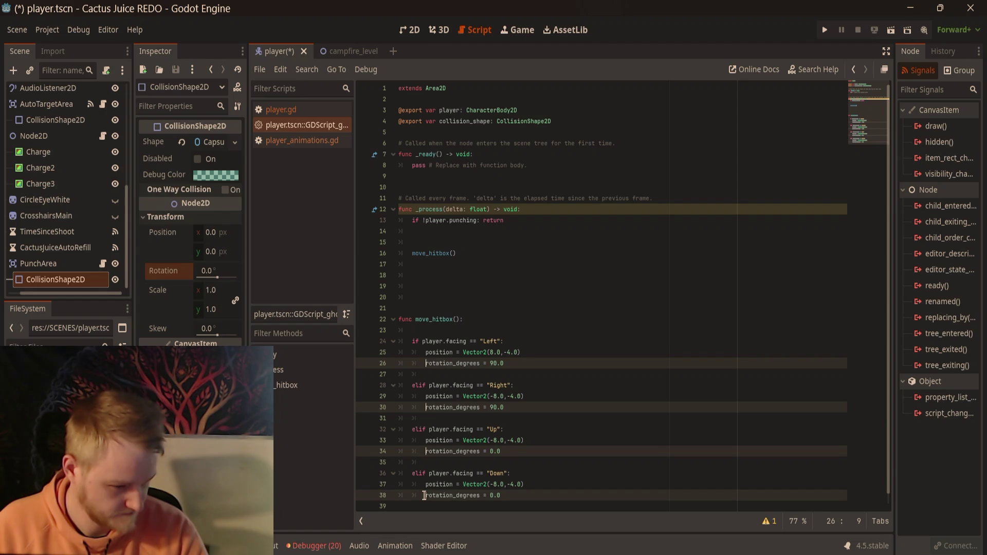
type("collisio")
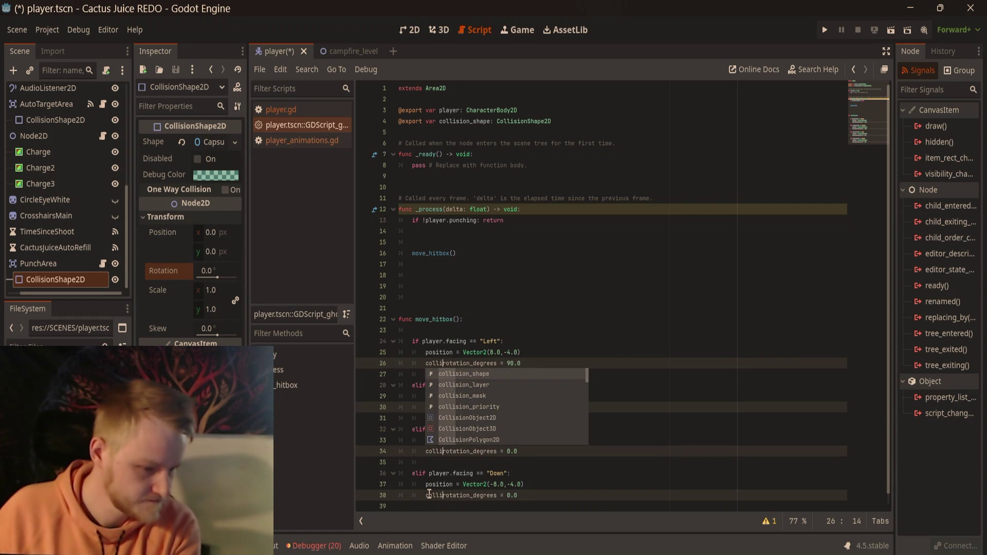
type("n_shape.")
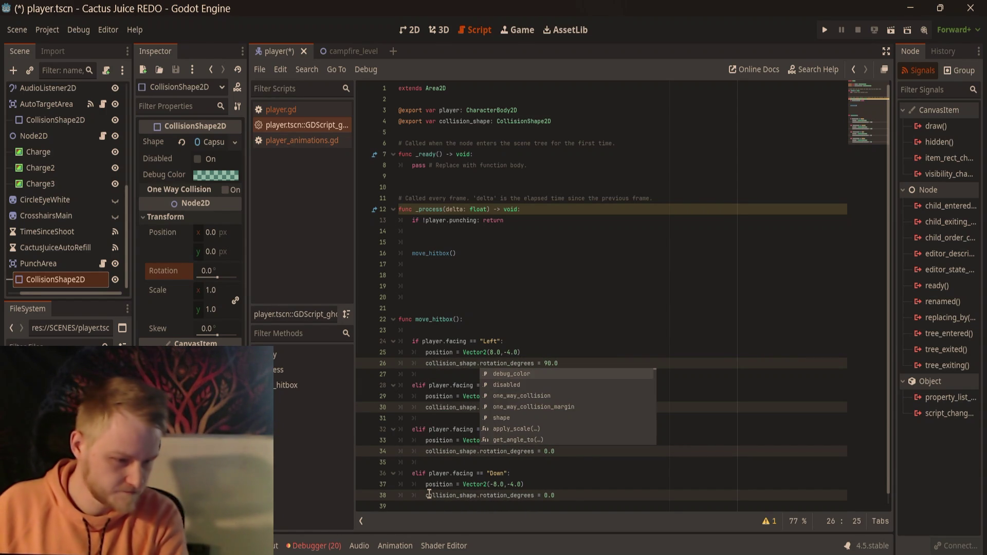
left_click(596, 333)
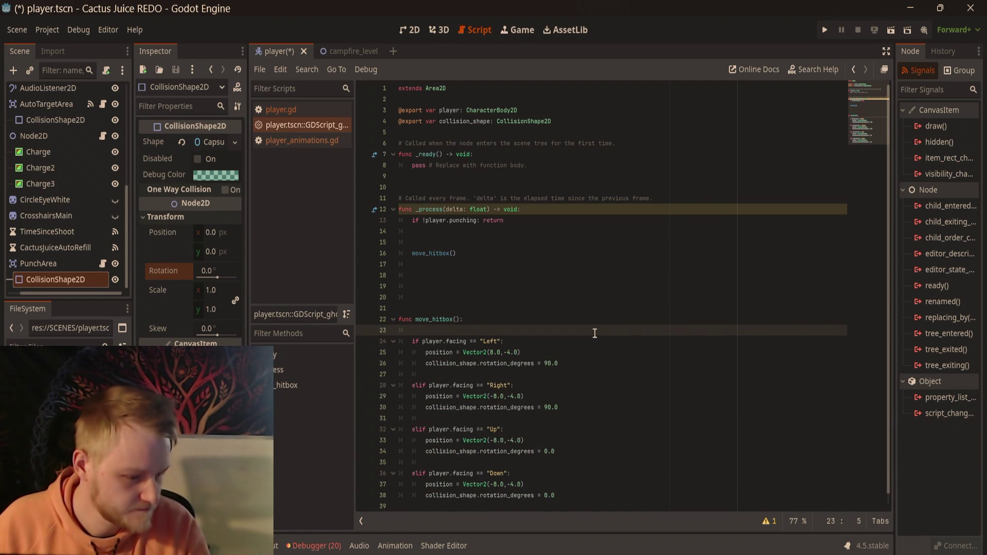
key("ctrl+s")
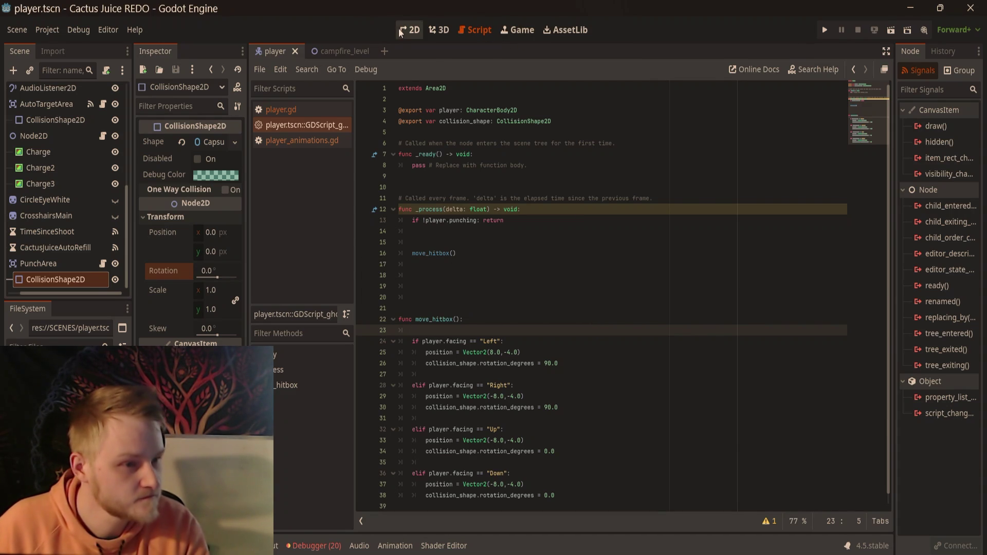
- In the 2D view, nudge the PunchArea hitbox up by one pixel
left_click(408, 30)
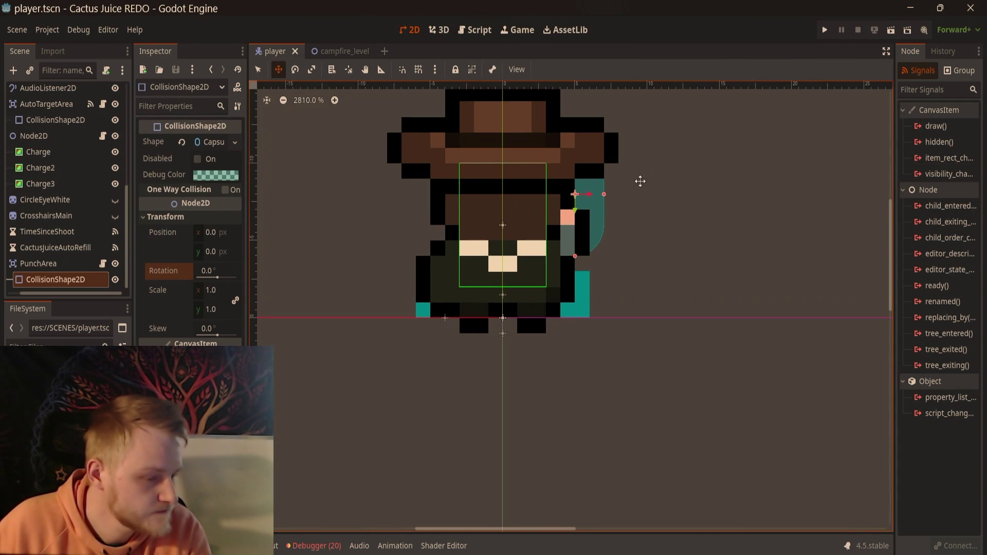
scroll(639, 237, "up", 2)
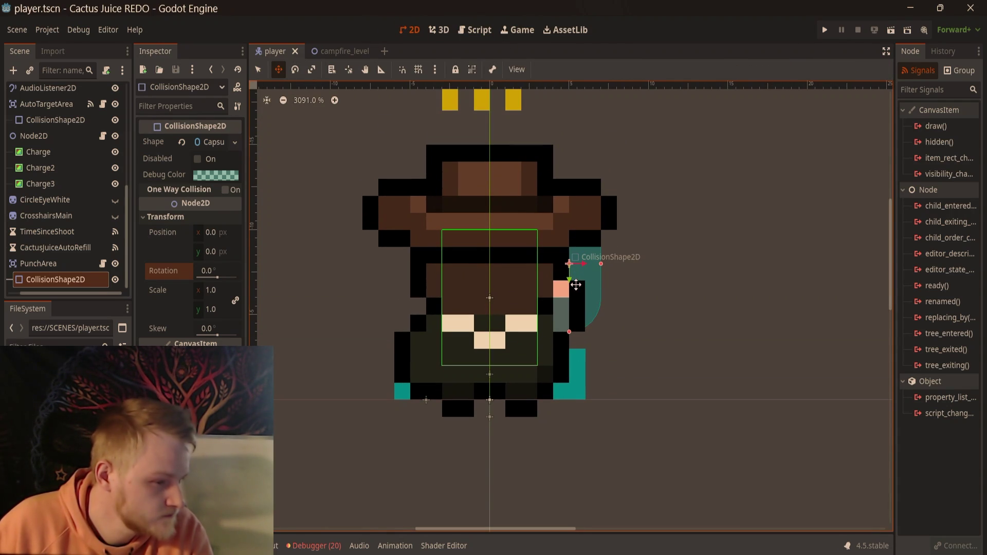
left_click(55, 268)
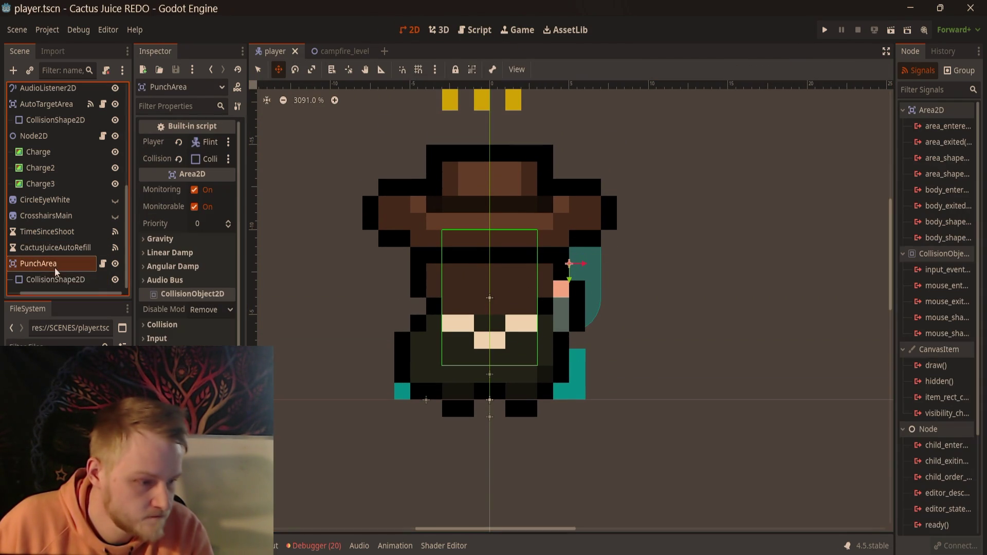
left_click_drag(578, 274, 580, 267)
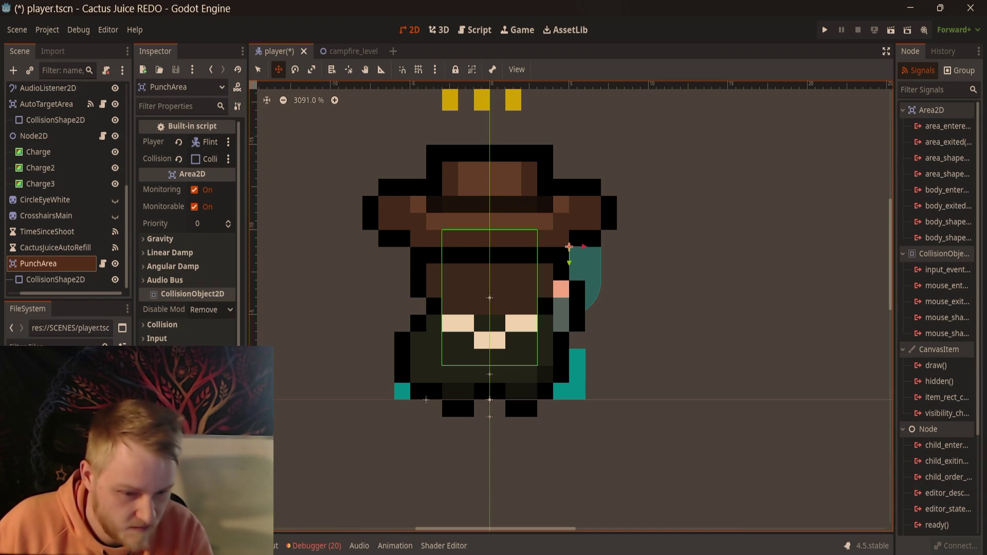
- In the PunchArea script, change the Up case's position x value to 5.0
left_click(469, 27)
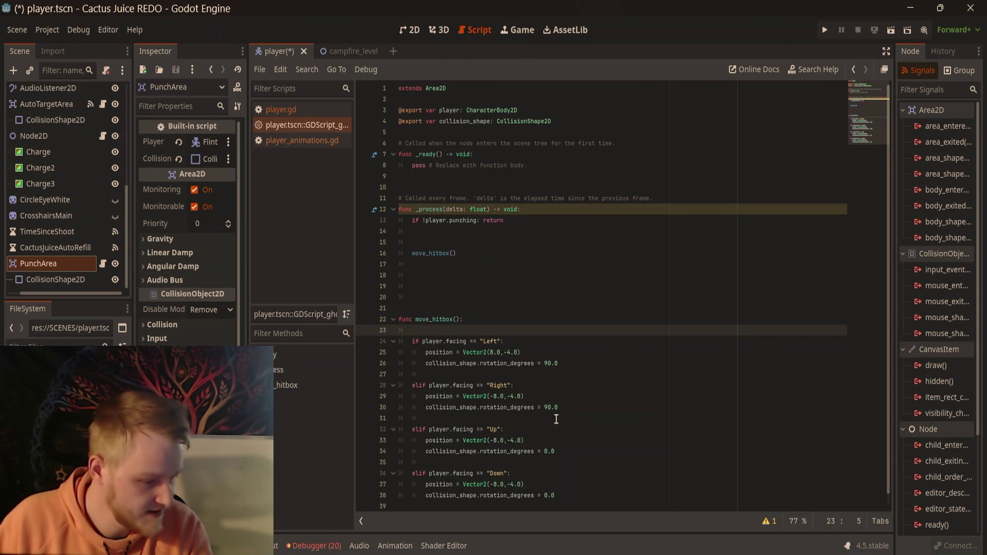
left_click(496, 441)
key("BackSpace")
key("BackSpace")
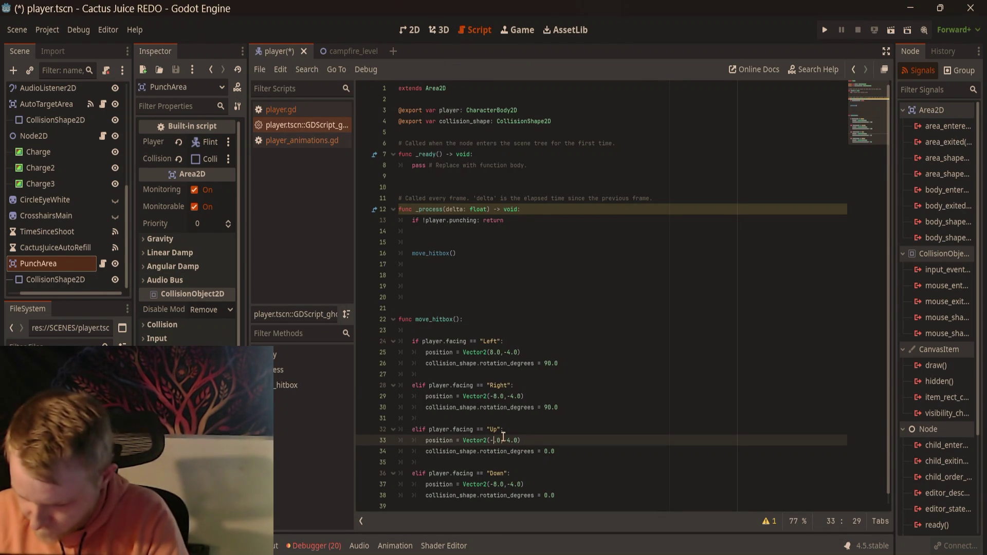
type("5")
key("Right")
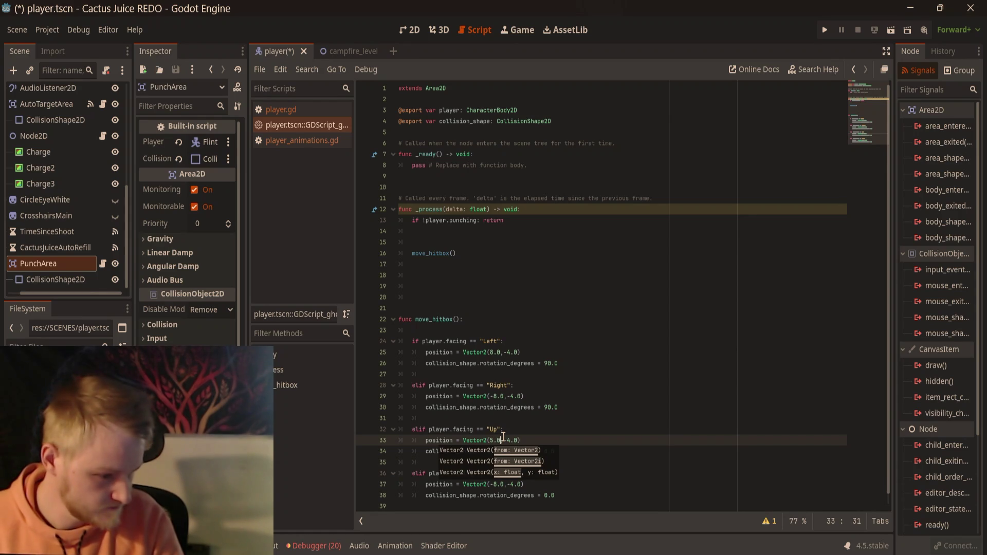
key("Delete")
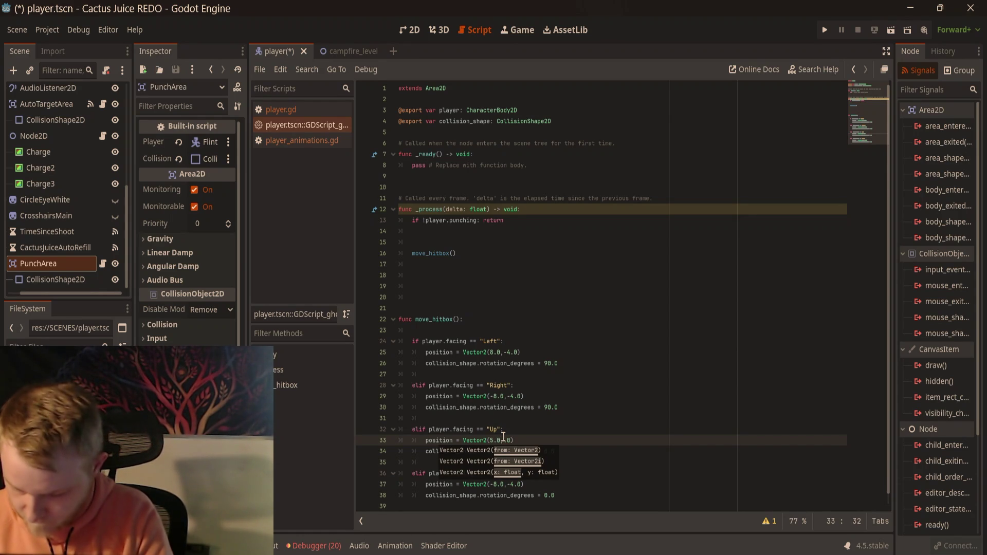
- Set the sprite to the punch_idle_down animation, preview it, undo a stray move, and reselect PunchArea
left_click(404, 29)
scroll(566, 230, "down", 2)
scroll(33, 113, "up", 5)
scroll(33, 114, "up", 3)
left_click(36, 107)
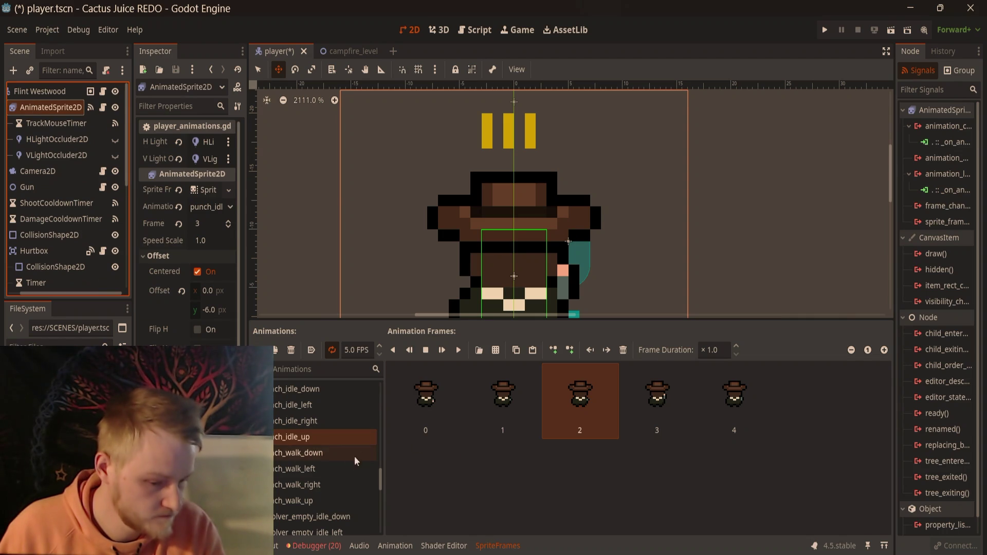
left_click(335, 390)
left_click(458, 350)
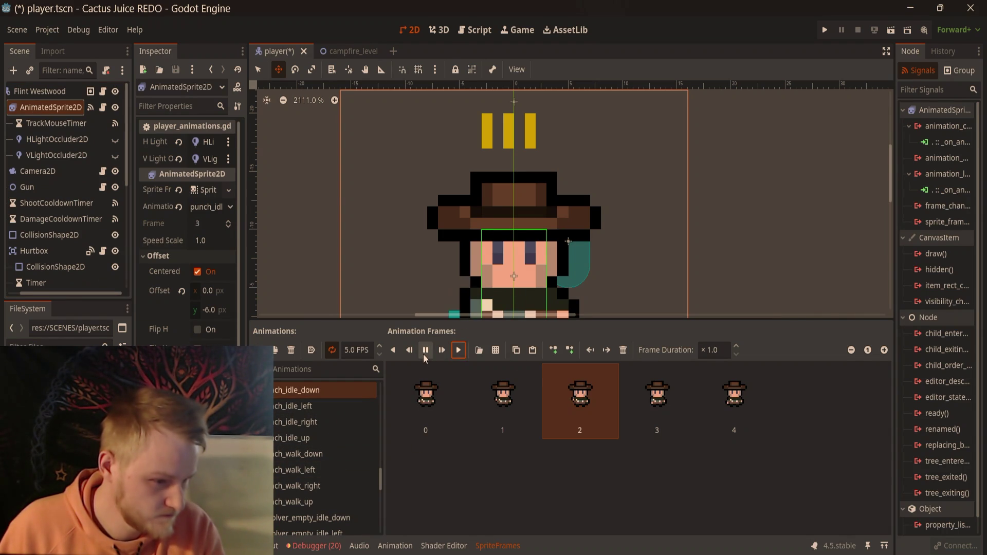
left_click(428, 351)
left_click_drag(506, 314, 504, 151)
key("ctrl+z")
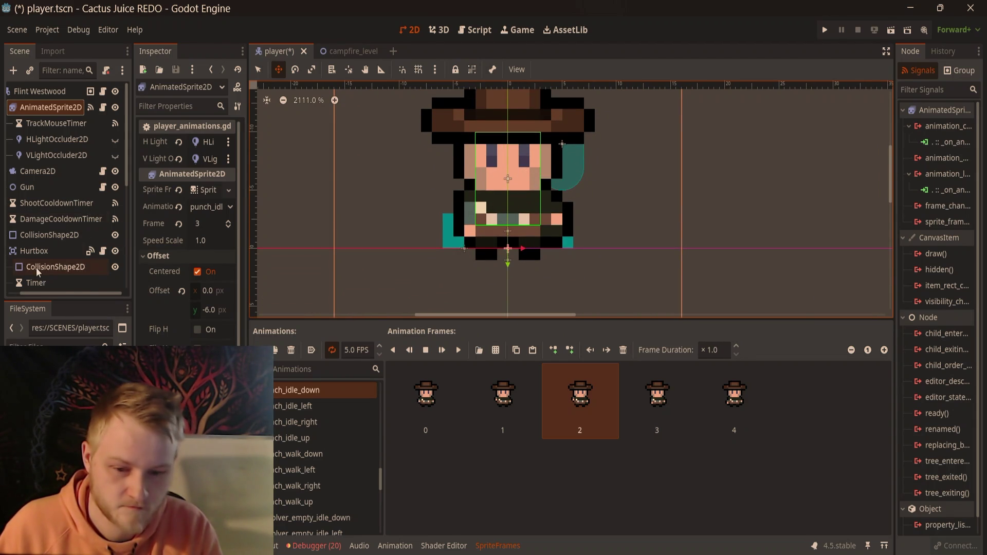
scroll(29, 265, "down", 5)
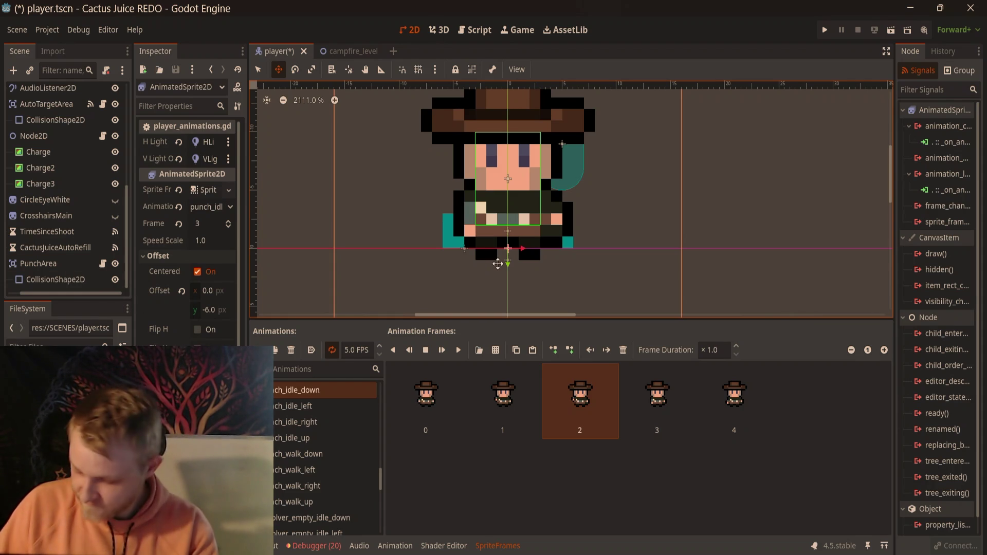
left_click(38, 263)
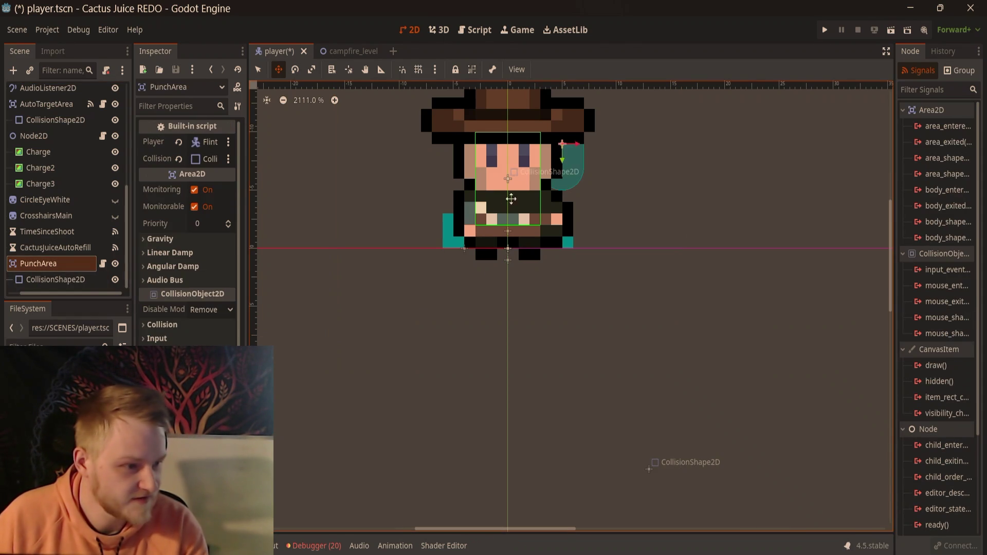
- Reposition the PunchArea capsule so it hangs below the character's lower left
mouse_move(603, 154)
left_mouse_down()
mouse_move(571, 247)
mouse_move(502, 254)
left_mouse_up()
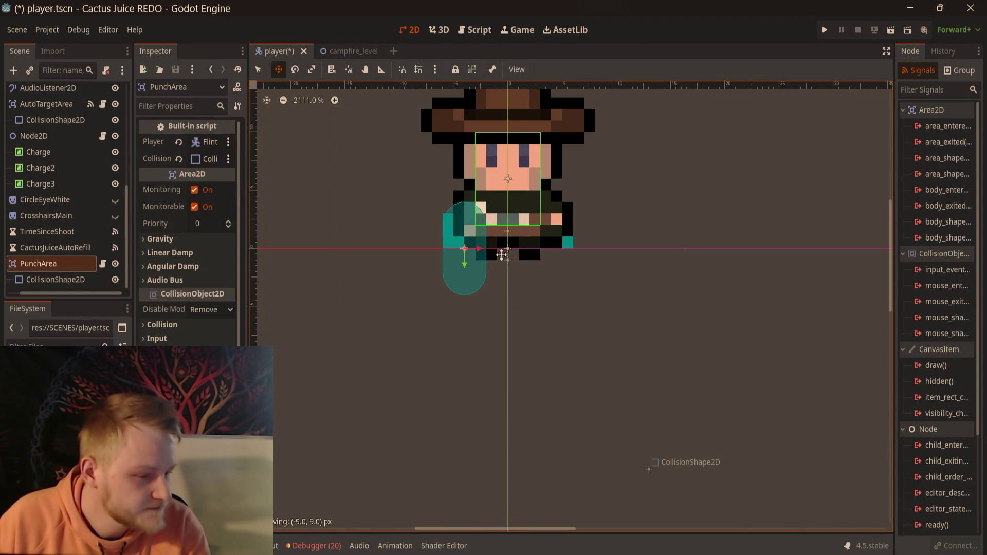
key("ctrl+z")
mouse_move(569, 209)
left_mouse_down()
mouse_move(471, 266)
mouse_move(484, 277)
left_mouse_up()
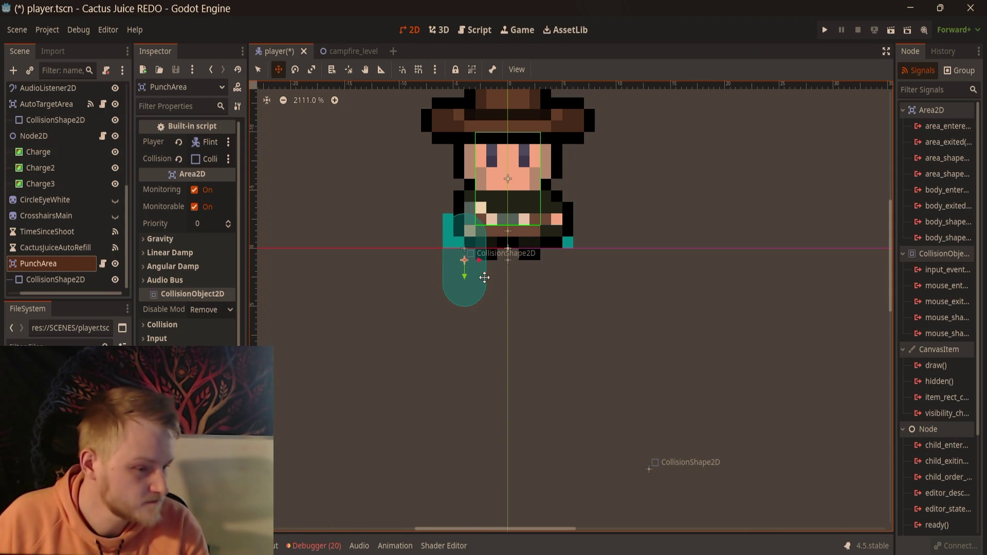
- Change the Down case's position to Vector2(-4.0,1.0) and save the player scene
left_click(474, 30)
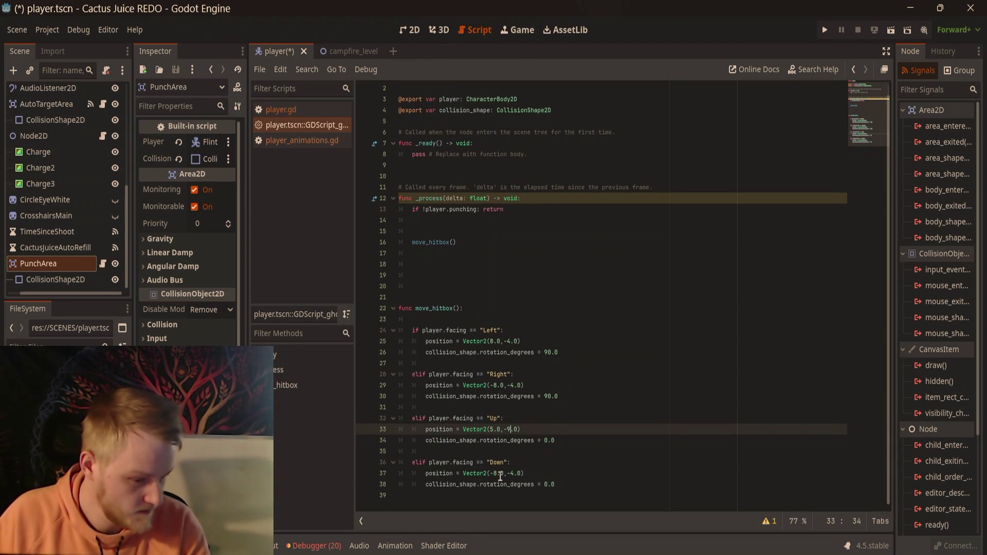
left_click(497, 473)
key("BackSpace")
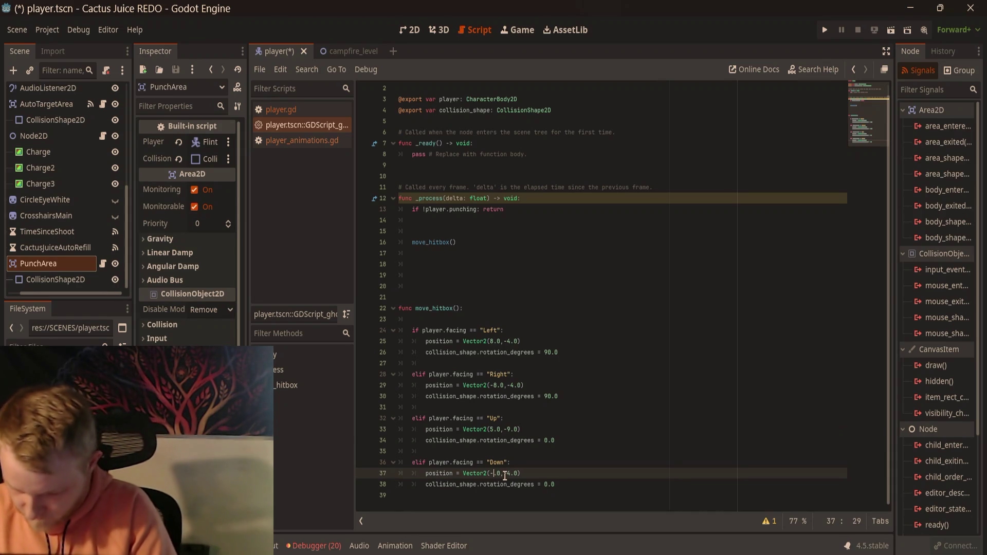
type("4")
key("Right")
key("Right")
key("Right")
key("BackSpace")
key("BackSpace")
type("1")
left_click(642, 322)
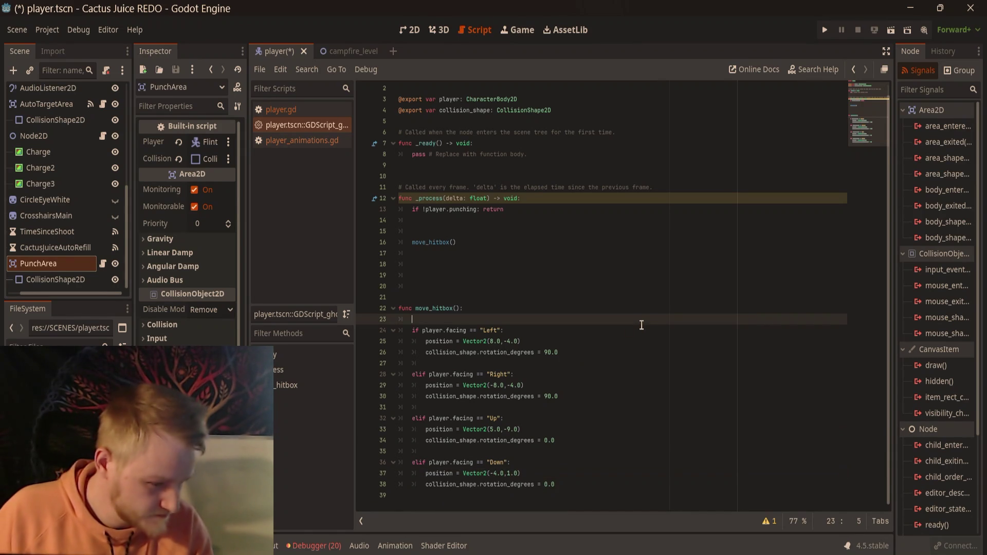
key("ctrl+s")
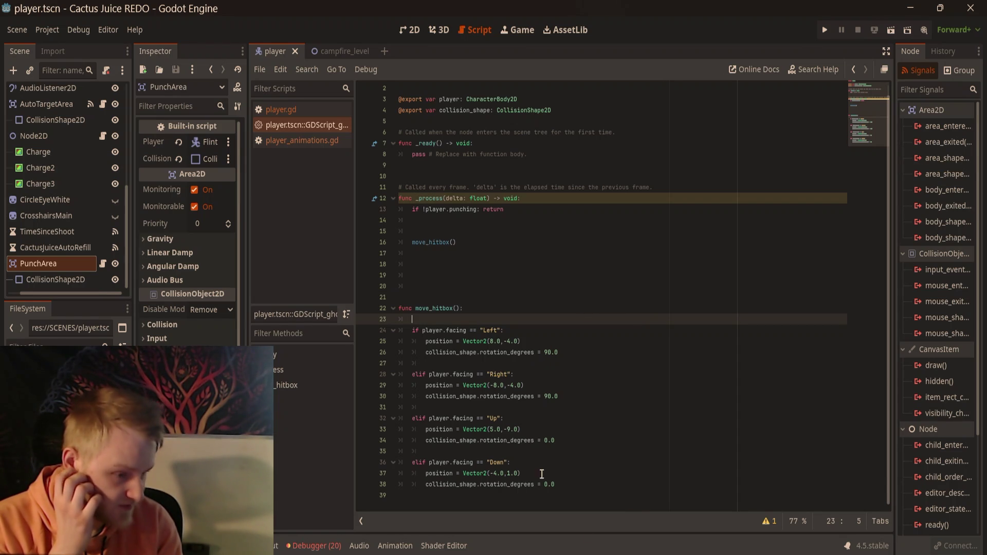
- Add a new line after the func _process header
left_click(474, 234)
left_click(518, 213)
left_click(562, 196)
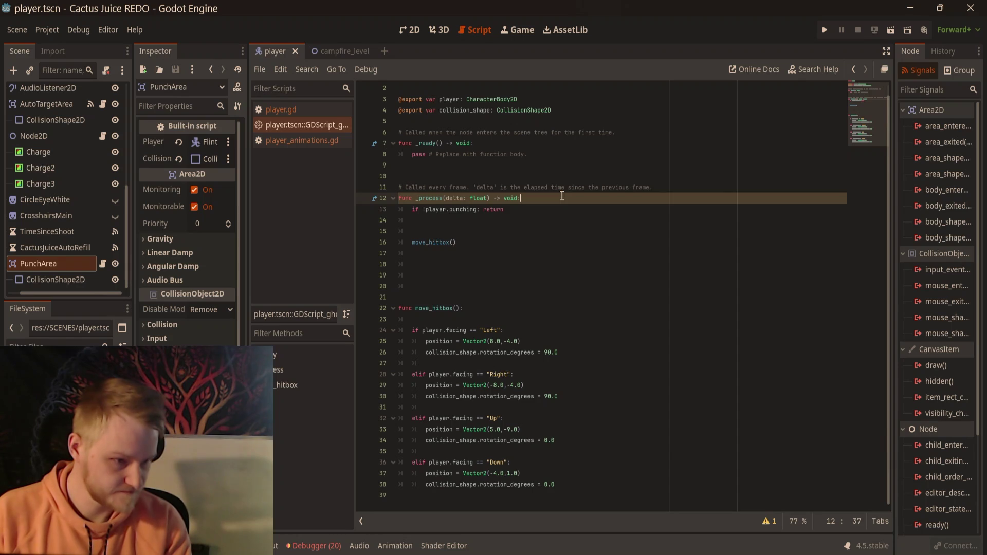
key("Return")
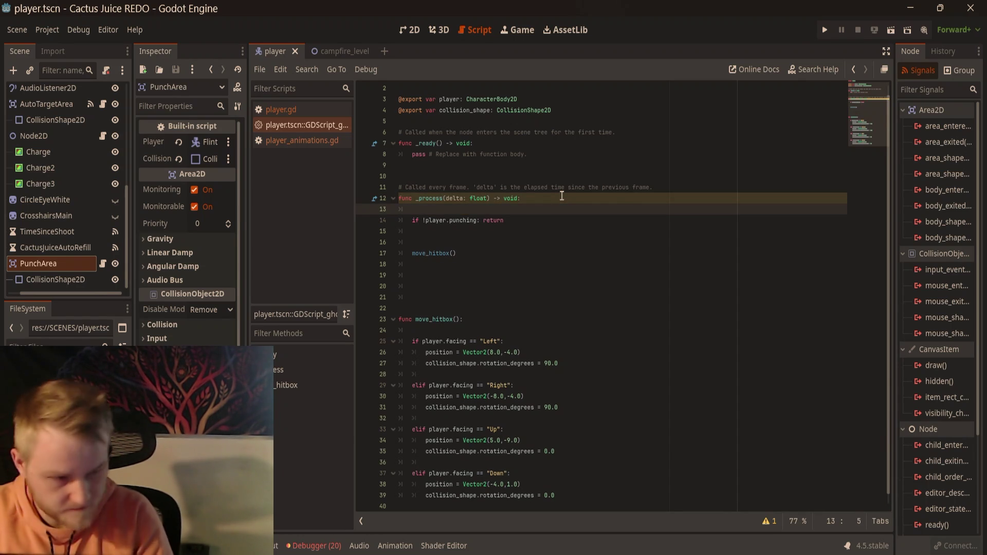
- Put return on its own line under the punching check and open a fresh line below the check
key("BackSpace")
key("BackSpace")
left_click(481, 210)
key("Return")
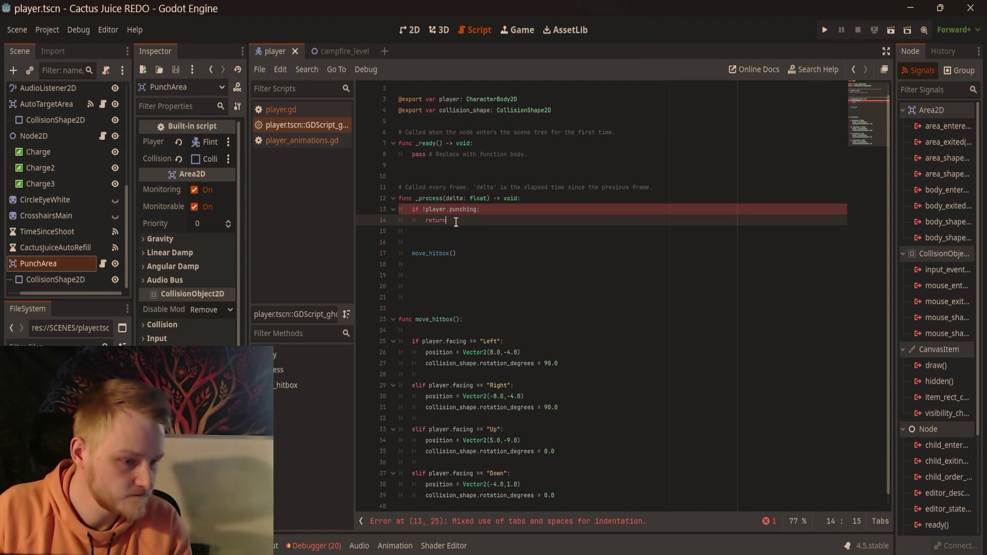
left_click(501, 212)
key("Return")
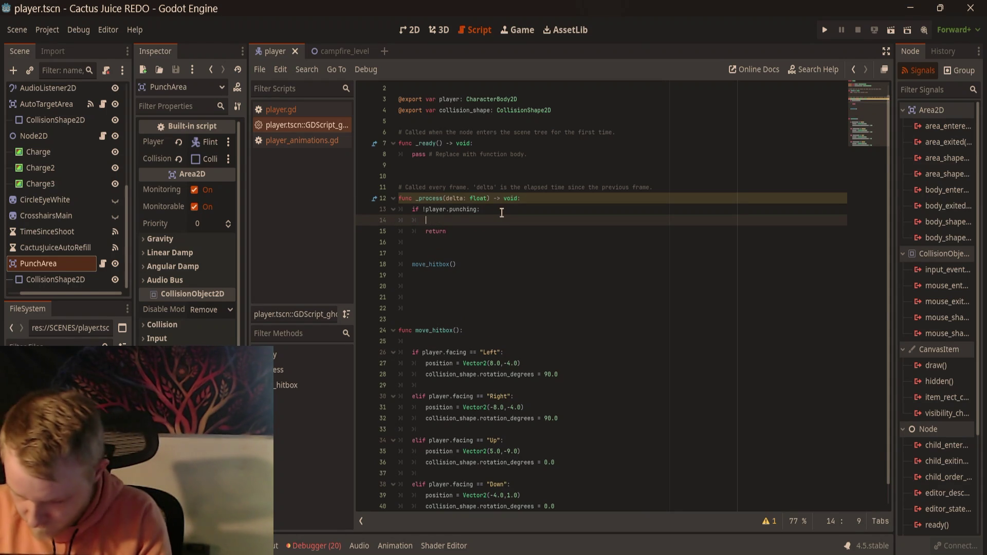
key("BackSpace")
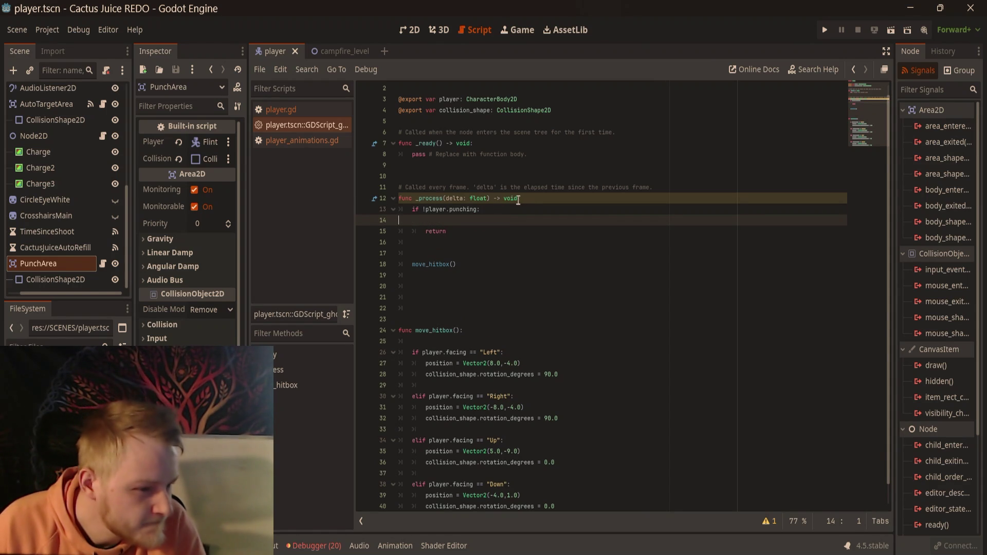
key("BackSpace")
key("BackSpace")
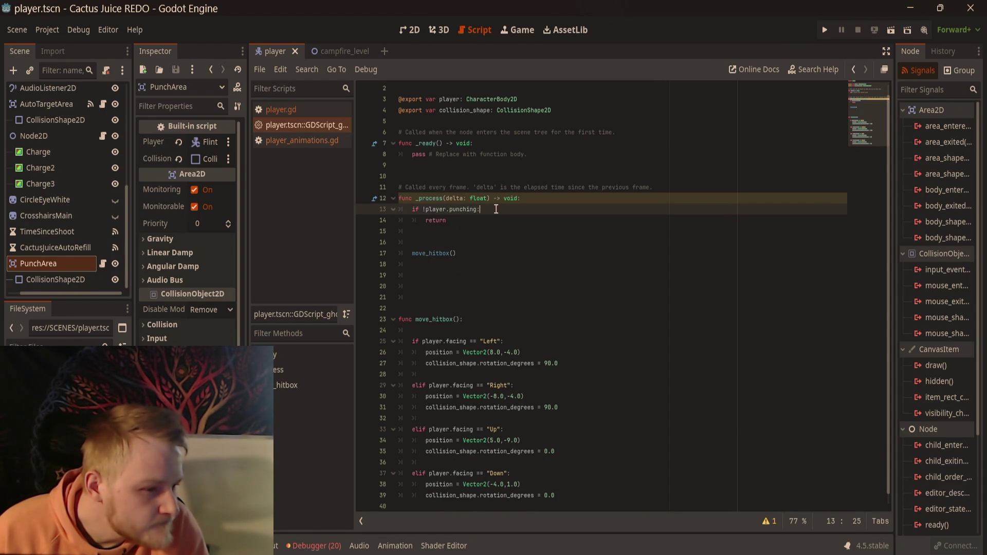
key("Return")
- On line 14 write 'if !collision_shape.disabled: collision_shape.disabled = true'
type("collisio")
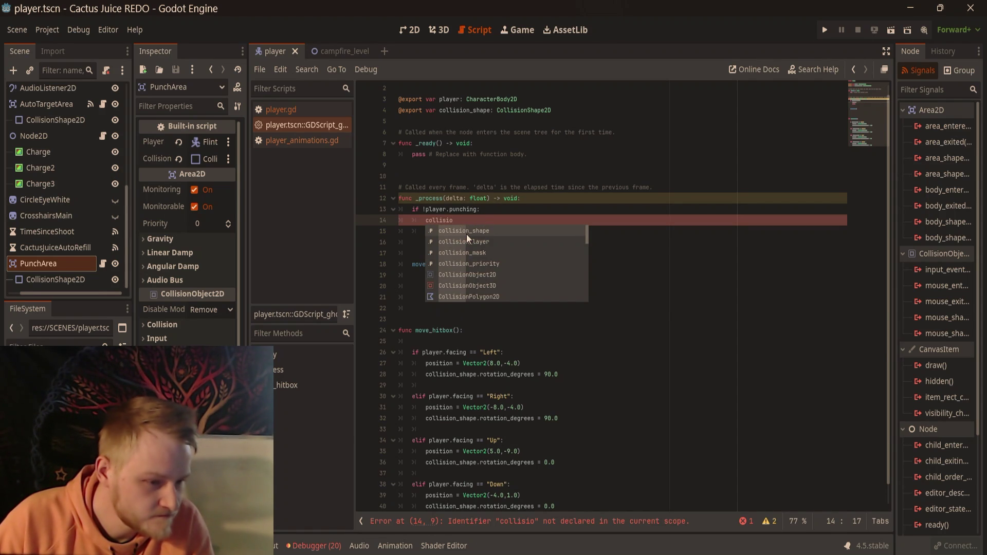
left_click(469, 233)
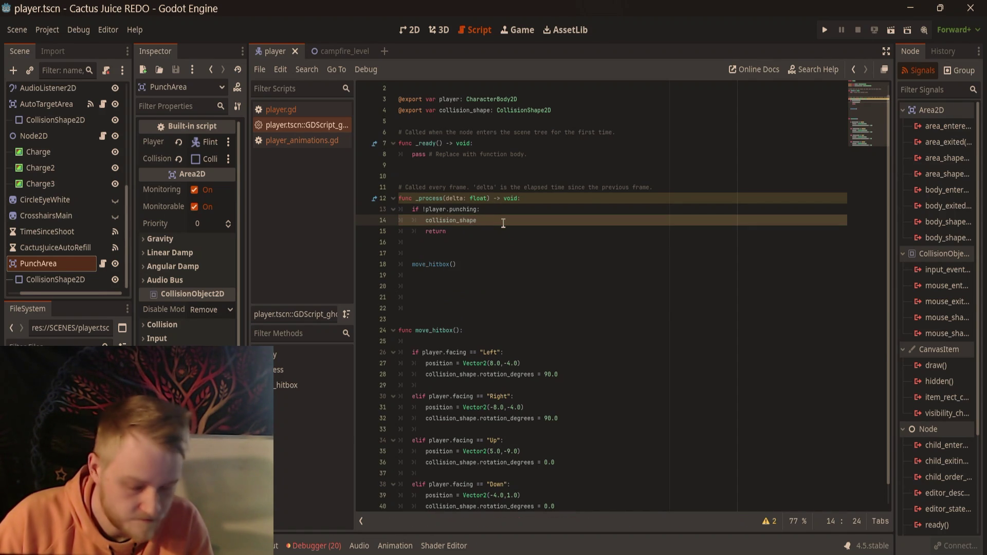
type("if")
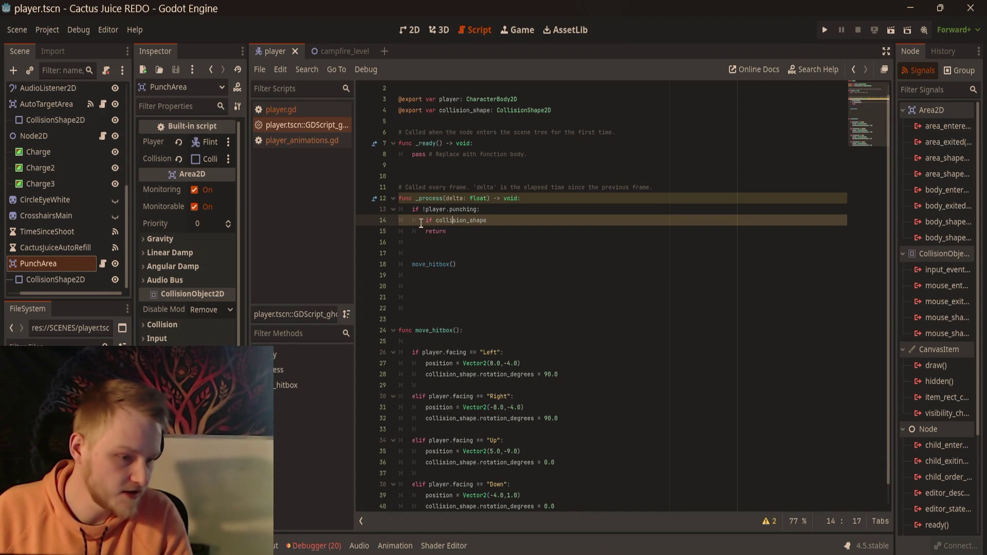
key("Right")
key("Right")
key("Right")
type("!")
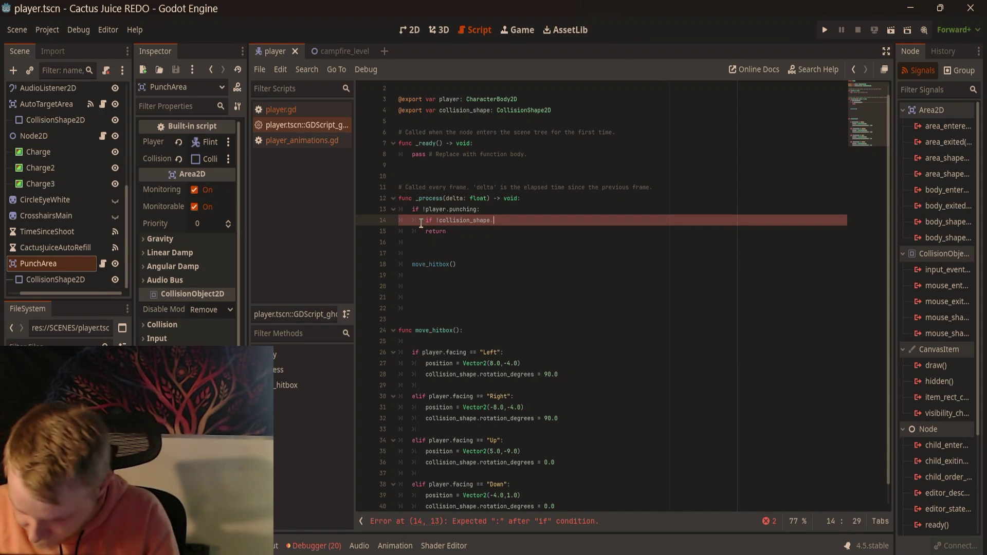
type(".disbal")
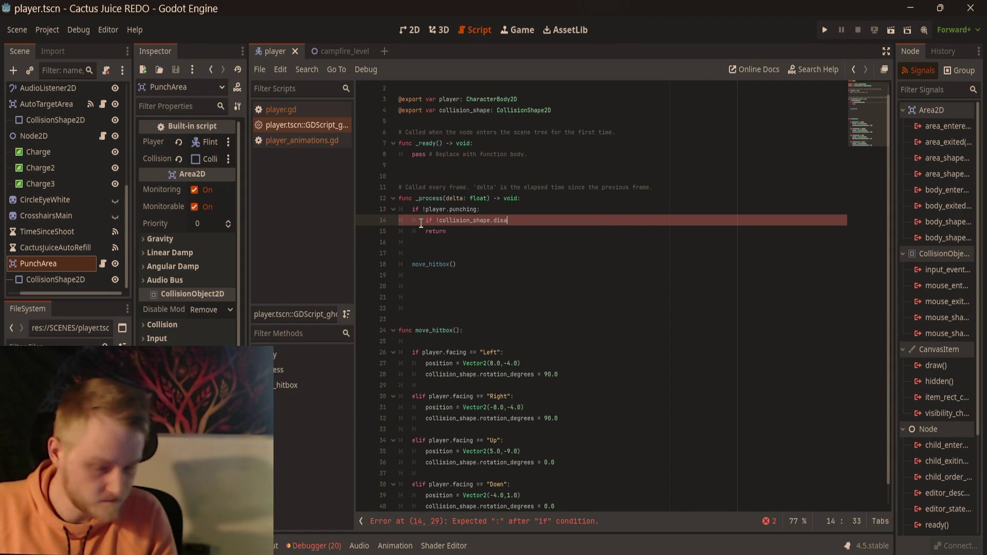
type("bled")
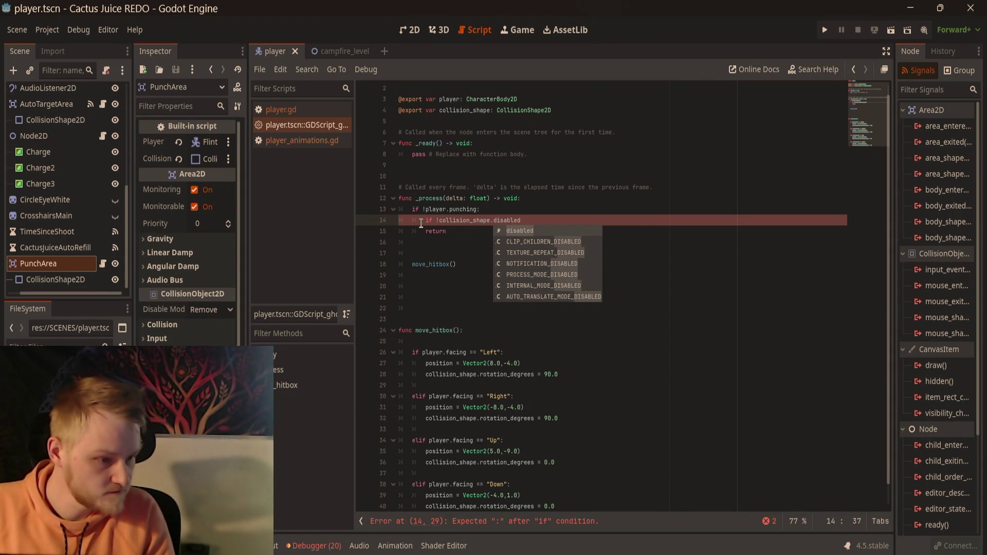
key("Escape")
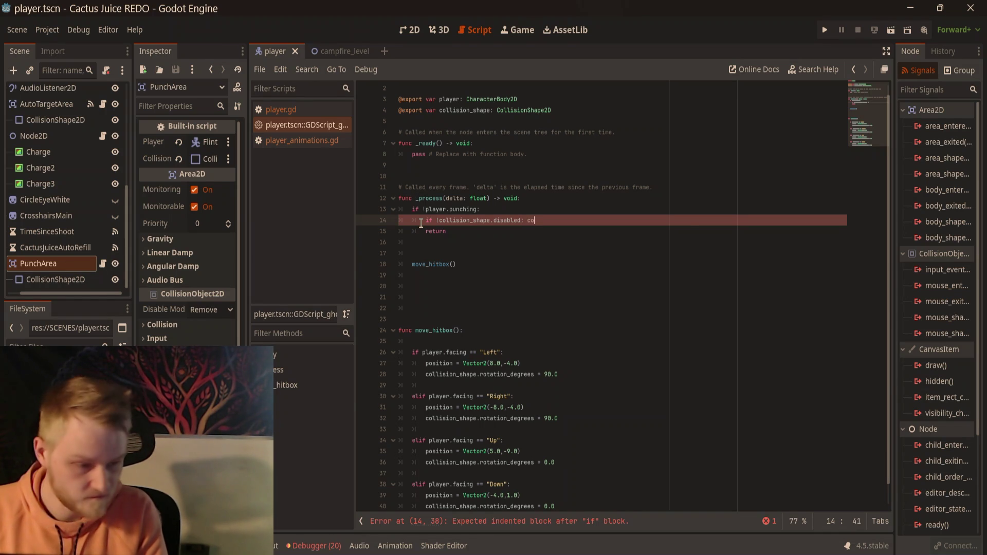
type("l")
key("Return")
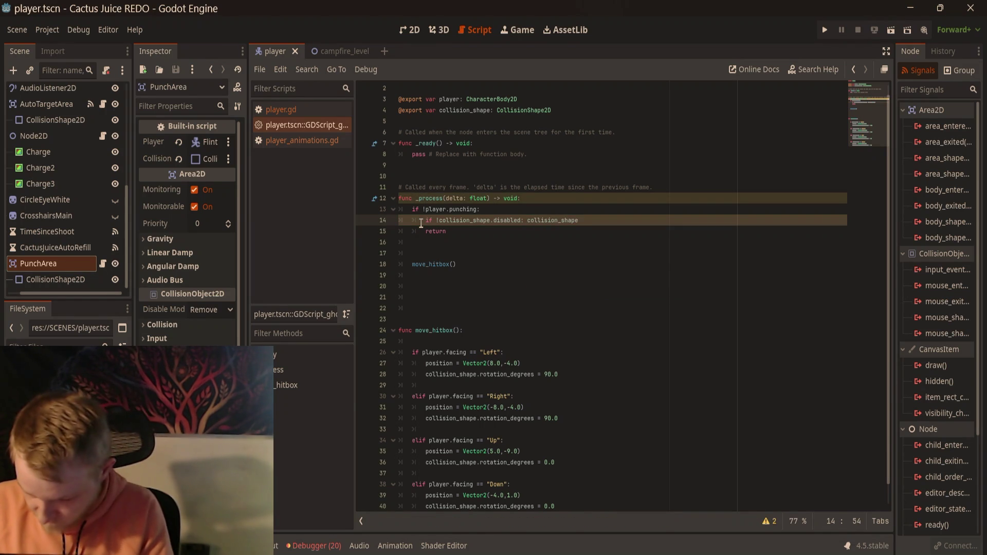
type("di")
key("Return")
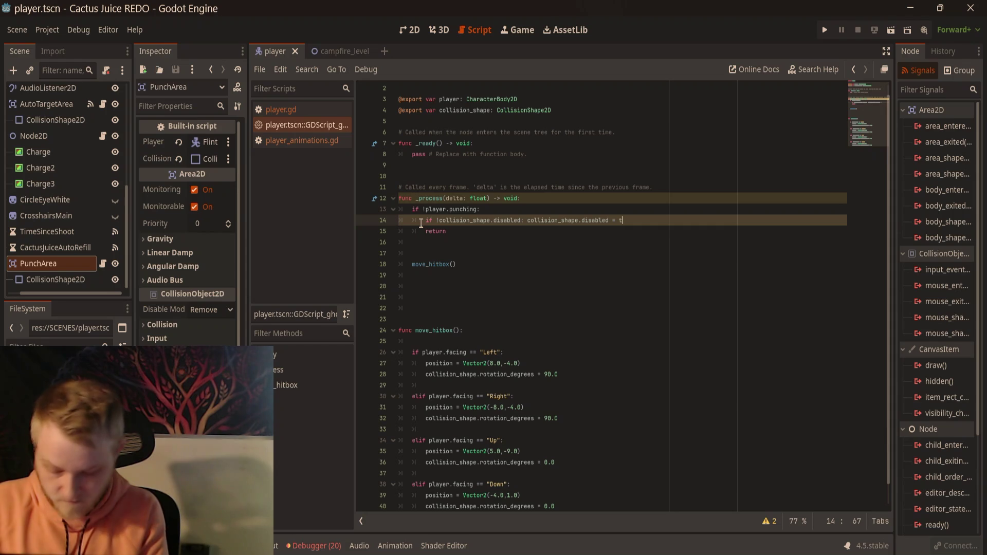
type("rue")
key("Return")
left_click(552, 260)
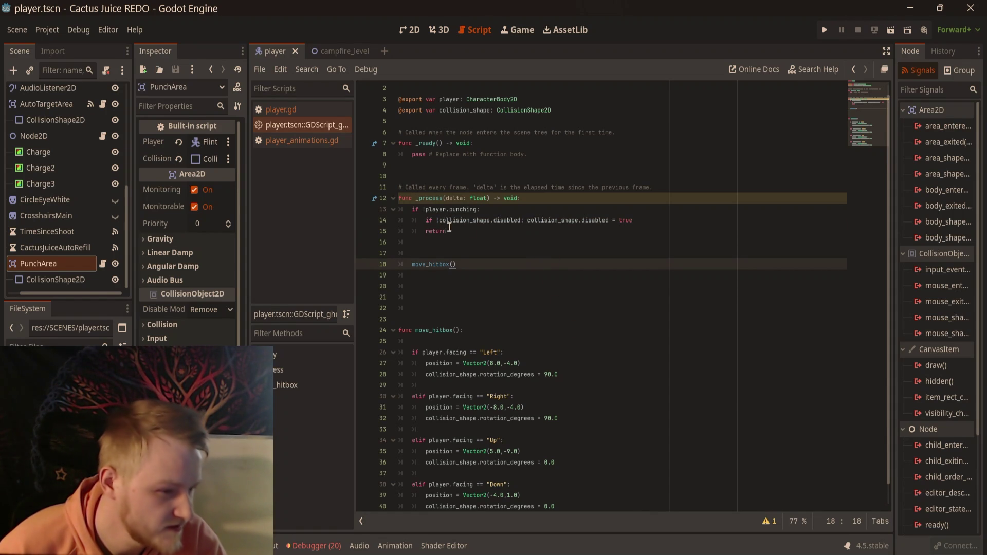
- Copy the line 14 disable statement onto empty line 17
left_click(540, 243)
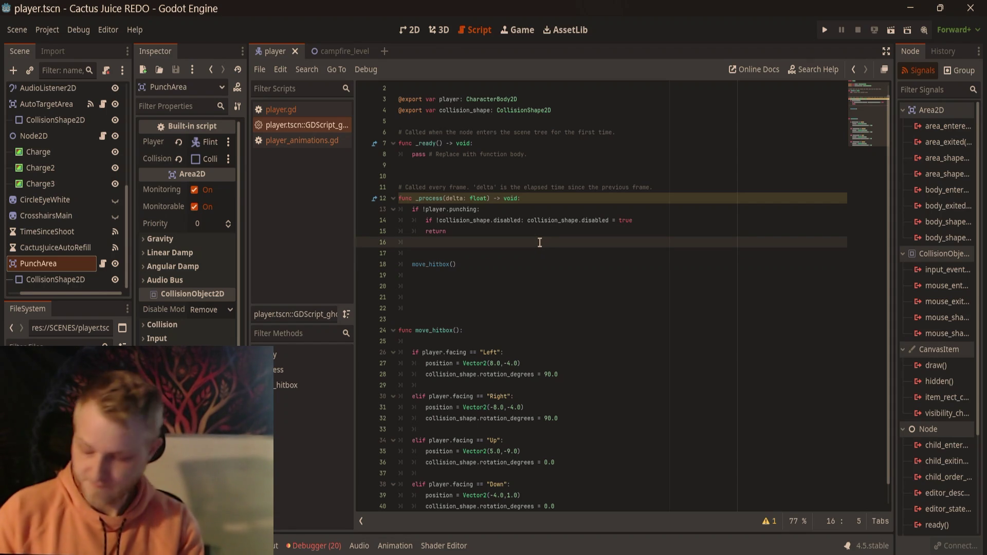
left_click(484, 282)
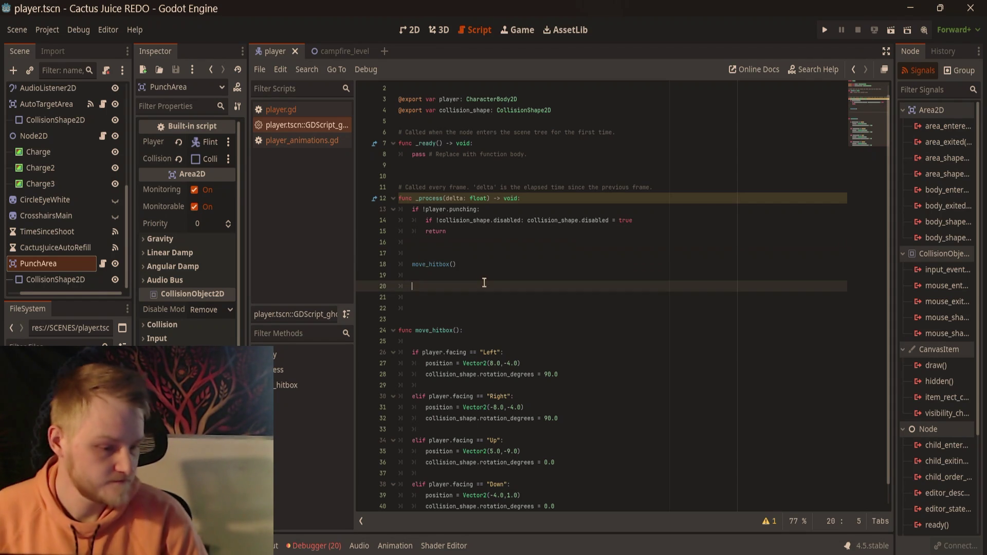
left_click(494, 279)
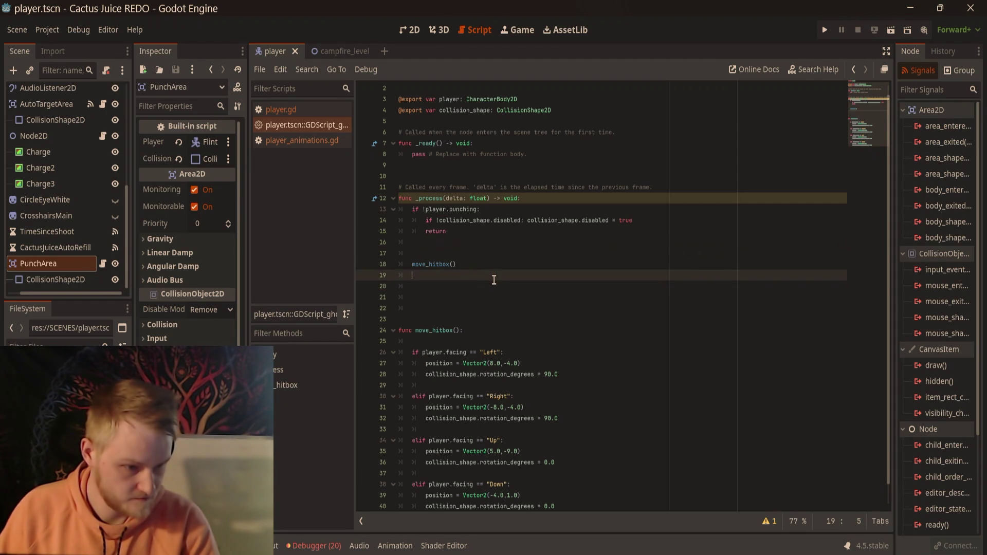
left_click(503, 244)
left_click_drag(426, 221, 652, 218)
key("ctrl+c")
left_click(430, 252)
key("ctrl+v")
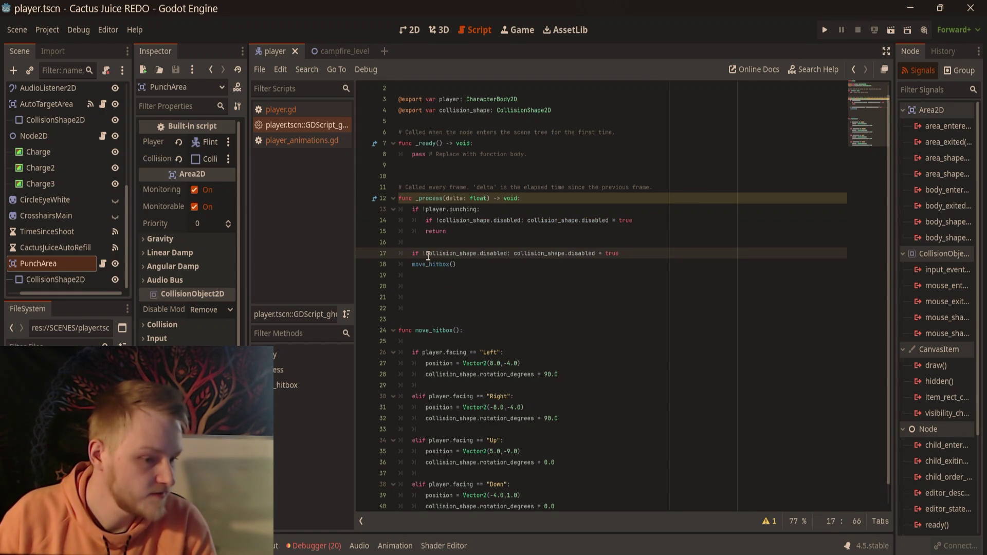
- Edit line 17 to 'if collision_shape.disabled: collision_shape.disabled = false', then expand PunchArea's Collision properties
left_click(427, 254)
key("BackSpace")
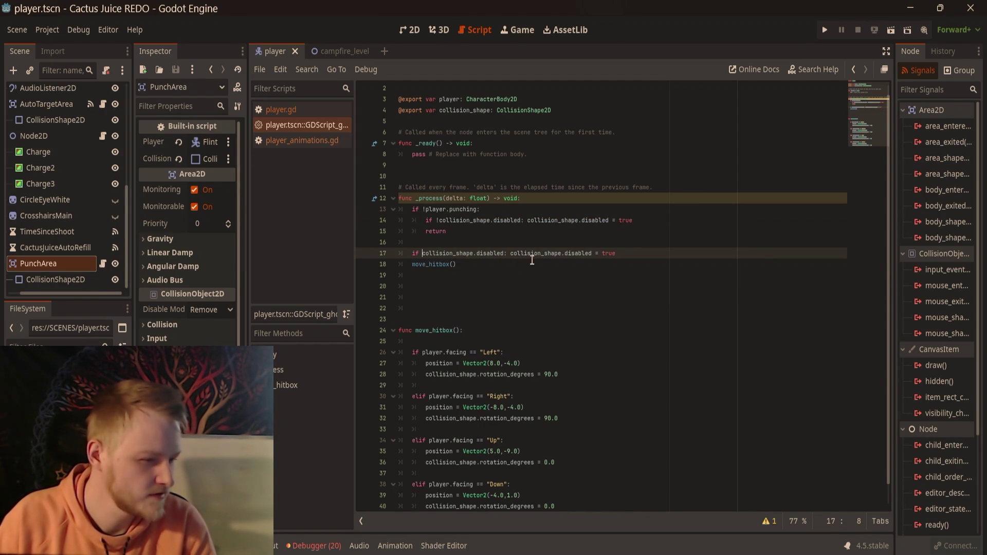
double_click(610, 254)
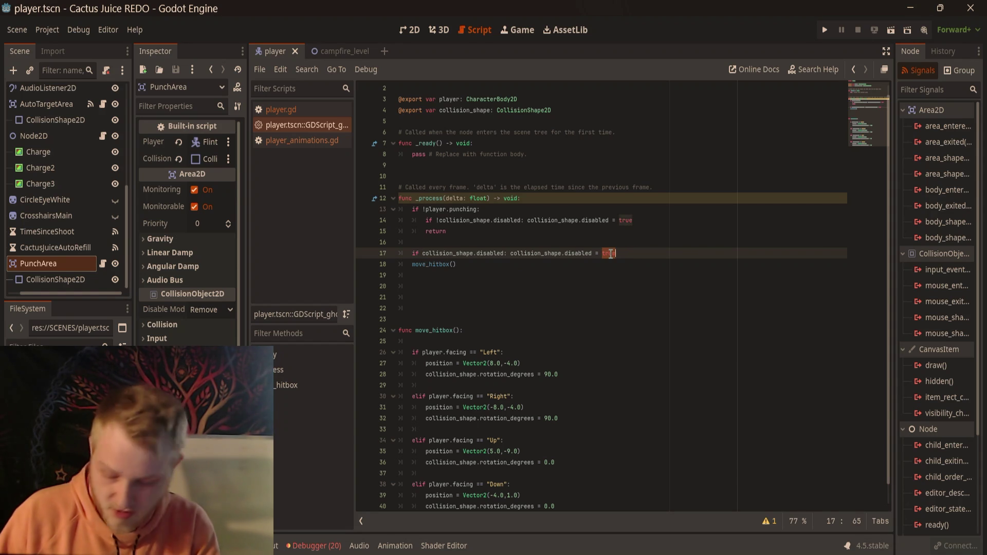
type("false")
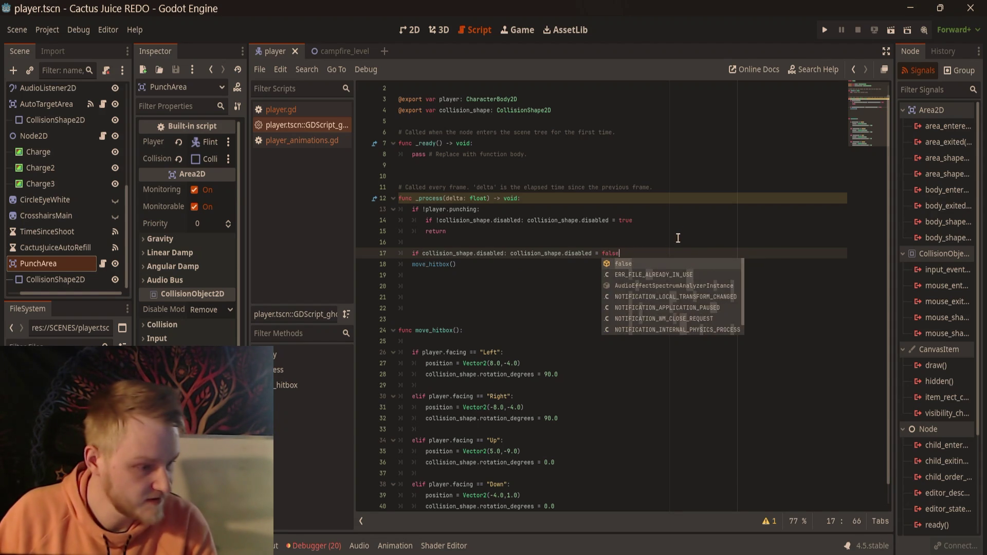
left_click(678, 235)
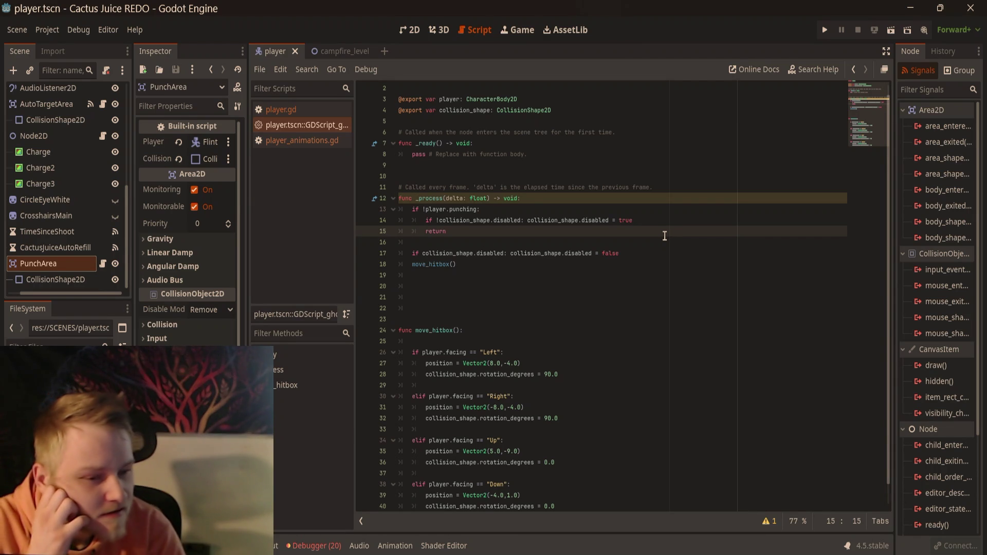
left_click(162, 326)
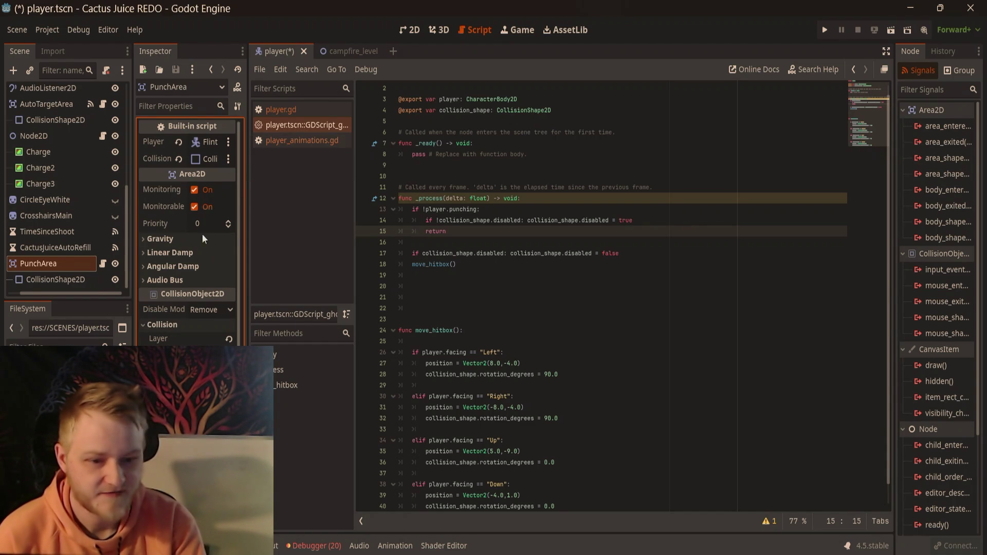
- Open bullet.gd from the Bullet node and close the bullet scene, leaving campfire_level showing
scroll(88, 171, "up", 2)
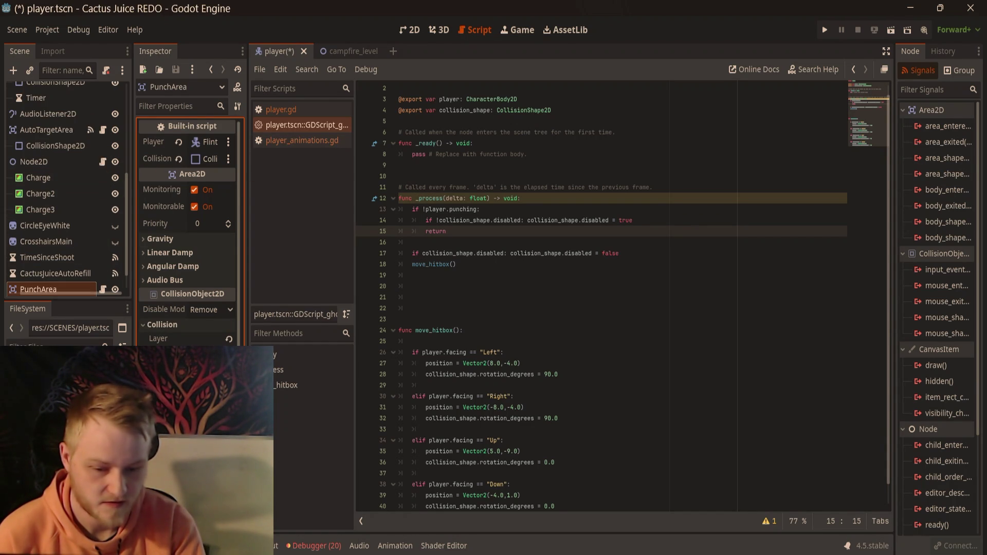
scroll(202, 180, "down", 5)
scroll(198, 204, "up", 5)
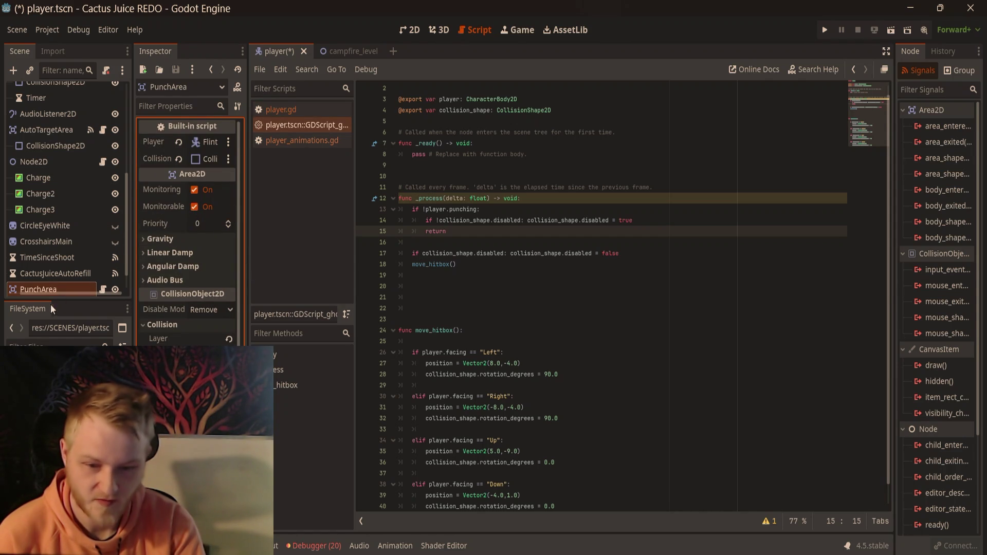
scroll(85, 186, "up", 2)
scroll(85, 186, "up", 2)
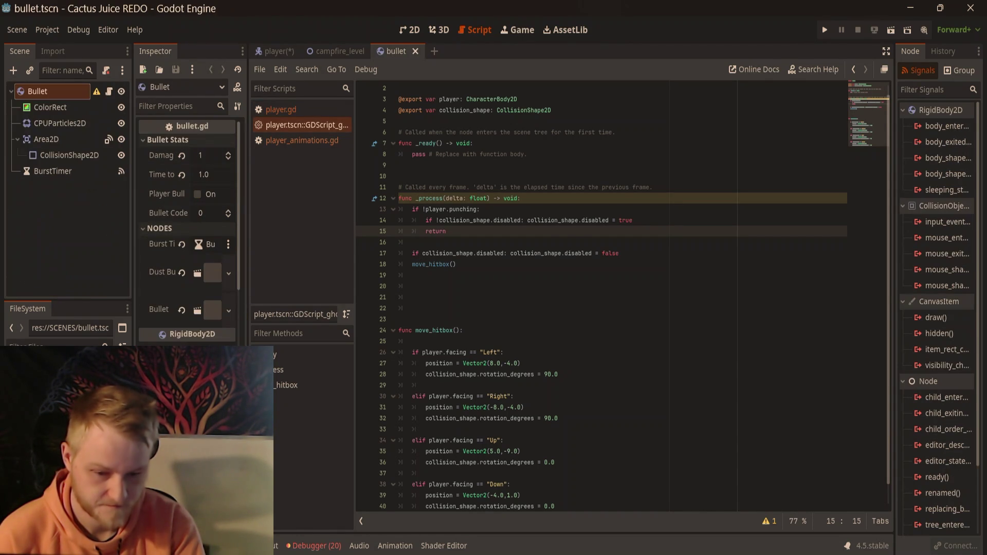
left_click(110, 91)
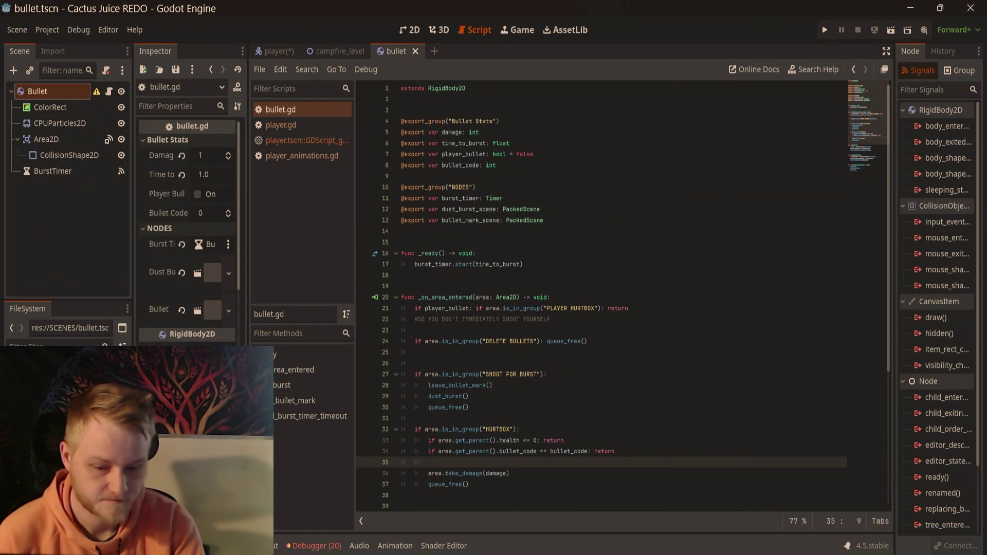
middle_click(382, 54)
left_click(286, 111)
scroll(418, 241, "down", 2)
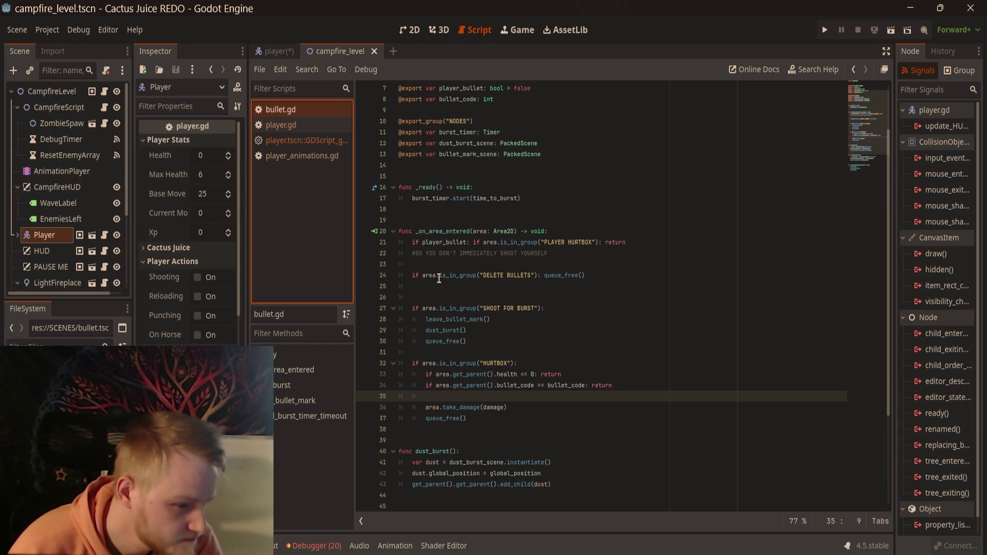
scroll(574, 333, "down", 1)
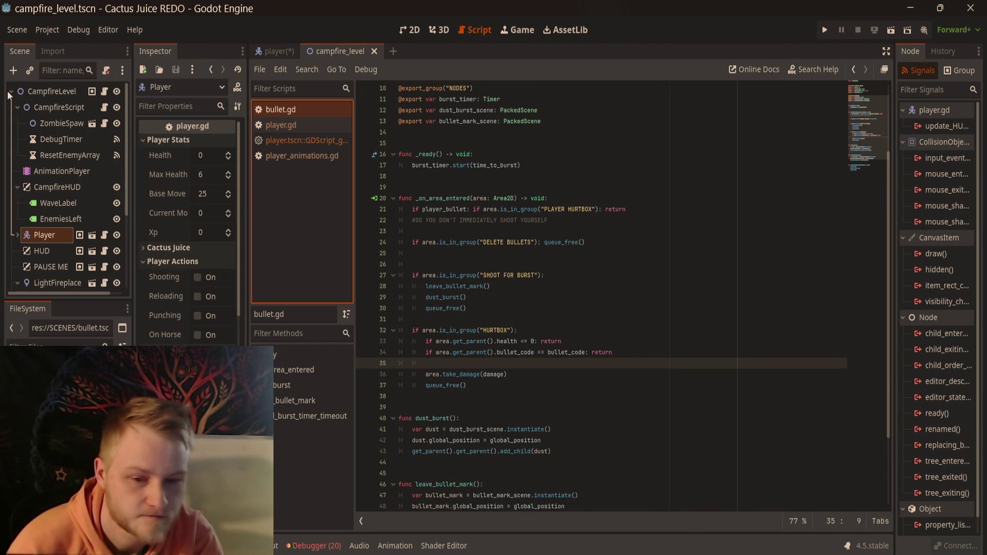
- In the player scene, connect PunchArea's area_entered signal to a new _on_area_entered method on PunchArea itself
left_click(260, 52)
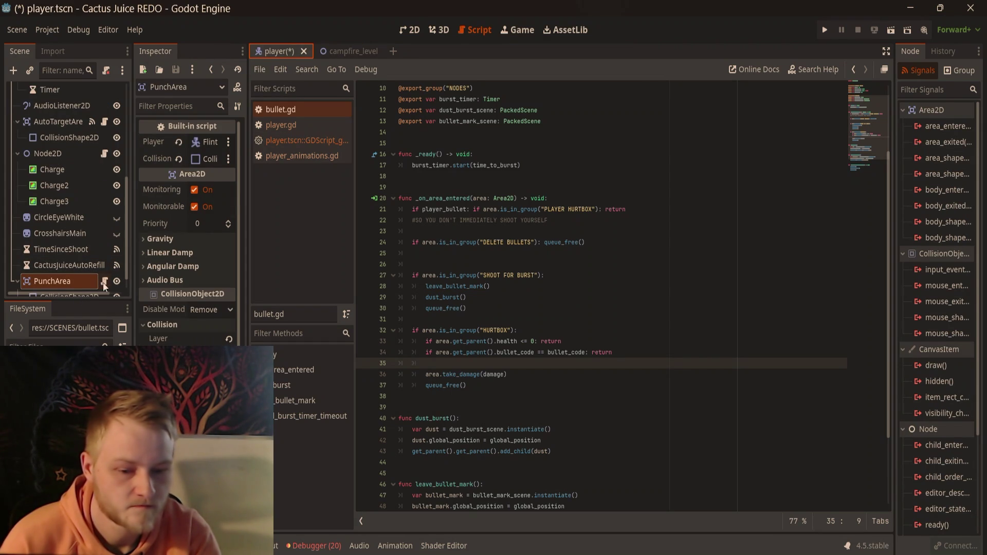
double_click(944, 133)
scroll(534, 322, "down", 5)
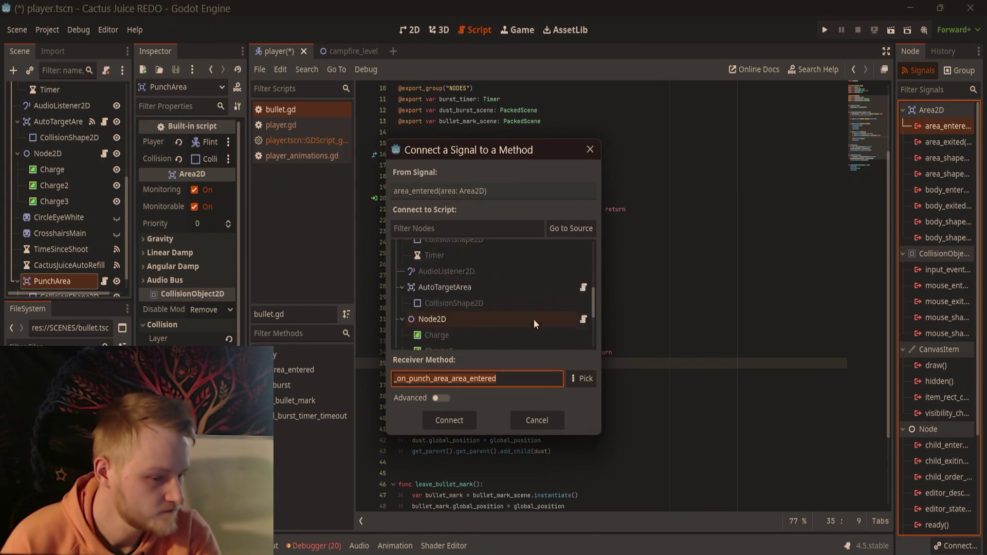
left_click(522, 318)
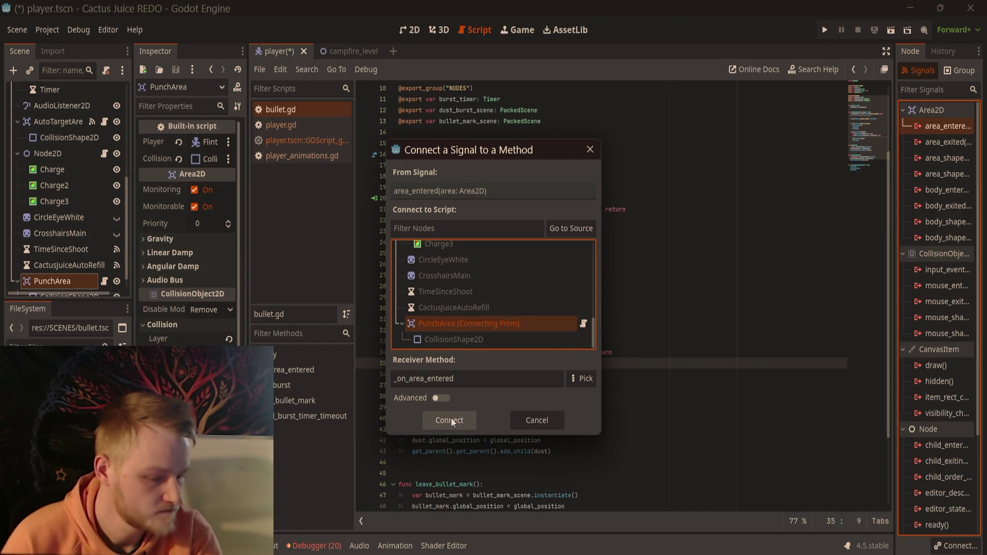
left_click(450, 421)
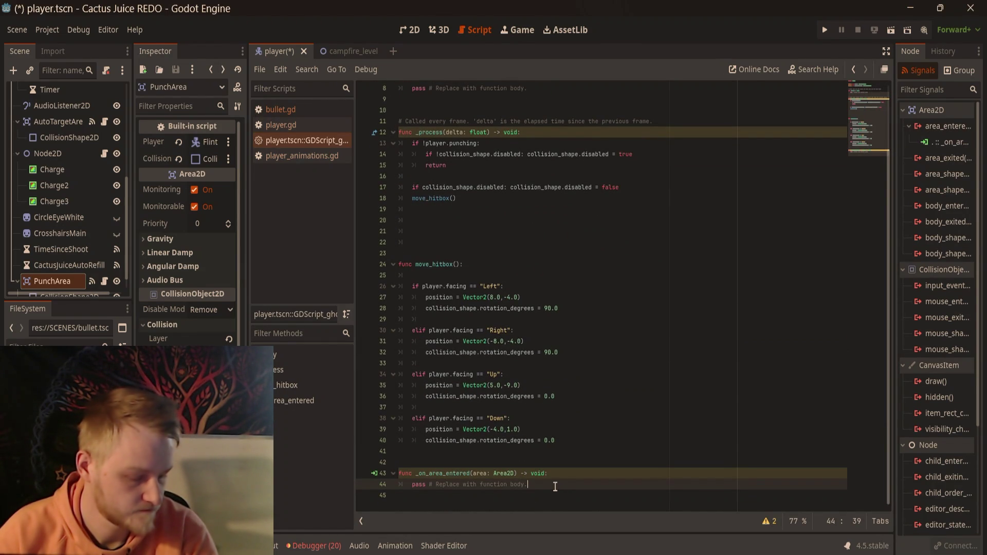
- Replace the pass placeholder in _on_area_entered with an empty indented line
key("shift+Home")
key("BackSpace")
key("Return")
key("Return")
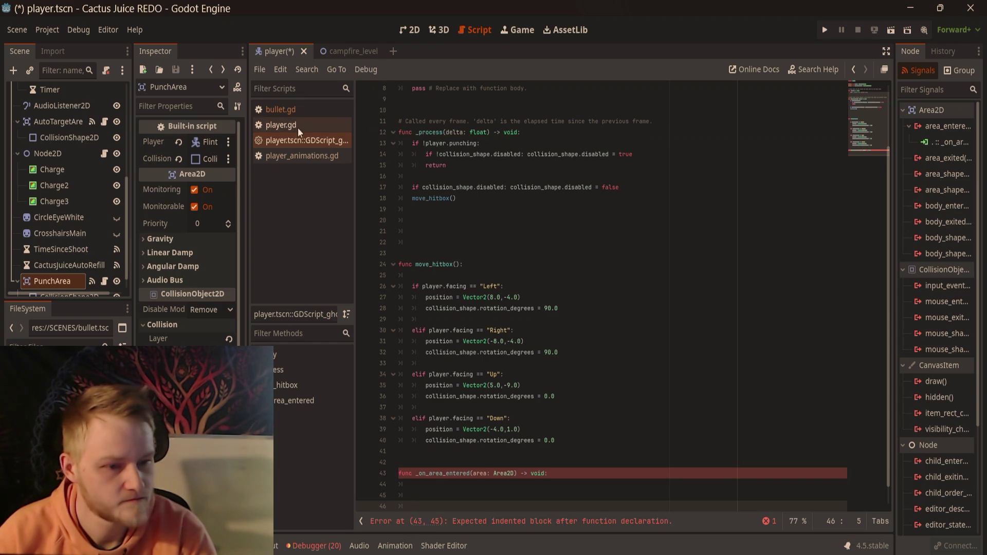
- Copy the hit-handling code from bullet.gd and paste it into PunchArea's _on_area_entered
left_click(301, 113)
mouse_move(466, 286)
left_mouse_down()
mouse_move(413, 170)
mouse_move(415, 181)
left_mouse_up()
key("ctrl+c")
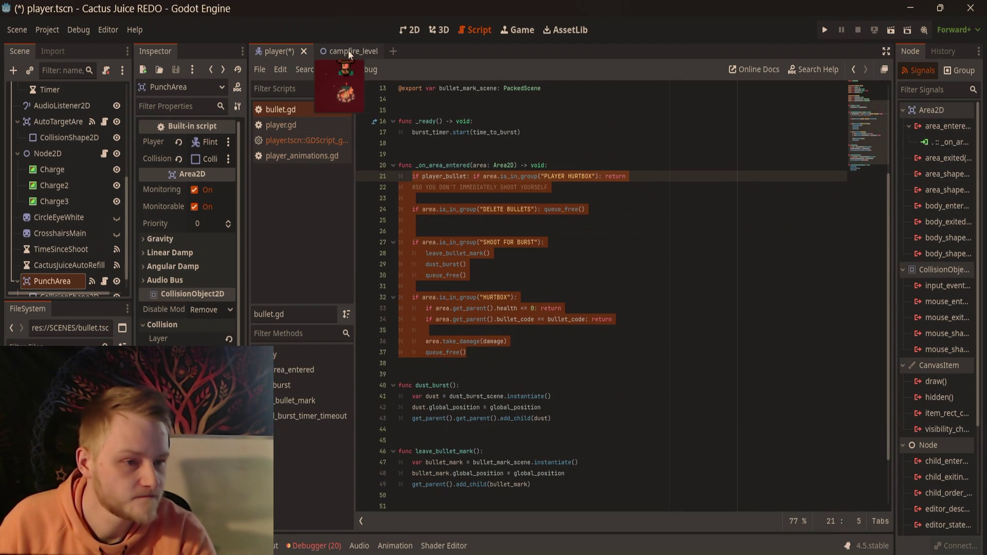
left_click(297, 122)
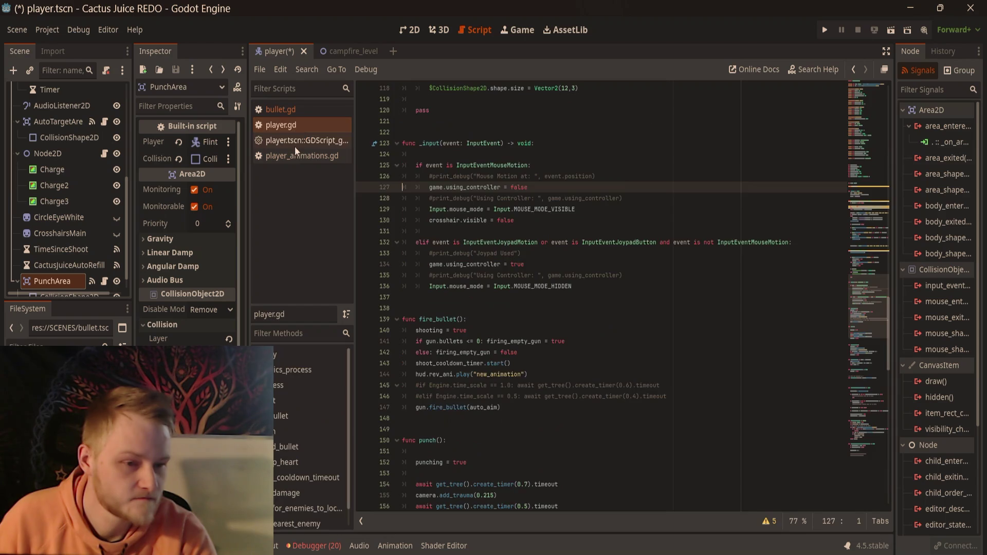
left_click(291, 155)
left_click(308, 127)
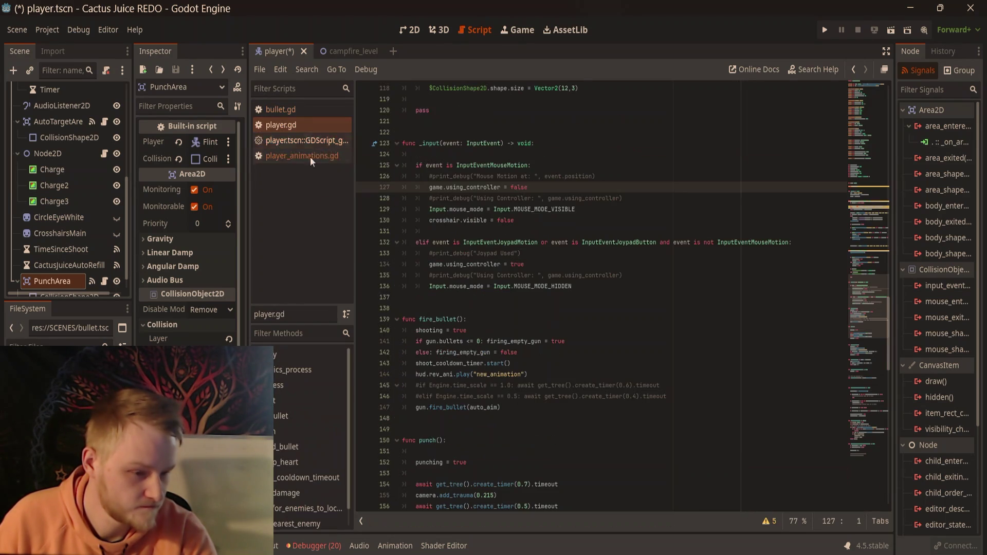
left_click(305, 140)
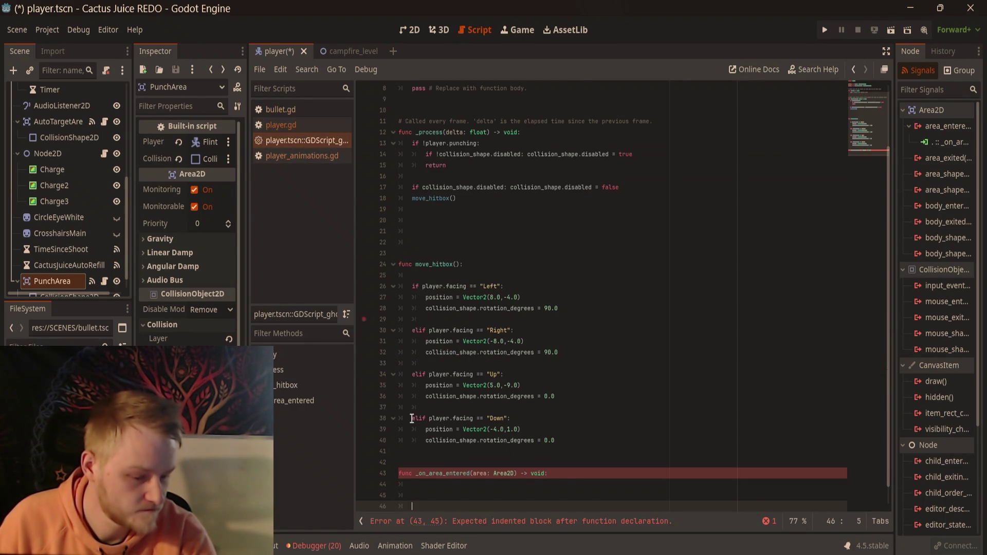
key("ctrl+v")
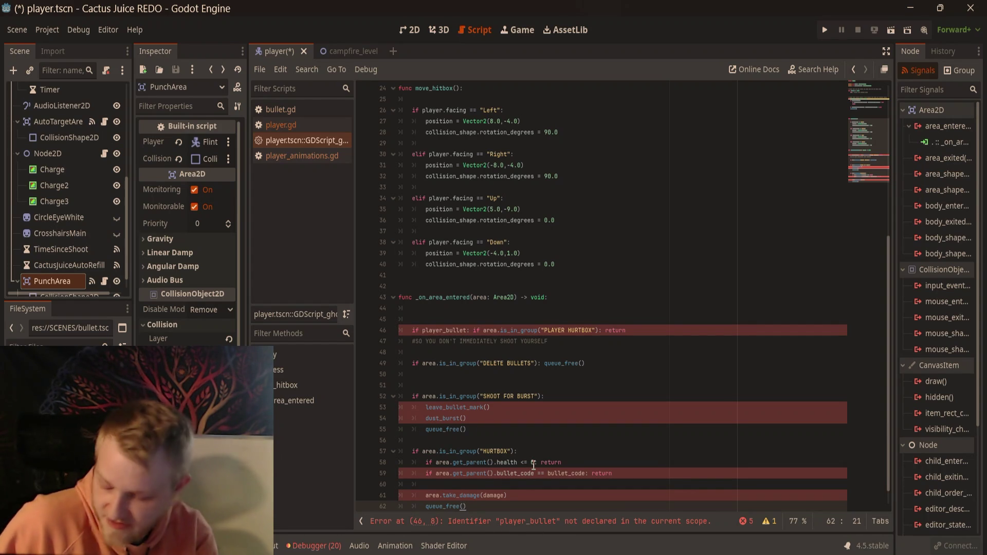
- Save the player scene and strip the stray player_bullet prefix from line 46
key("ctrl+s")
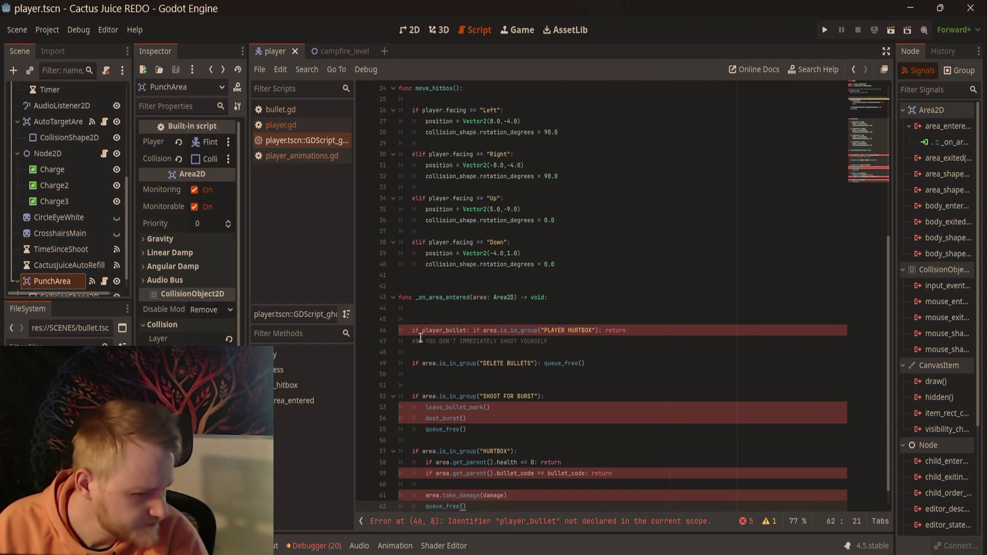
left_click(440, 331)
scroll(493, 315, "down", 1)
left_click(415, 331)
left_click(467, 308)
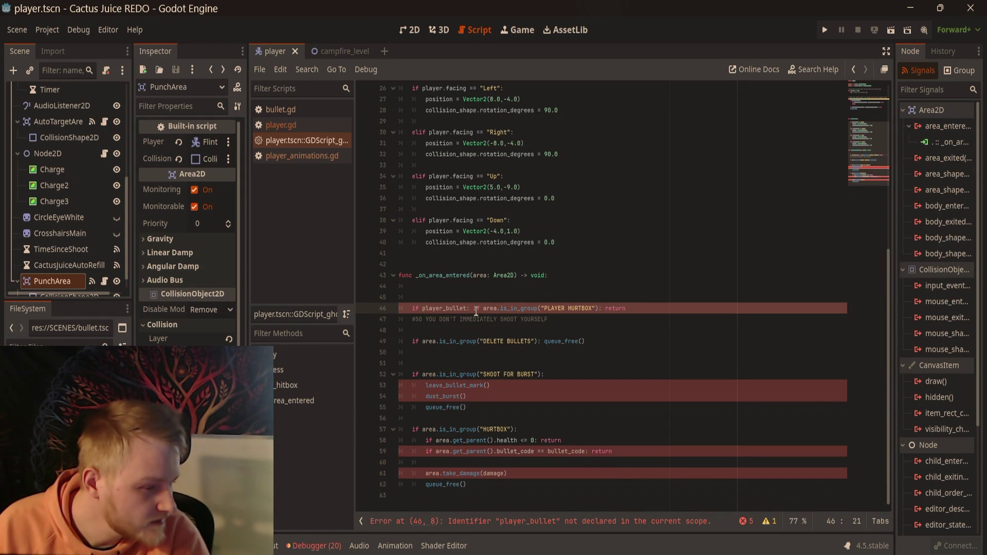
key("BackSpace")
key("BackSpace")
key("BackSpace")
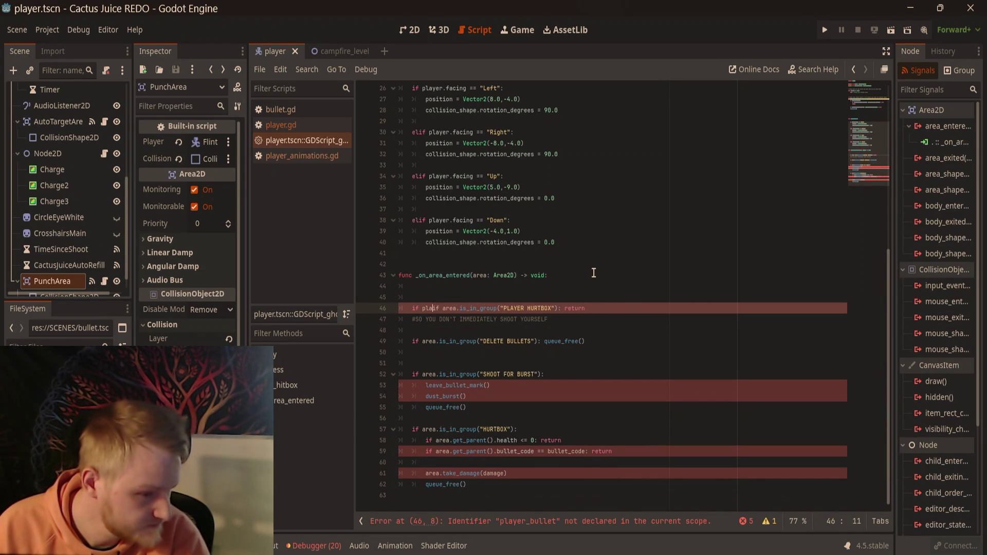
key("BackSpace")
key("BackSpace")
key("BackSpace")
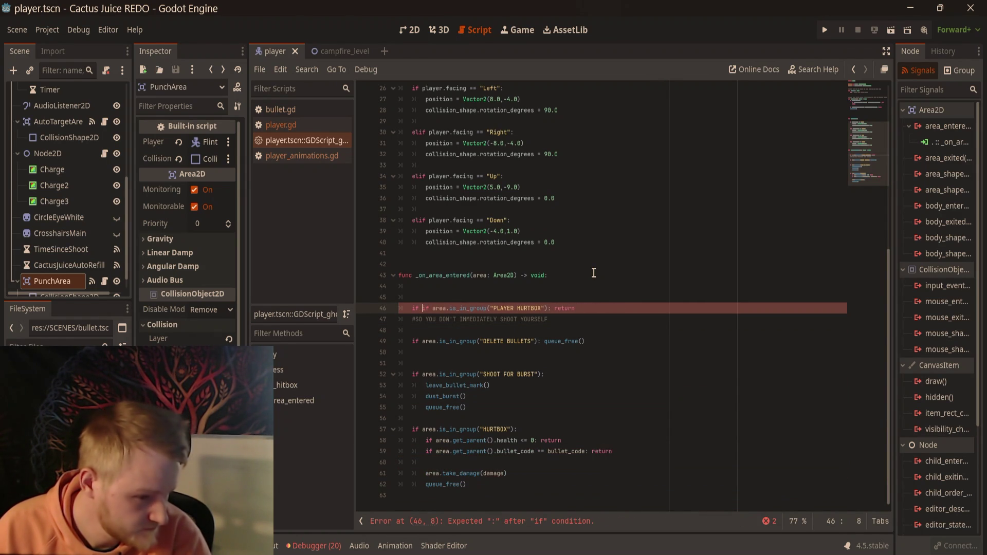
left_click(606, 325)
left_click(604, 310)
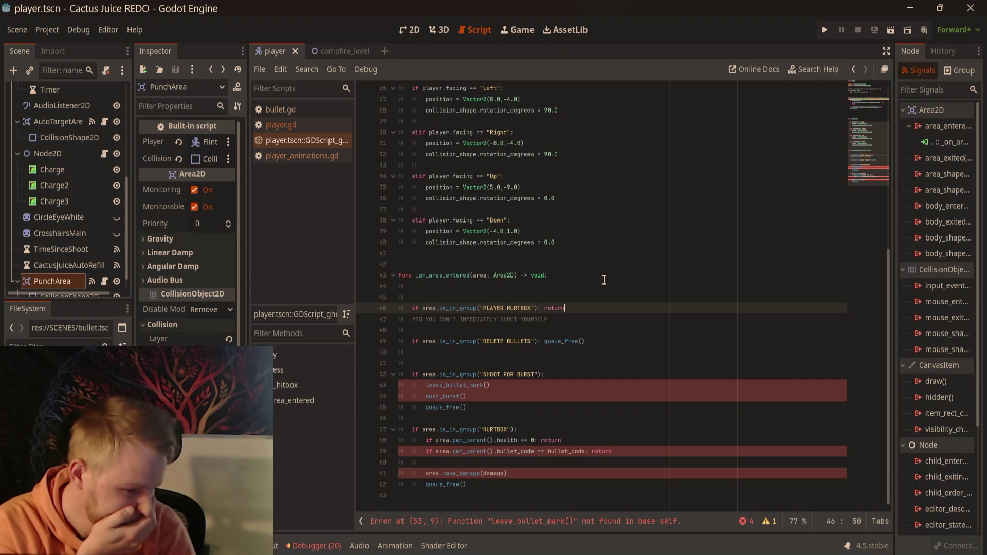
- Delete the bullet-only checks on lines 46–56, leaving the HURTBOX block
mouse_move(523, 416)
left_mouse_down()
mouse_move(478, 412)
mouse_move(408, 307)
left_mouse_up()
key("ctrl+c")
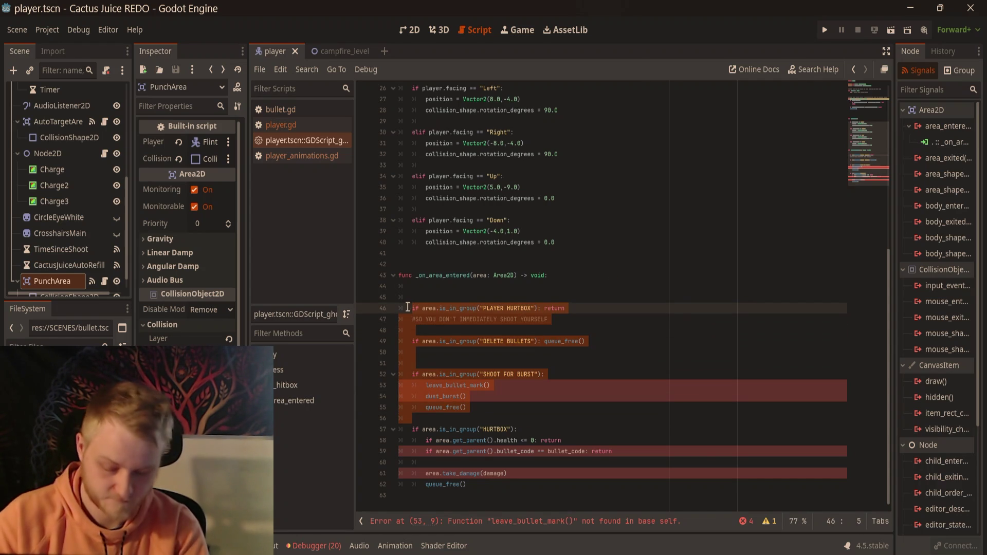
key("BackSpace")
scroll(106, 196, "up", 5)
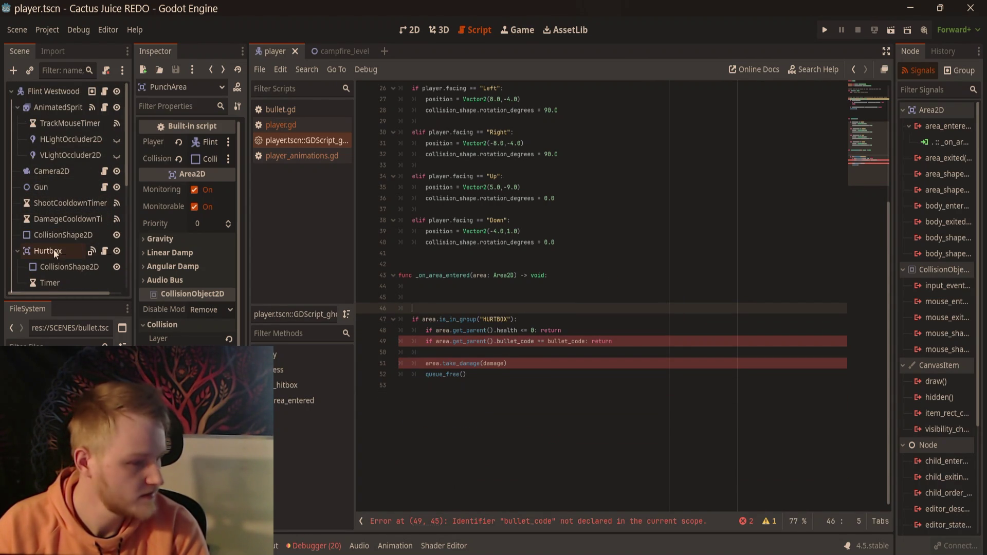
- Restore the pasted bullet checks at line 46 and remove their player_bullet prefix
mouse_move(95, 255)
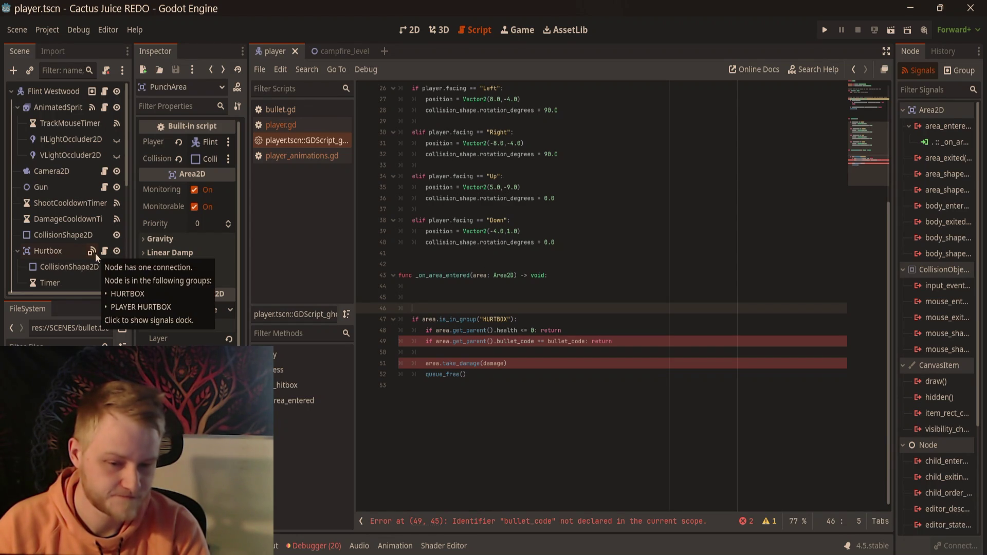
key("Home")
key("ctrl+v")
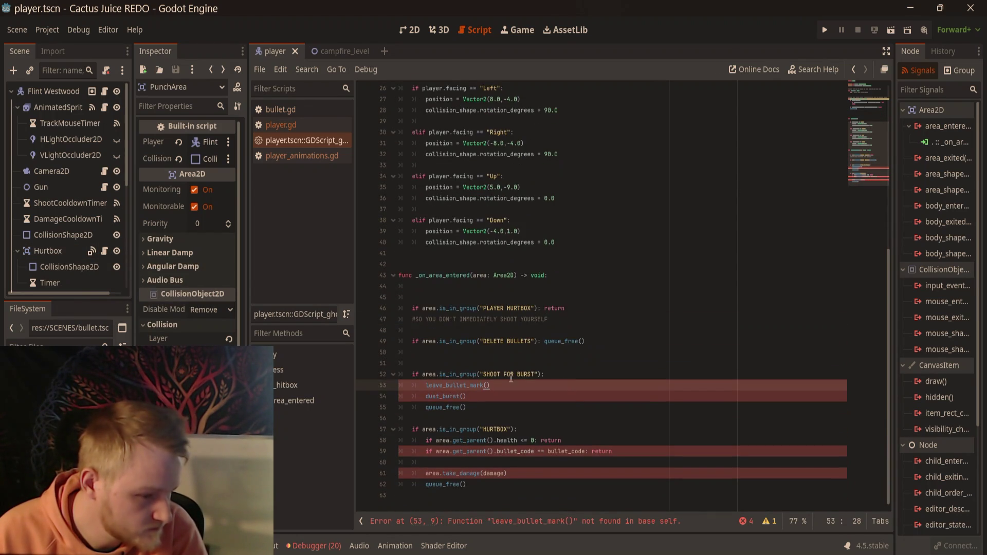
key("ctrl+z")
key("BackSpace")
key("BackSpace")
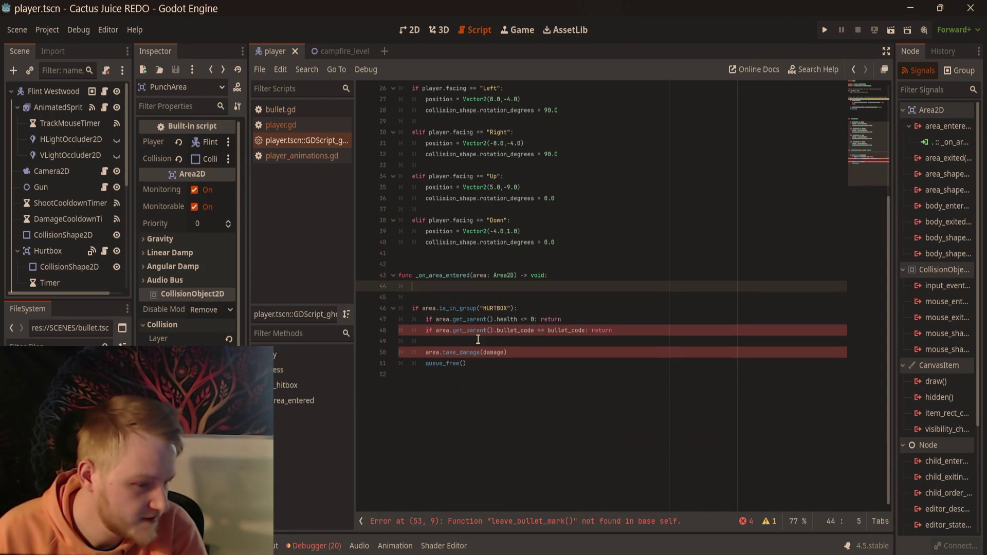
left_click(552, 305)
key("Return")
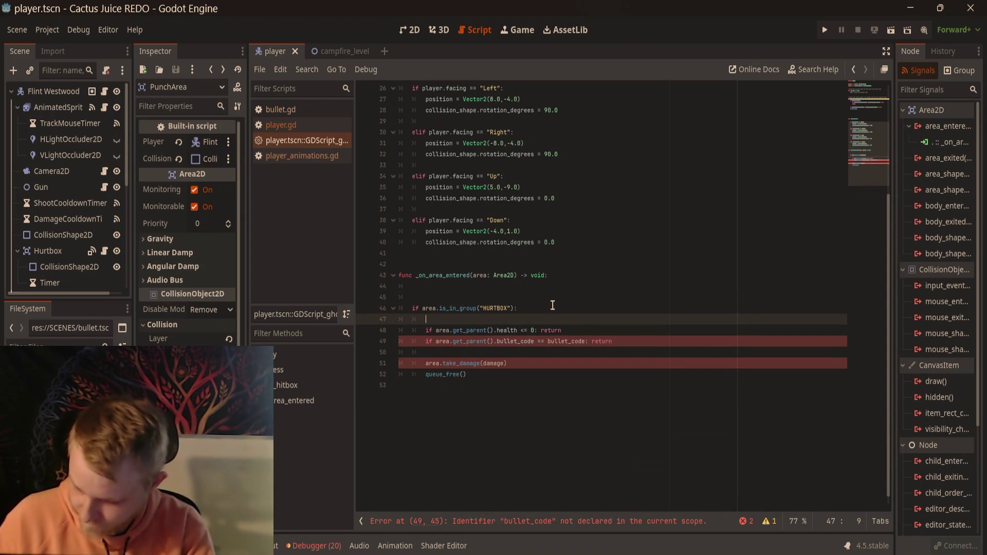
key("ctrl+z")
key("ctrl+v")
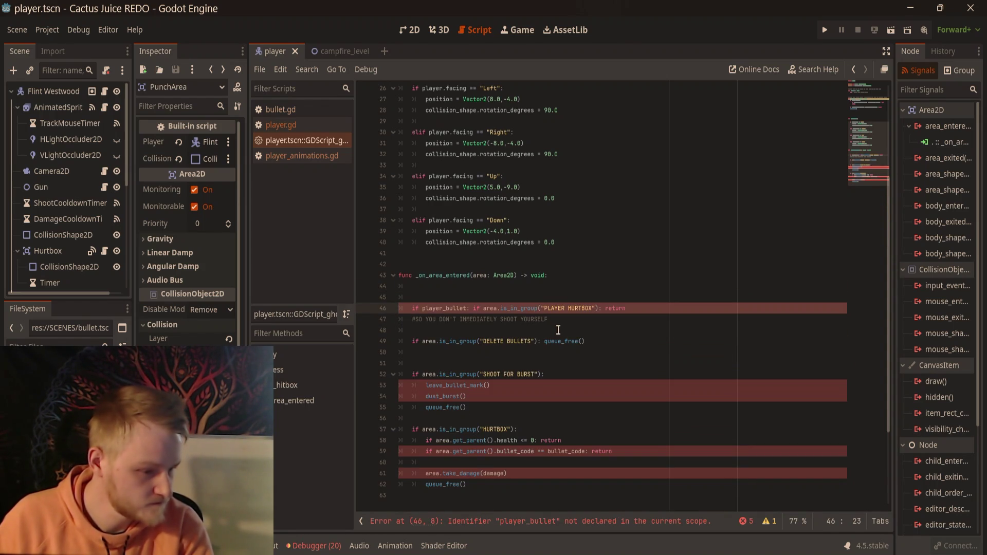
key("BackSpace")
key("BackSpace")
key("BackSpace")
- Append 'and !area.is_in_group("PLAYER HURTBOX")' to the HURTBOX check on line 57, removing the redundant line
left_click_drag(564, 308, 413, 306)
key("ctrl+c")
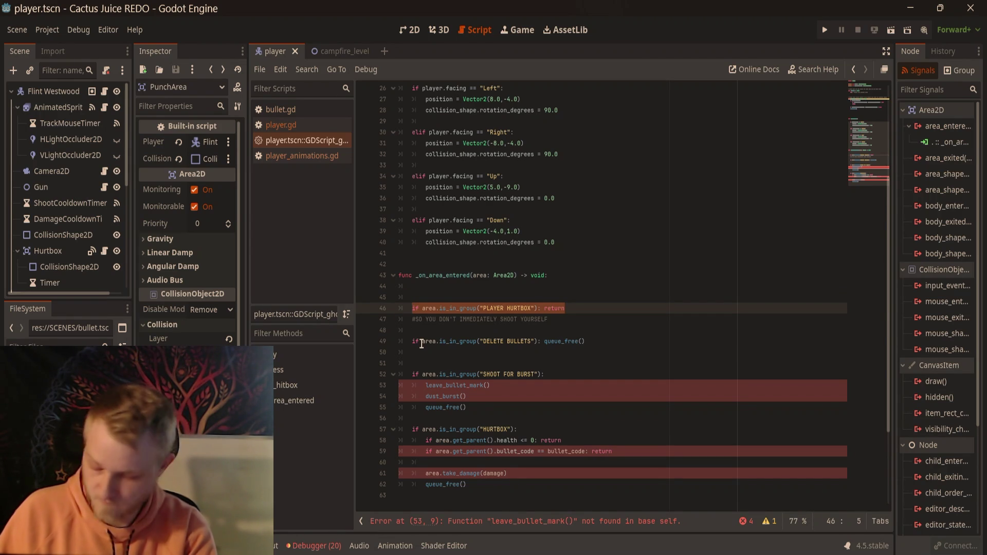
left_click(536, 429)
key("Return")
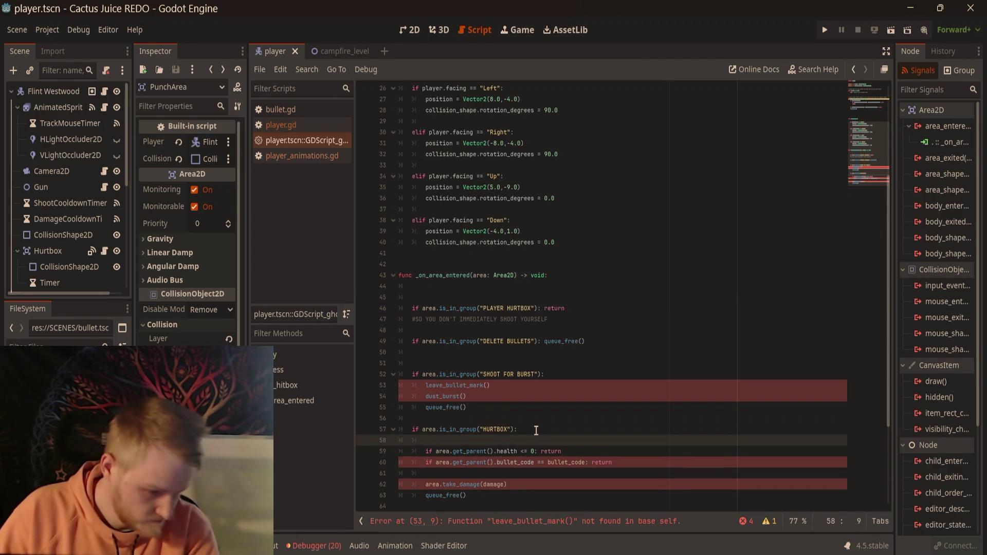
key("ctrl+v")
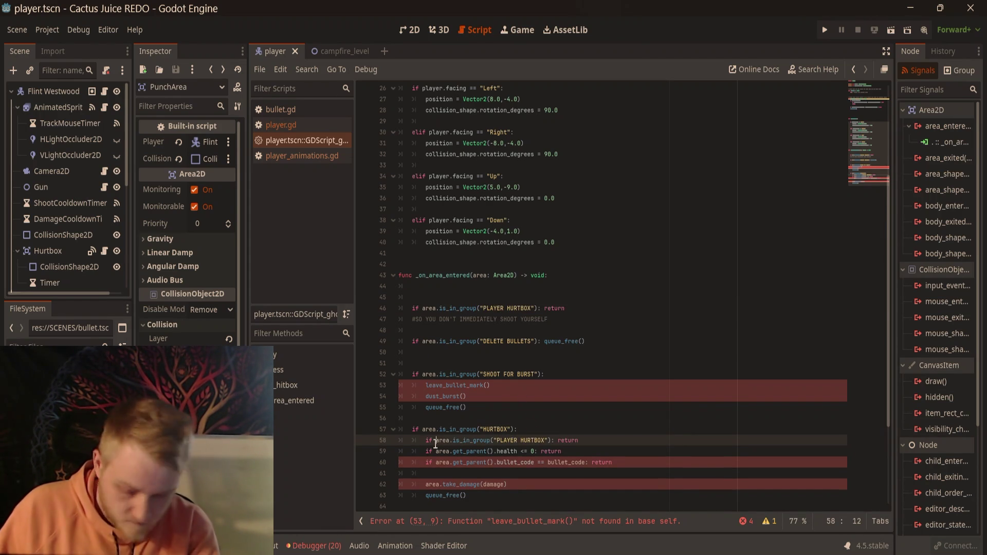
type("!")
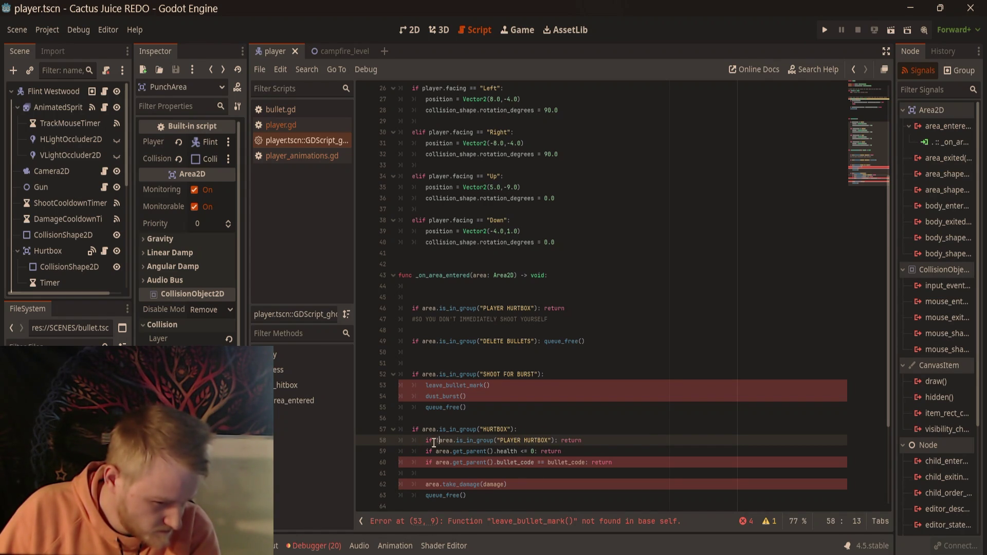
left_click_drag(438, 441, 558, 444)
key("ctrl+c")
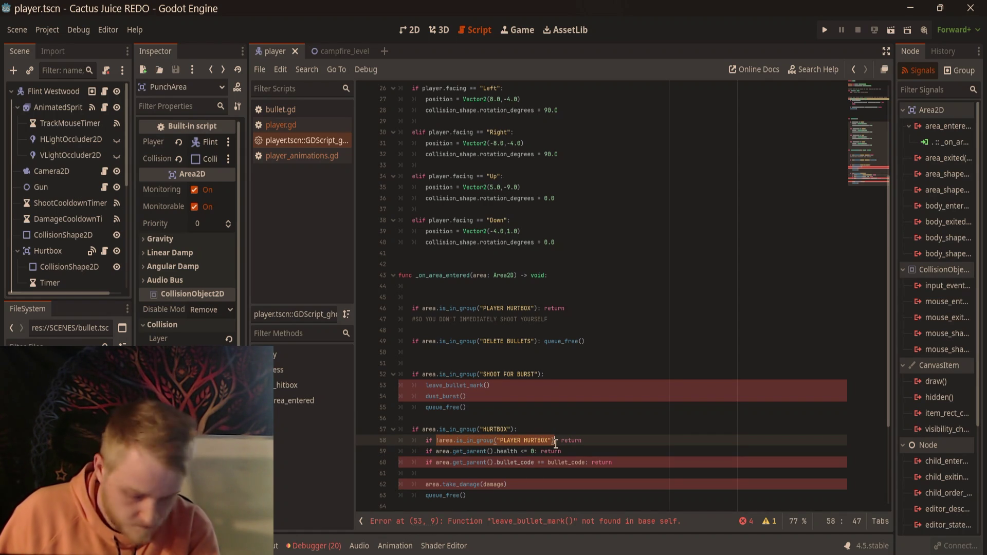
left_click(513, 430)
key("ctrl+v")
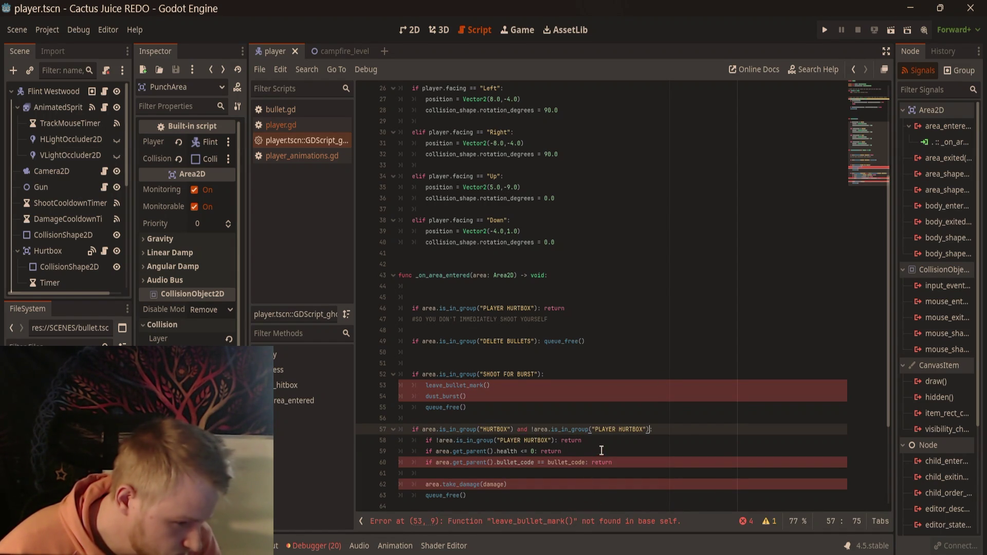
left_click_drag(586, 441, 393, 439)
key("BackSpace")
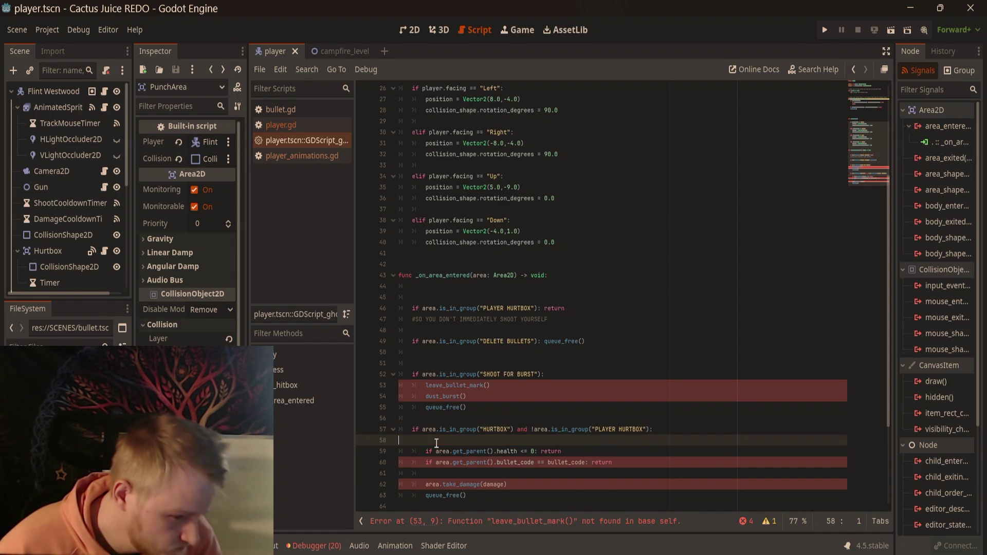
key("BackSpace")
- Delete the bullet_code comparison line, keeping the health check and take_damage
left_click(576, 441)
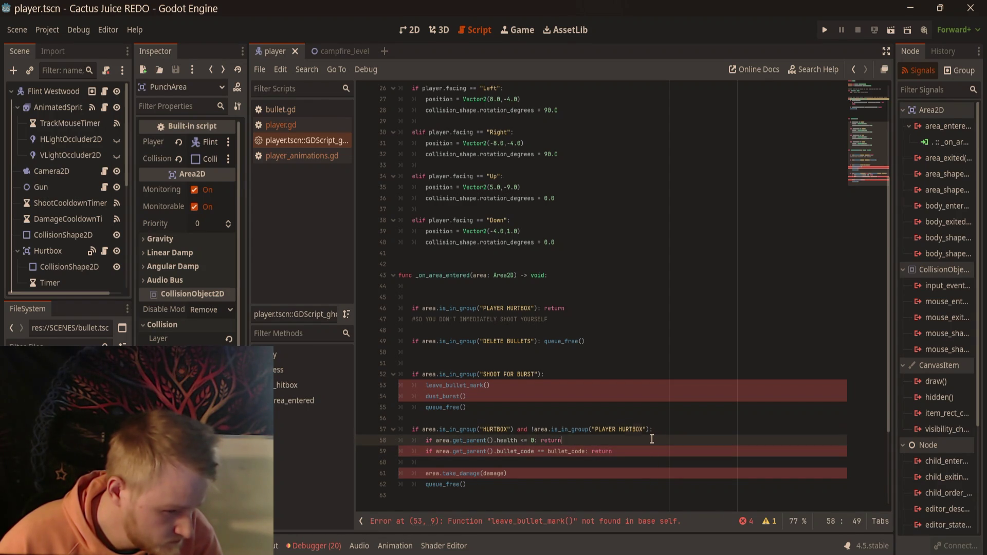
left_click_drag(622, 454, 374, 453)
key("BackSpace")
key("BackSpace")
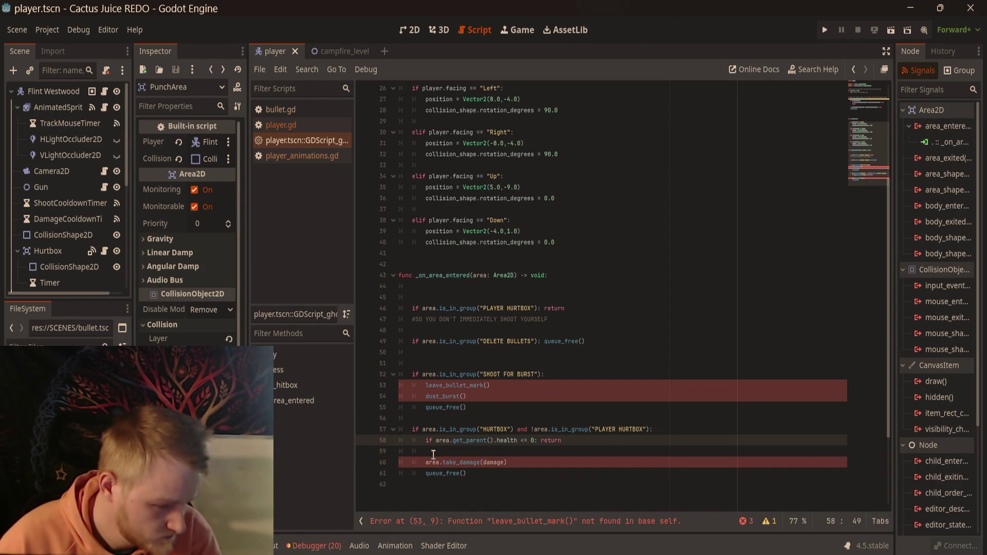
left_click(433, 452)
left_click(461, 463)
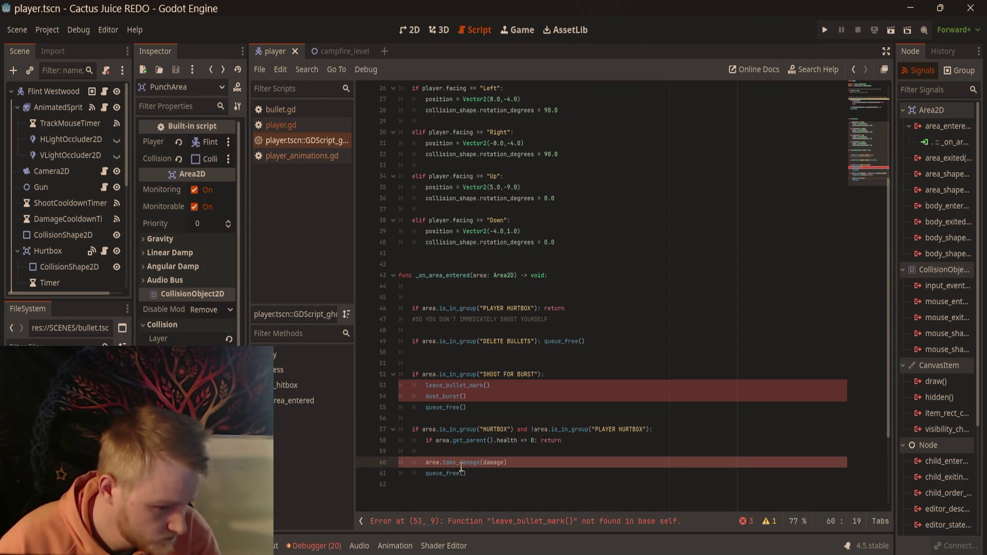
scroll(514, 391, "up", 8)
- Declare 'var damage: int = 1' below the collision_shape export line
left_click(589, 127)
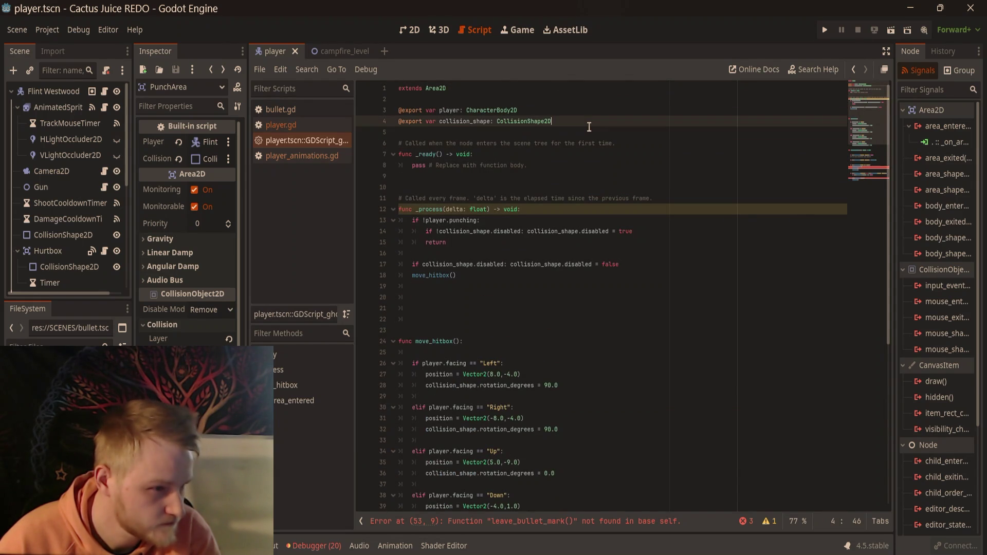
key("Return")
type("var damage")
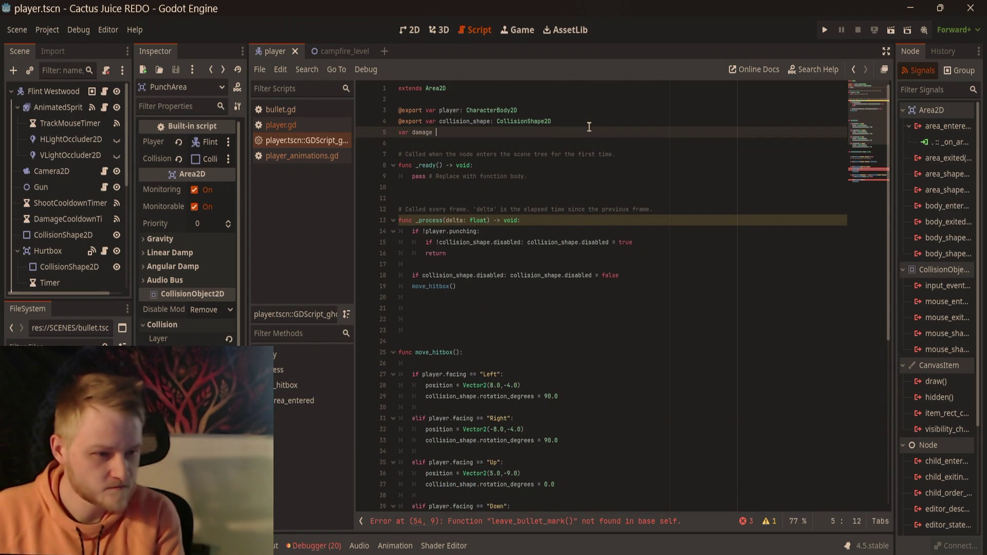
type(" = 1")
key("BackSpace")
key("BackSpace")
key("BackSpace")
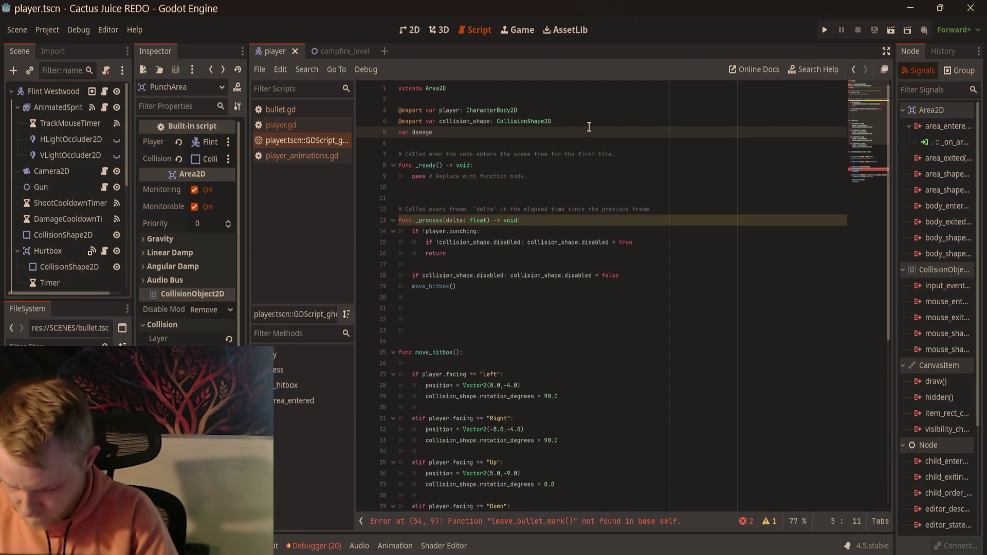
key("BackSpace")
type(": int = 1")
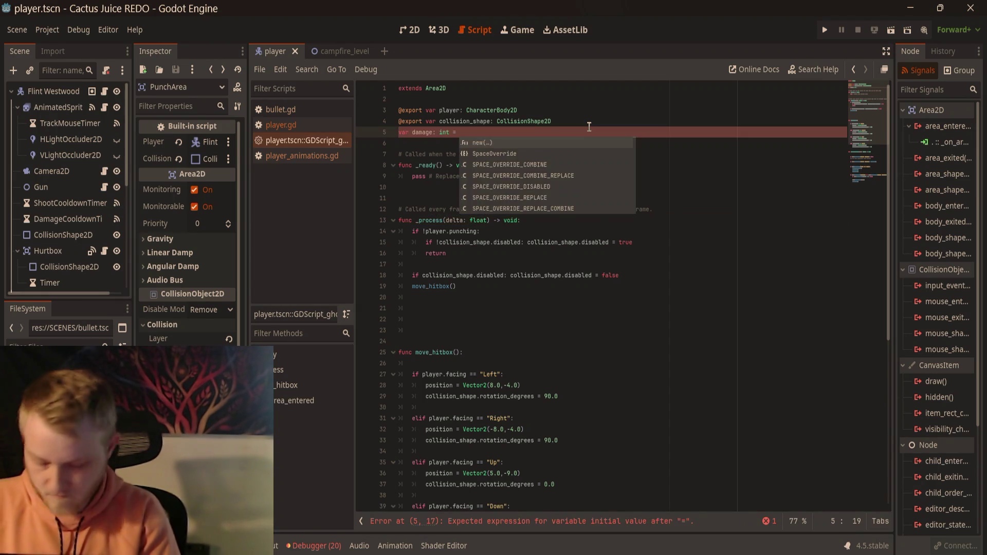
scroll(669, 257, "down", 8)
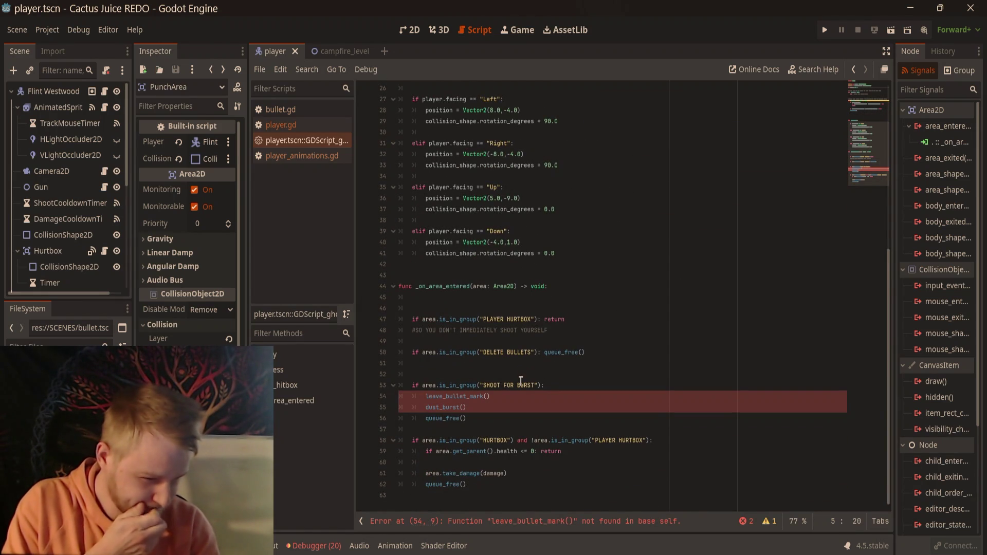
left_click(474, 417)
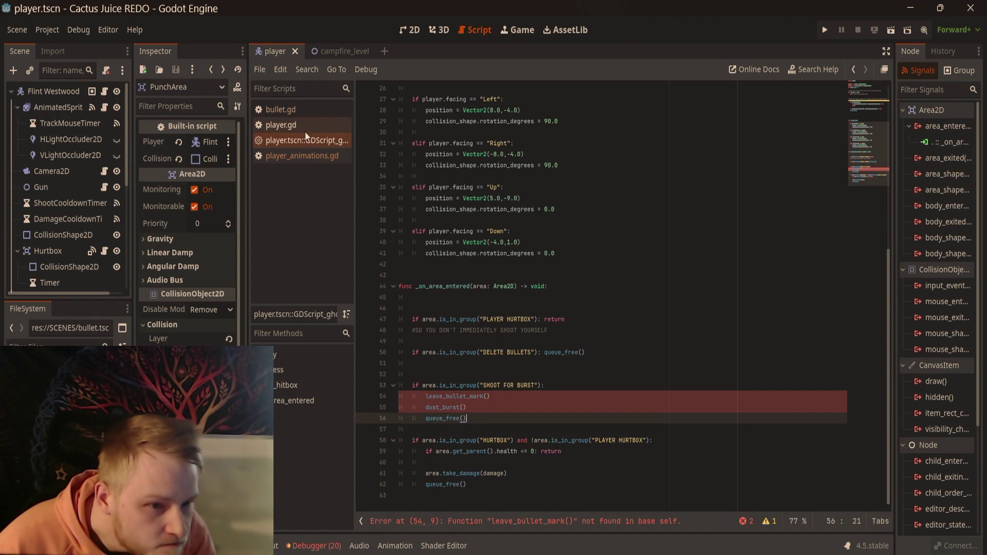
- After comparing with bullet.gd, delete the bullet-only checks on lines 47–56 and the stray blank line
left_click(304, 130)
left_click(310, 116)
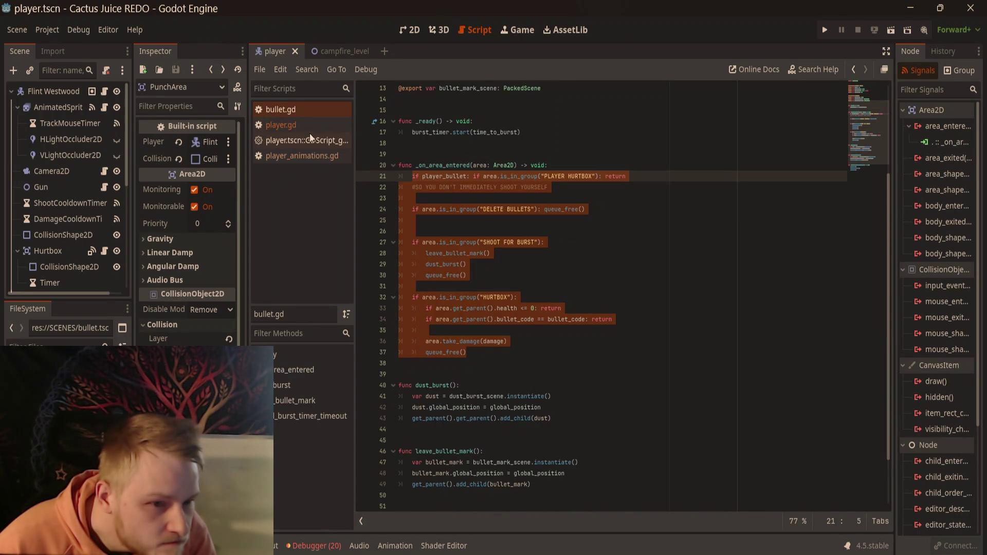
left_click(307, 142)
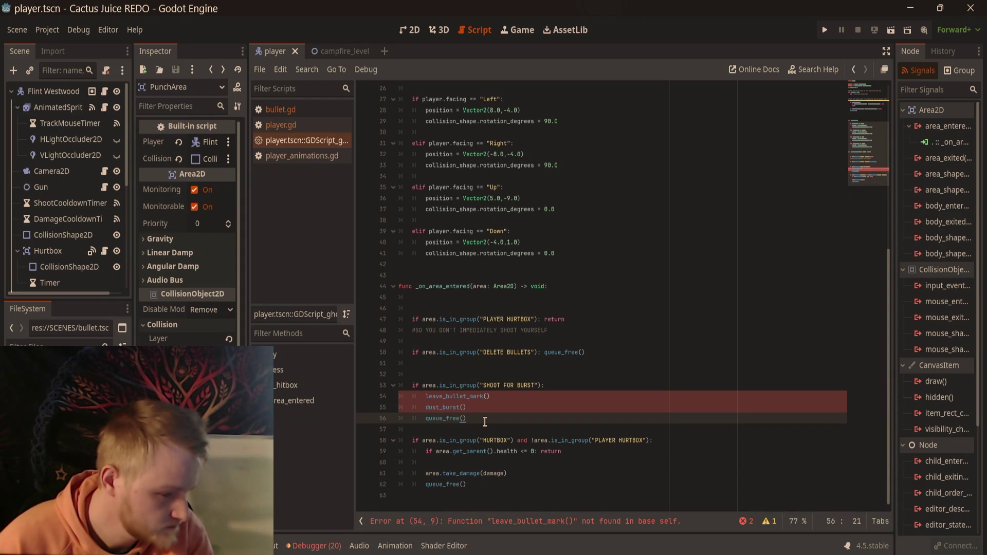
mouse_move(485, 422)
left_mouse_down()
mouse_move(429, 321)
mouse_move(416, 318)
left_mouse_up()
key("BackSpace")
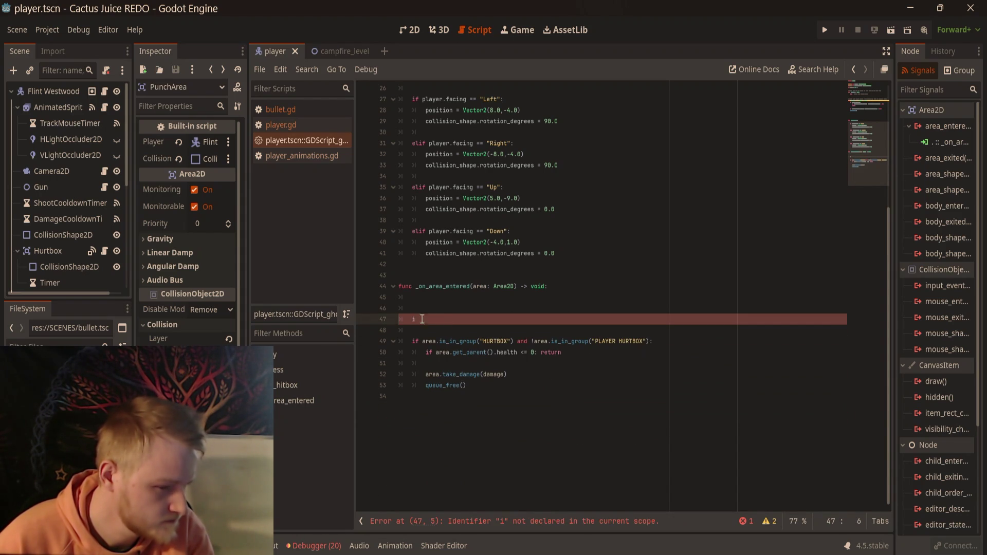
key("ctrl+shift+k")
key("BackSpace")
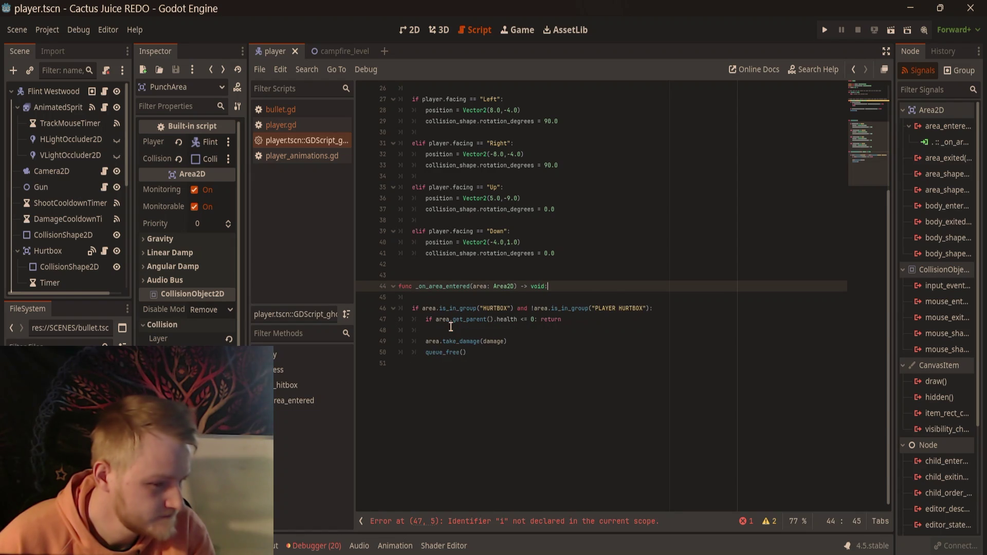
- Delete the queue_free() call so _on_area_entered ends at area.take_damage(damage)
left_click(538, 334)
left_click(539, 355)
left_click_drag(479, 353, 392, 353)
key("BackSpace")
key("BackSpace")
left_click(607, 286)
left_click(593, 307)
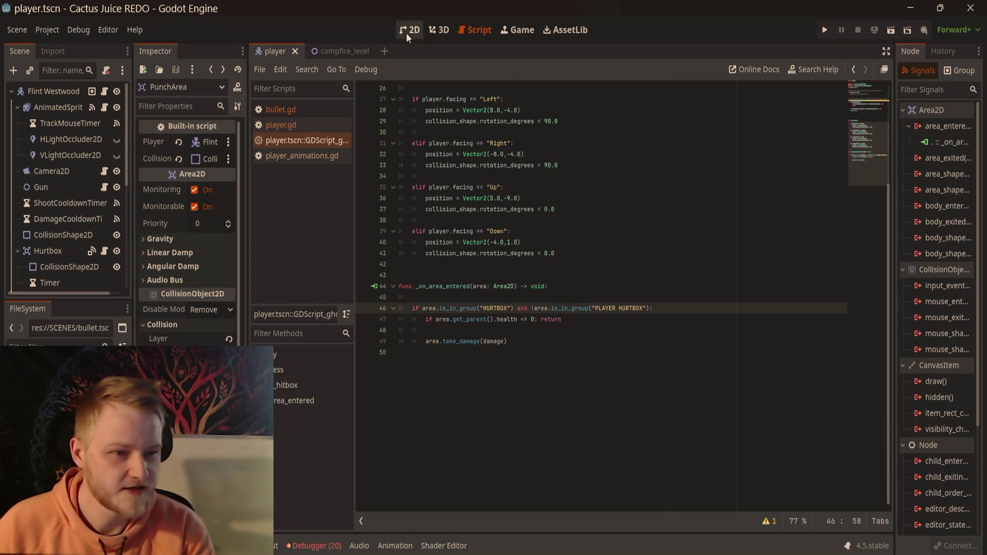
- Run the campfire_level scene, close it, browse the Editor and Debug menus, then relaunch with F5
left_click(333, 50)
key("F6")
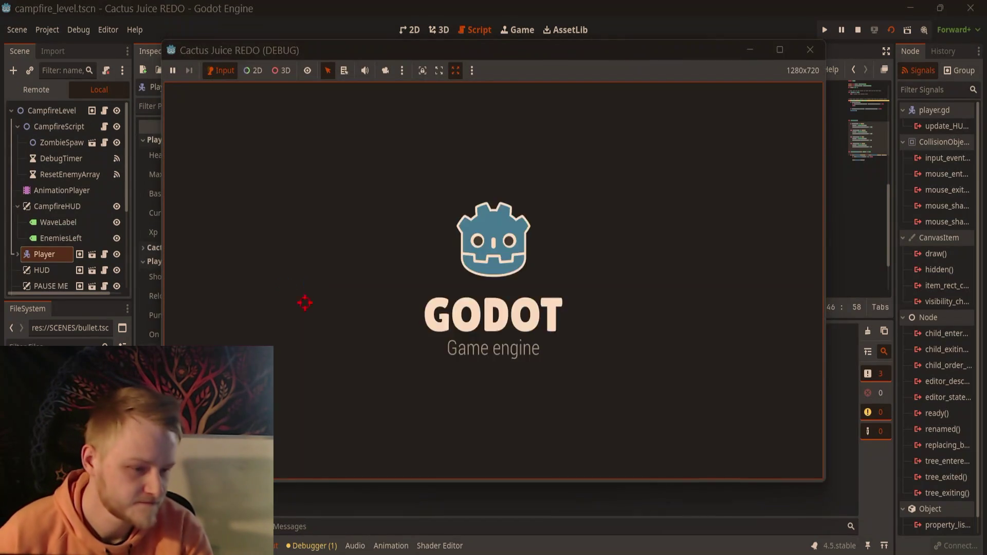
left_click(809, 50)
left_click(97, 31)
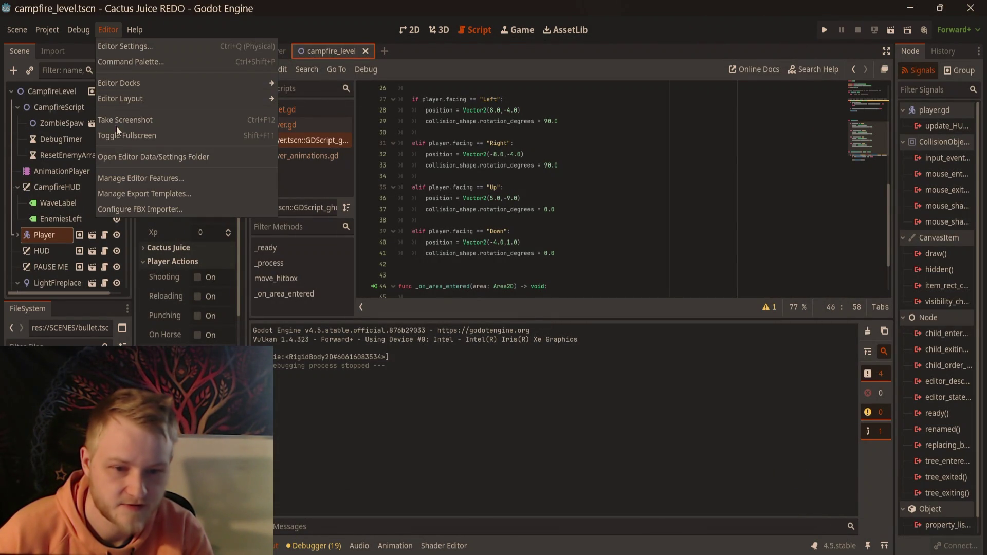
left_click(44, 30)
mouse_move(73, 30)
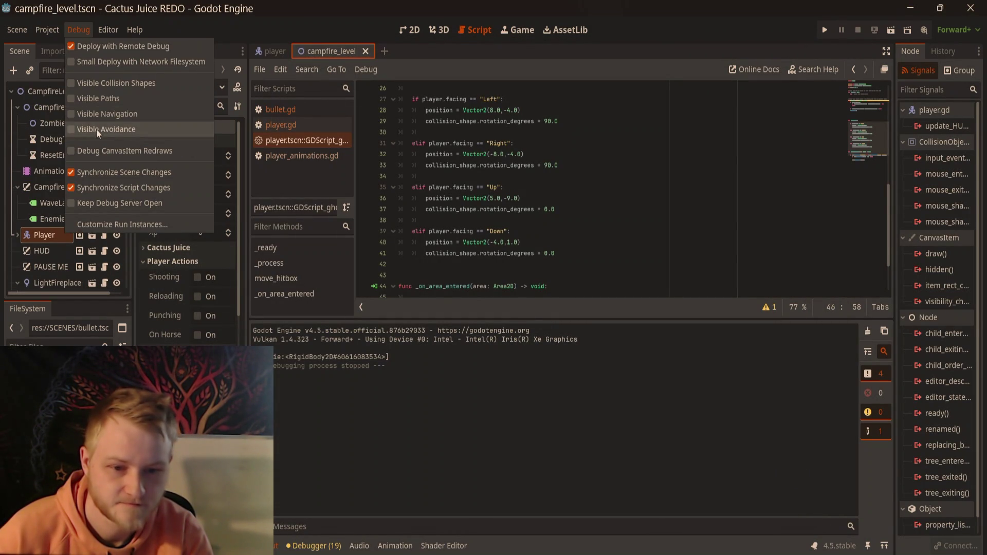
key("F5")
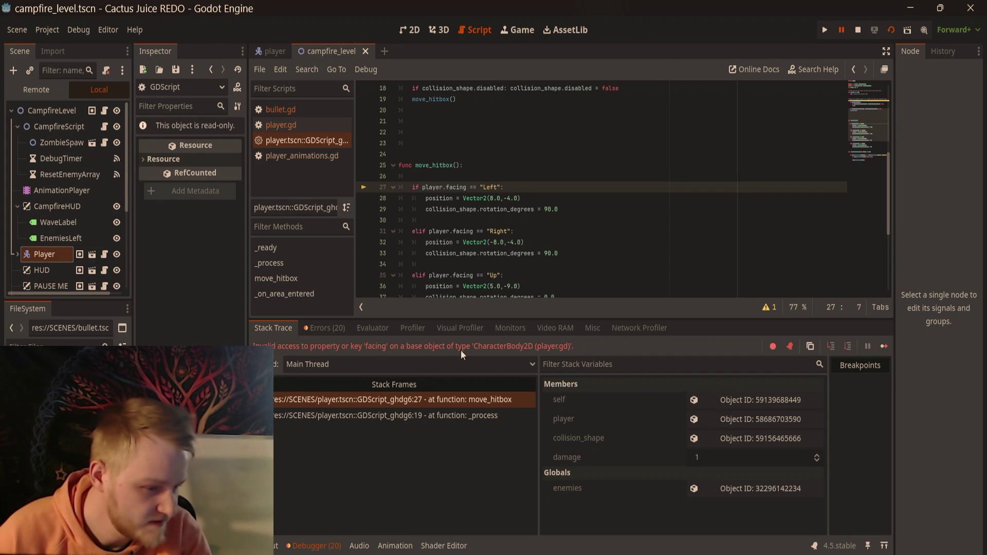
- Inspect the failing hitbox position line, then scroll through player.gd looking for facing
left_click(465, 199)
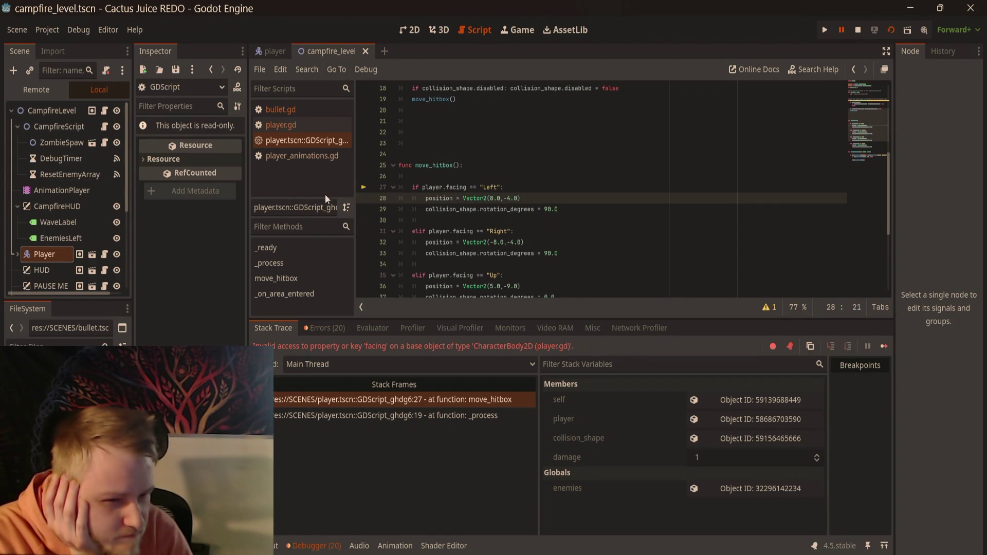
left_click(314, 123)
scroll(632, 148, "up", 10)
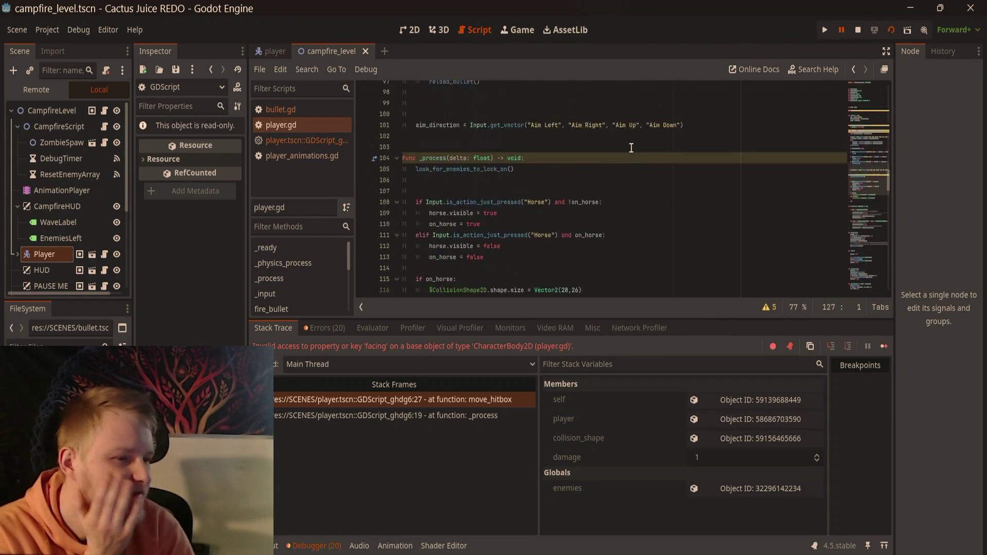
scroll(632, 147, "up", 15)
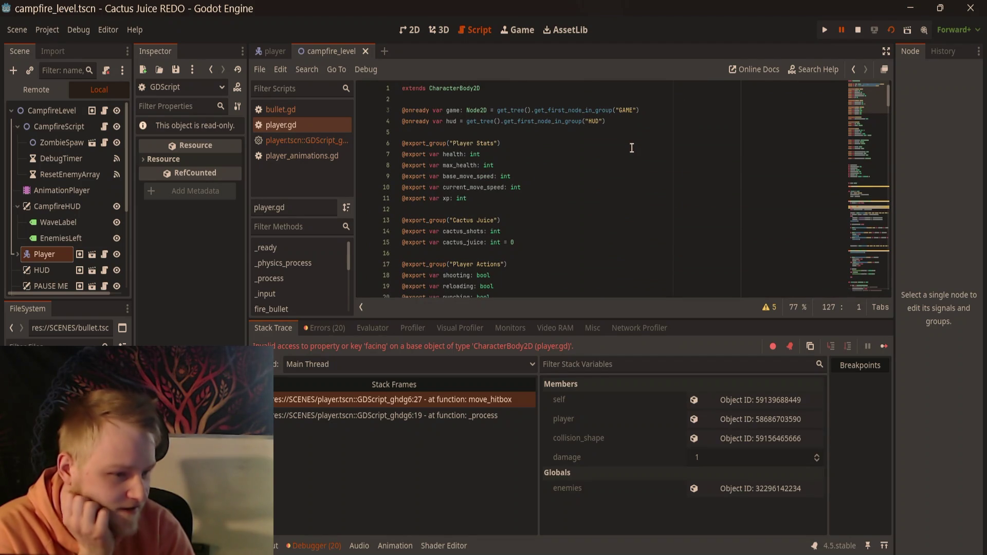
scroll(632, 148, "down", 3)
scroll(632, 148, "up", 3)
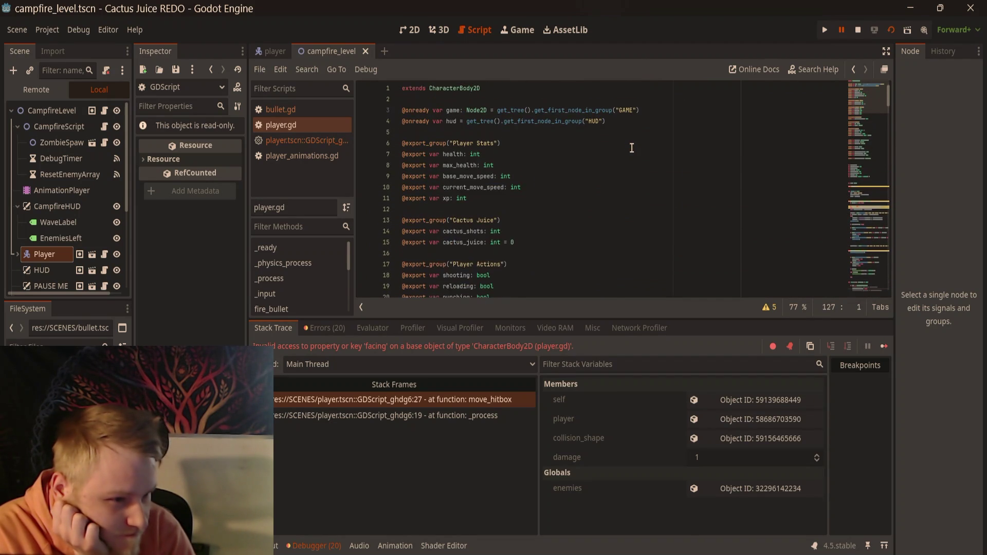
scroll(632, 147, "down", 8)
scroll(632, 146, "down", 14)
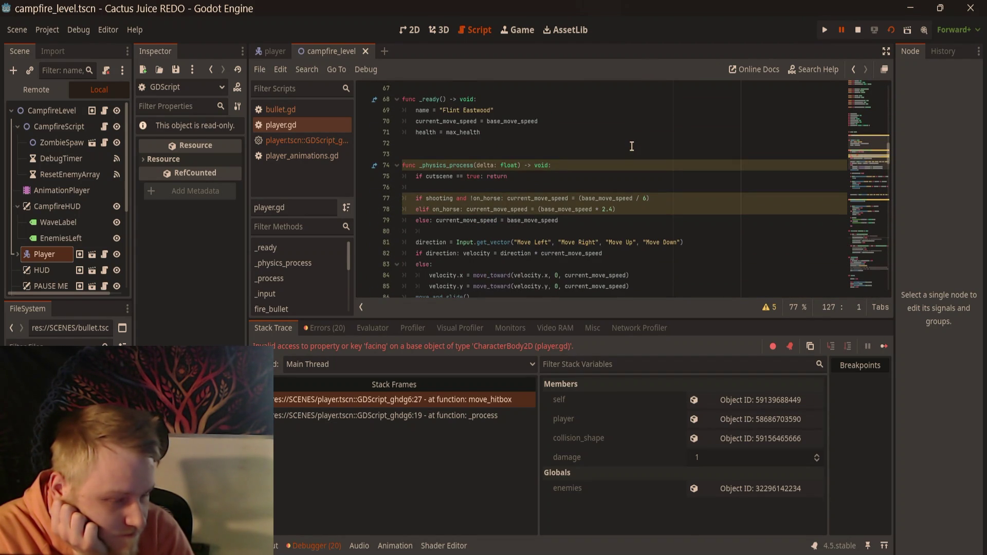
scroll(689, 203, "down", 5)
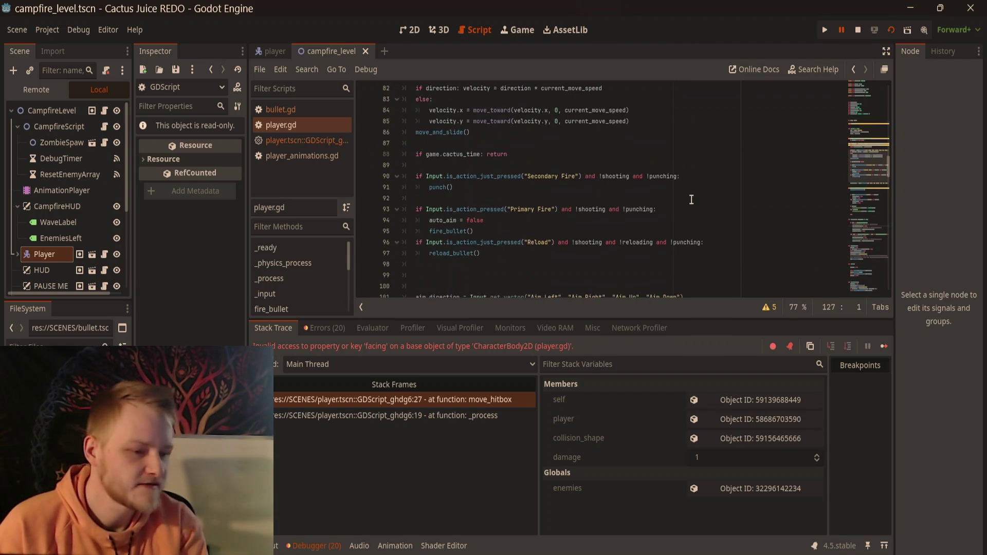
scroll(678, 182, "down", 20)
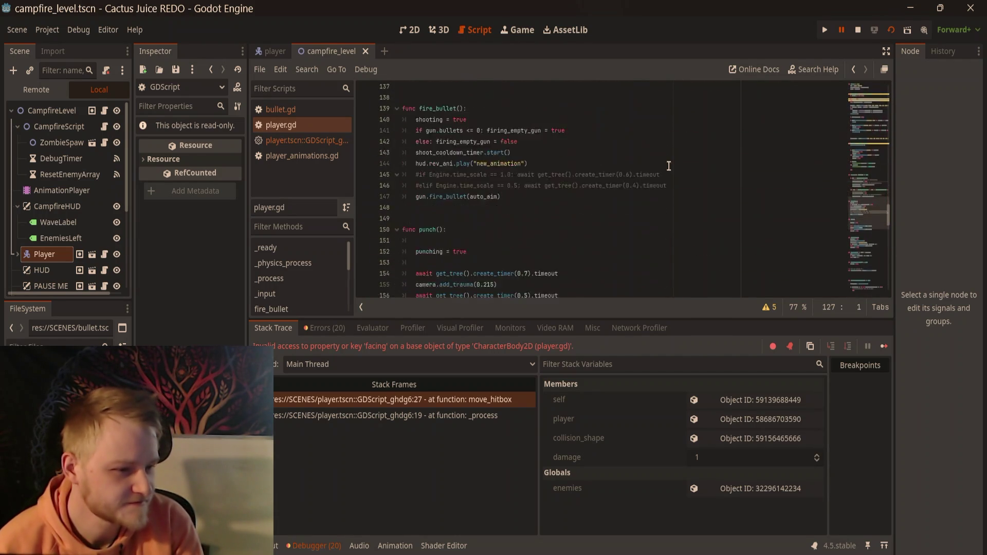
- Check player_animations.gd, then reopen the hitbox script at move_hitbox
left_click(417, 31)
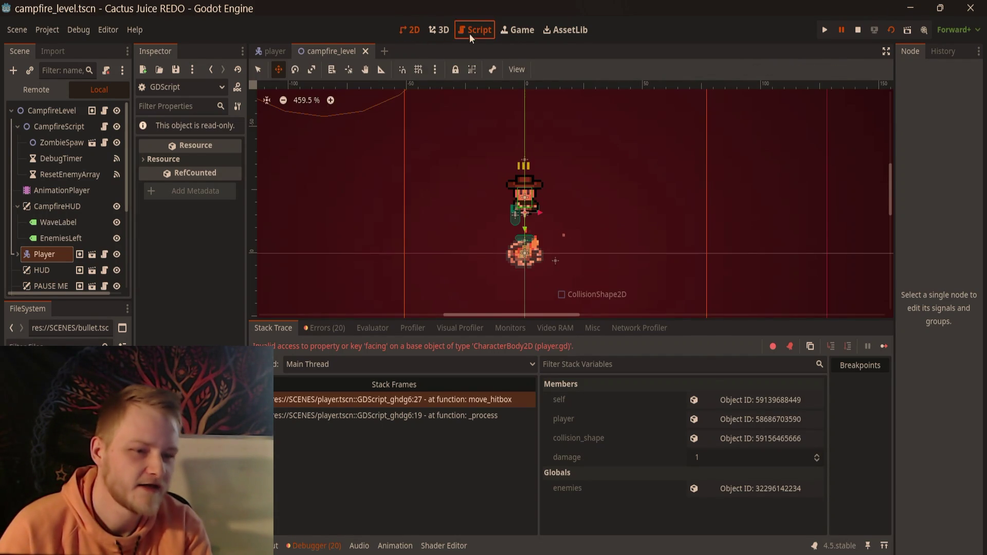
left_click(471, 32)
left_click(300, 156)
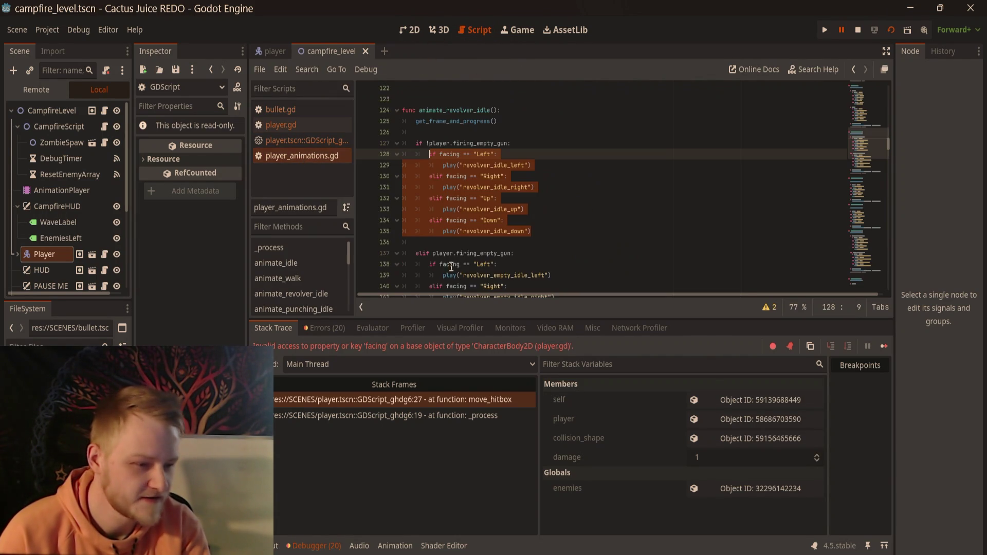
left_click(601, 222)
scroll(565, 223, "down", 15)
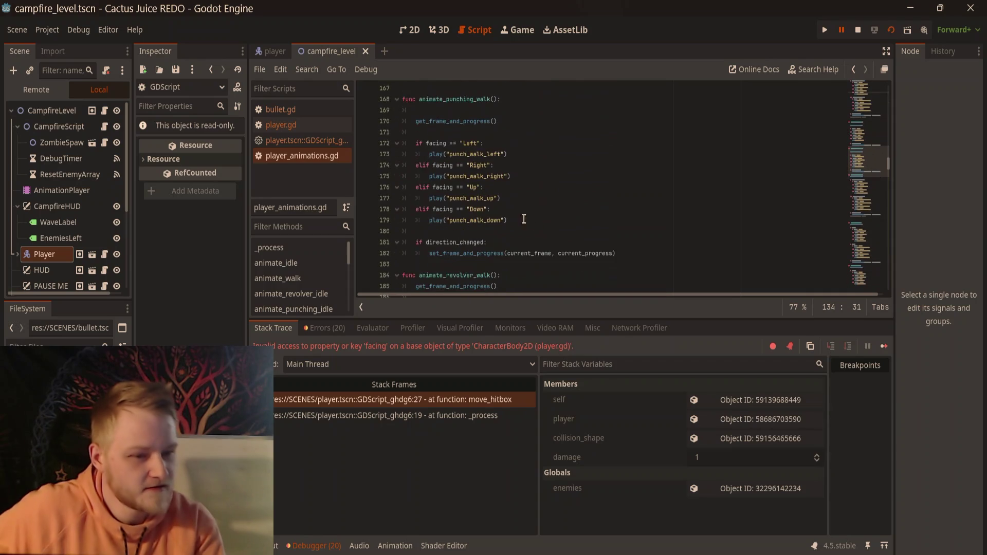
left_click(329, 135)
scroll(498, 167, "down", 3)
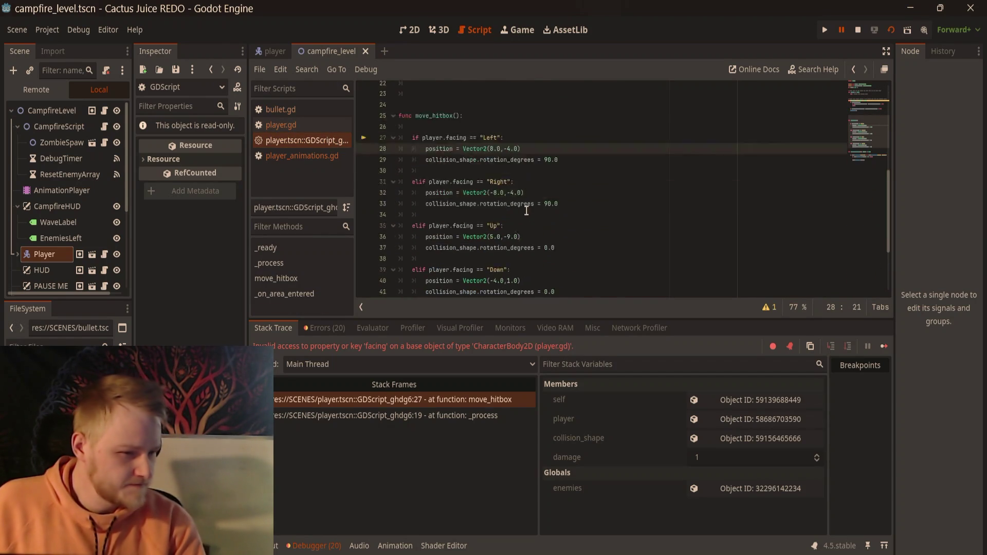
scroll(498, 167, "up", 5)
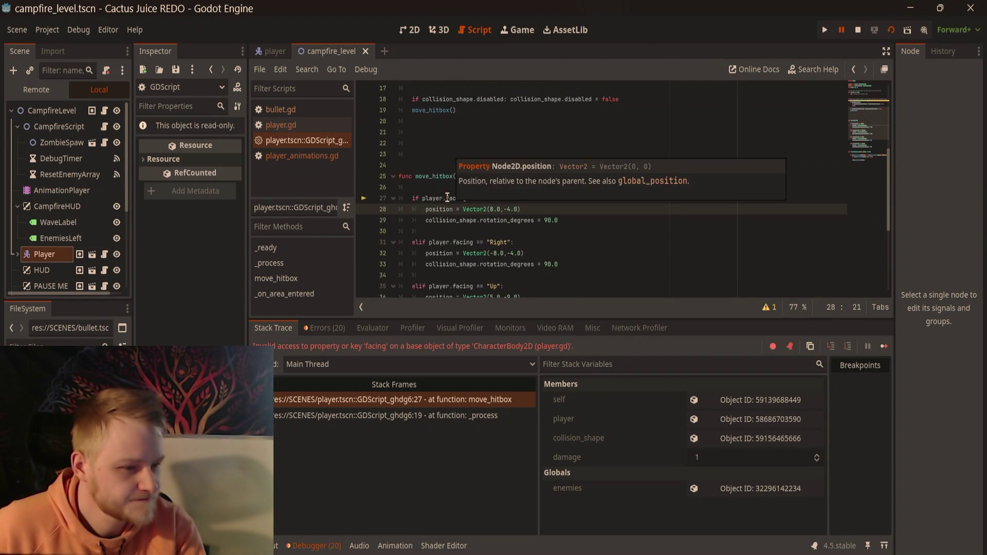
- Change lines 27 and 31 to check player.ani_sprite.facing
left_click(446, 198)
type("ni_spr")
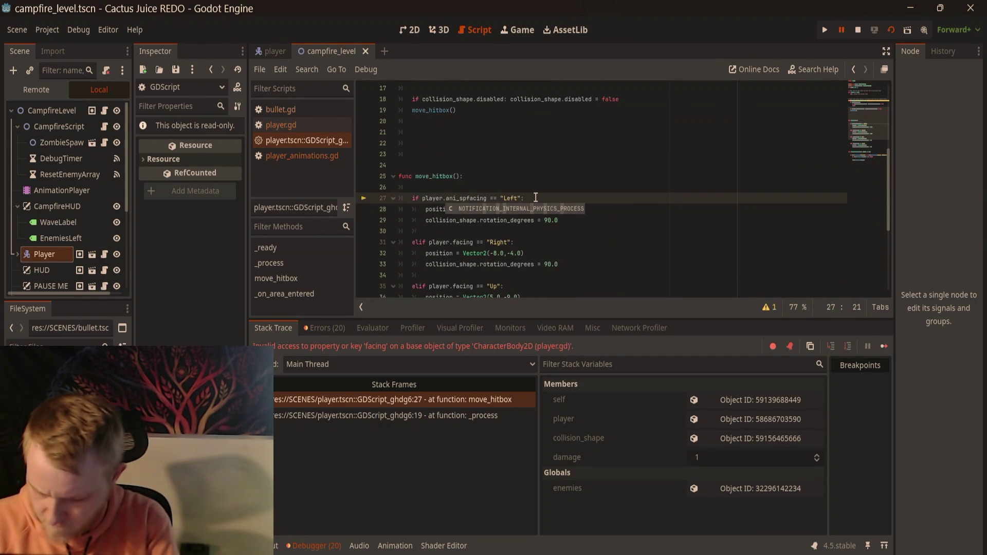
type("ite.")
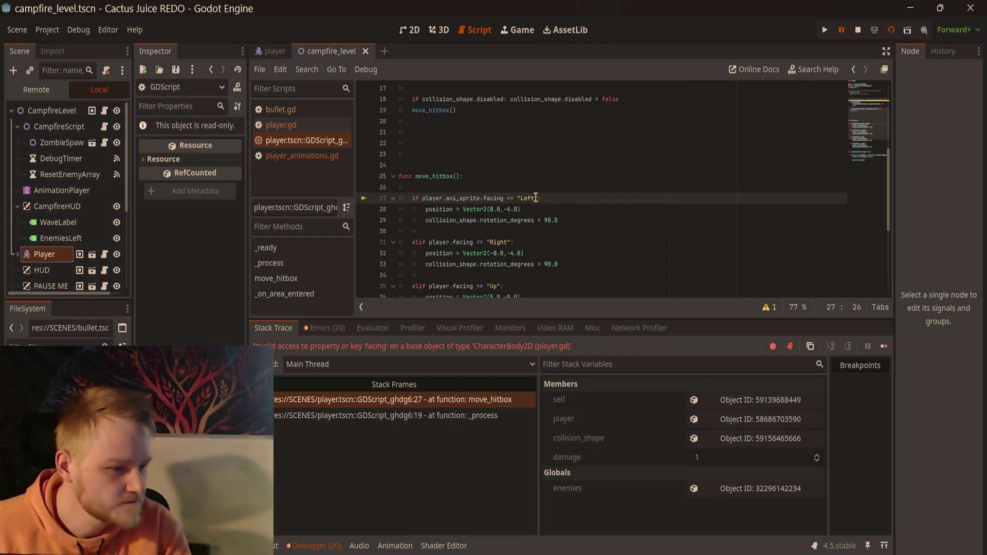
left_click(446, 199, "shift")
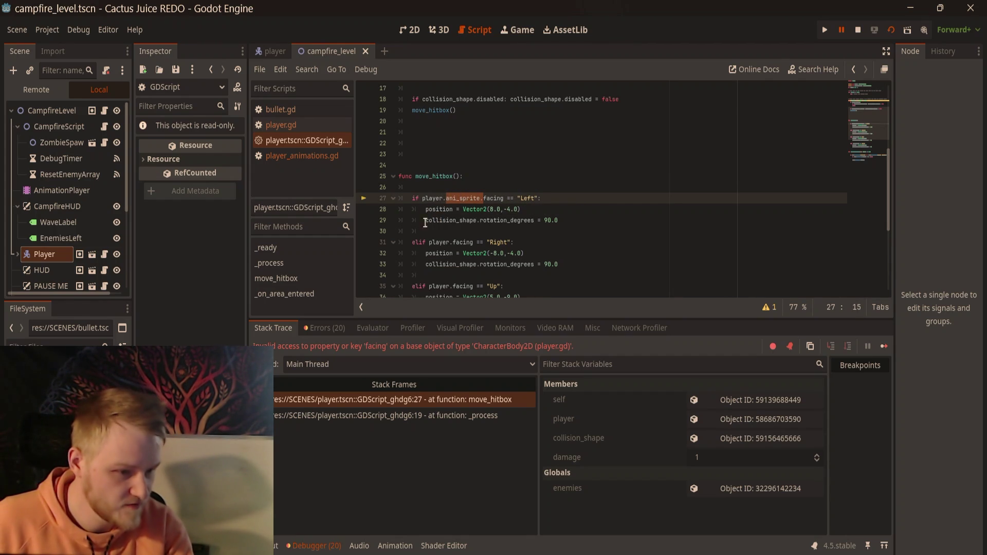
key("ctrl+c")
left_click(451, 243)
key("ctrl+v")
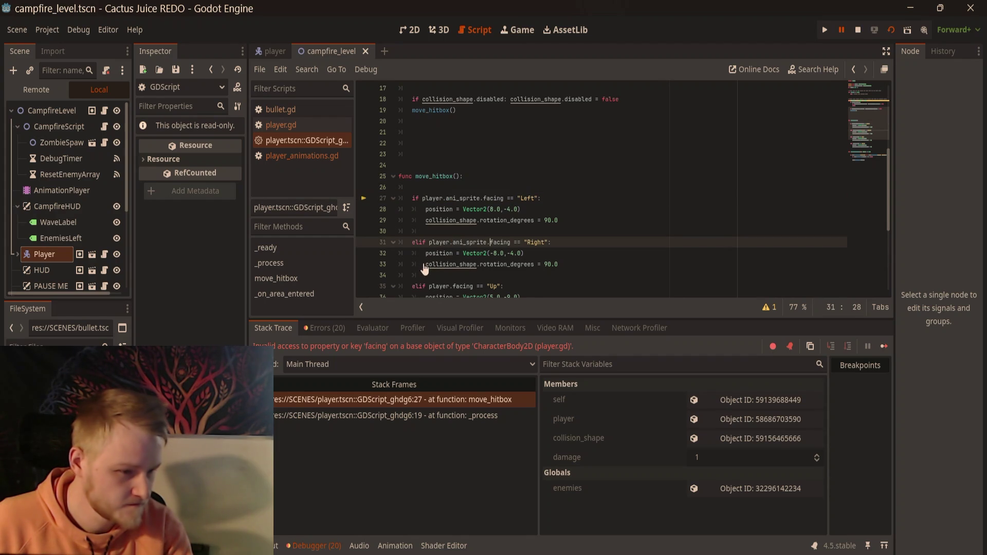
- Insert ani_sprite. on lines 35 and 39 using two carets, then rerun the game with F5
scroll(452, 249, "down", 2)
left_click(453, 221)
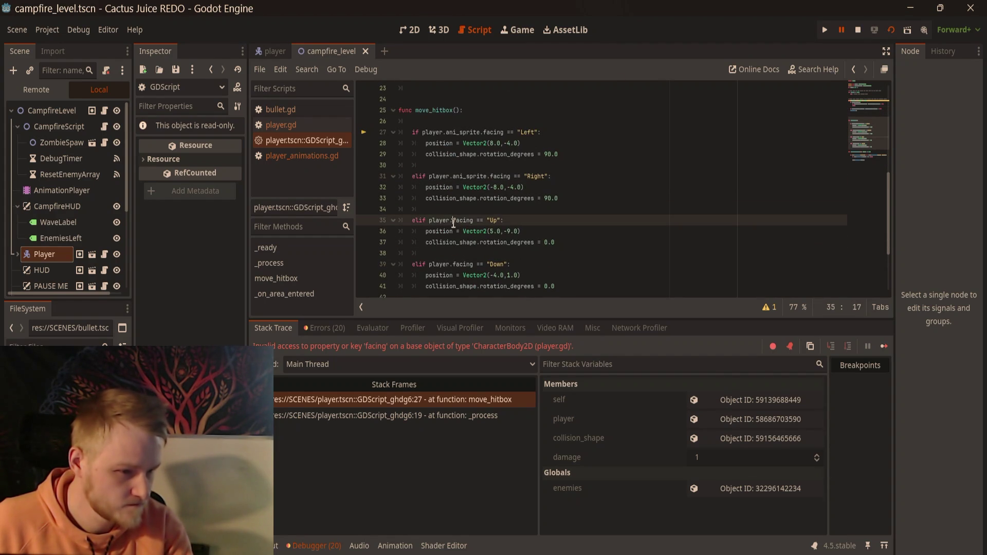
left_click(454, 265, "alt")
key("ctrl+v")
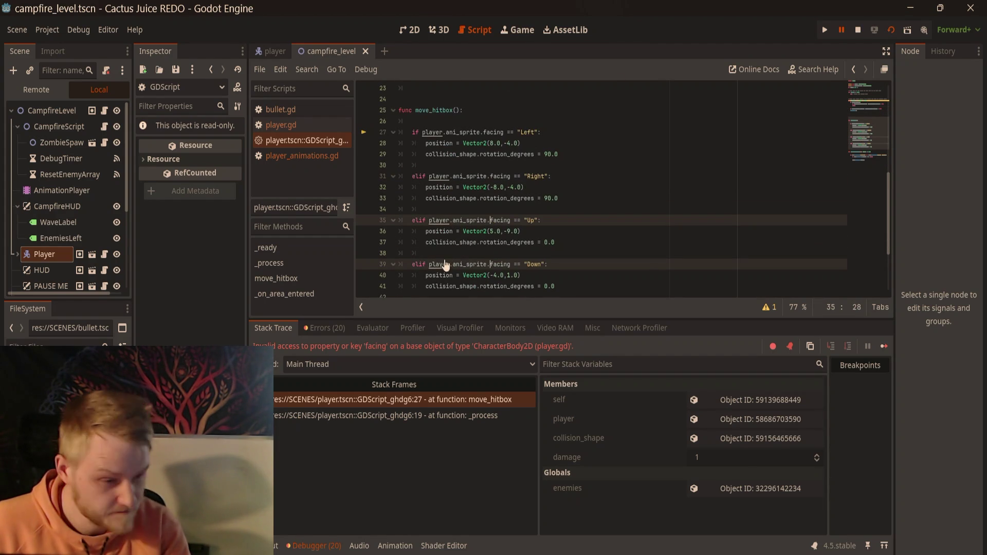
left_click(628, 204)
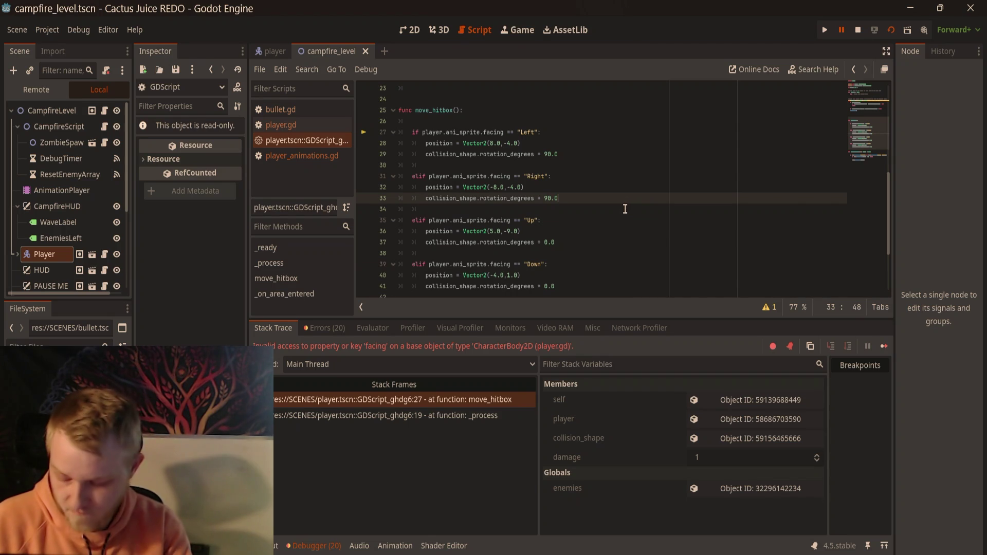
key("F5")
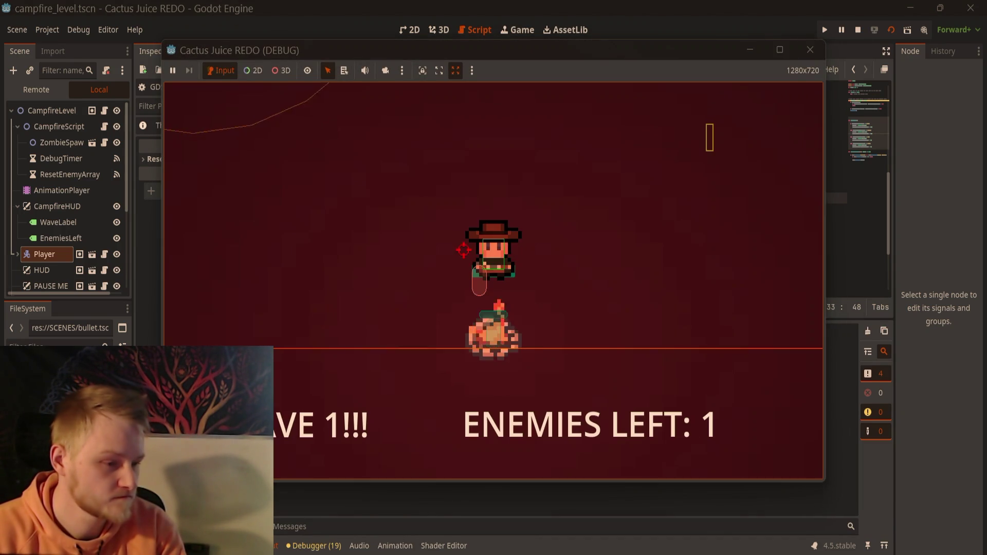
- Walk the player with WASD toward the zombies, then close the Cactus Juice REDO (DEBUG) window
key("s")
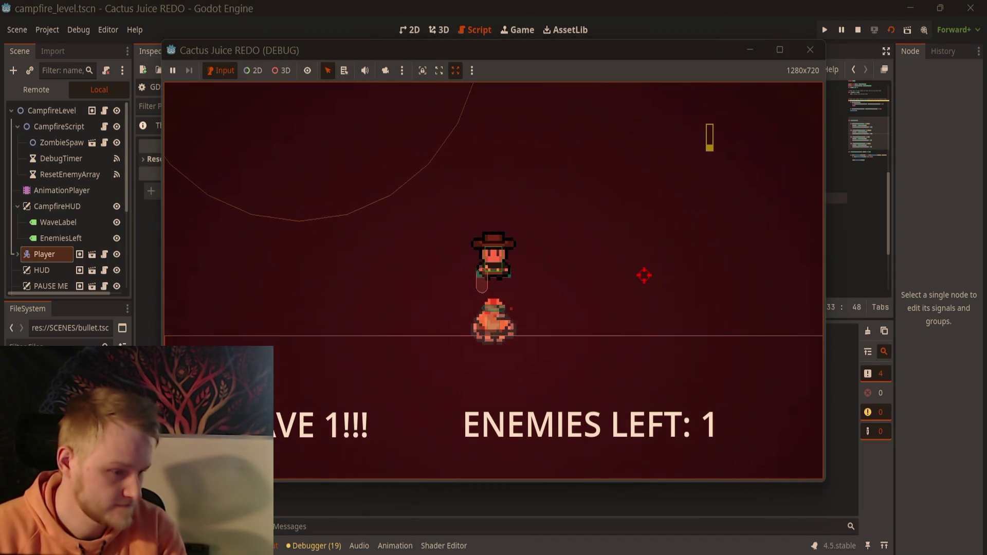
key("d")
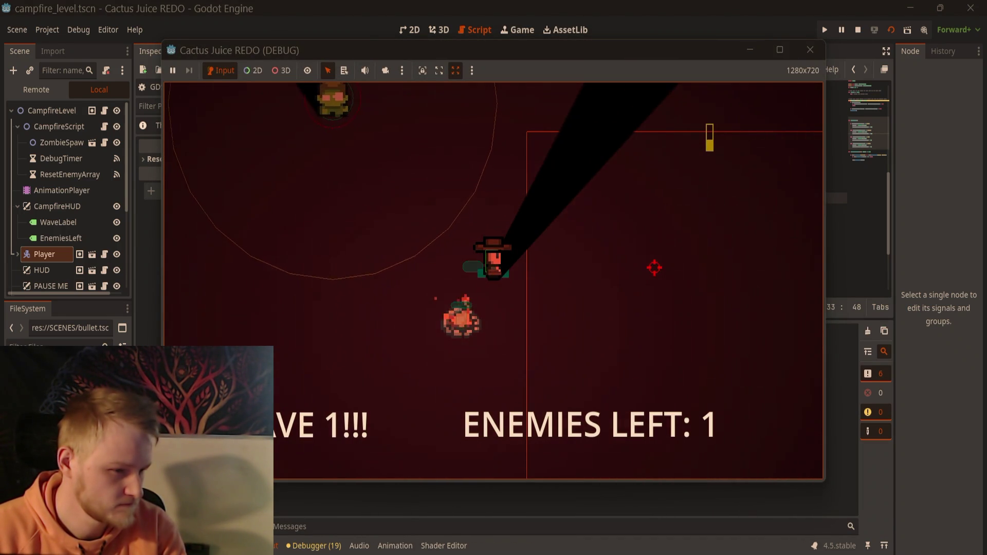
key("w")
key("a")
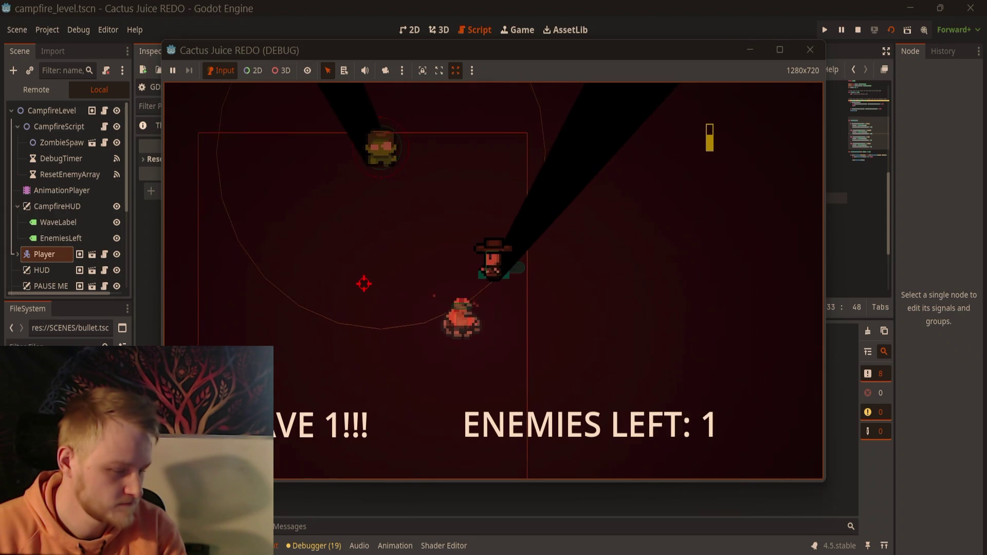
key("d")
key("w")
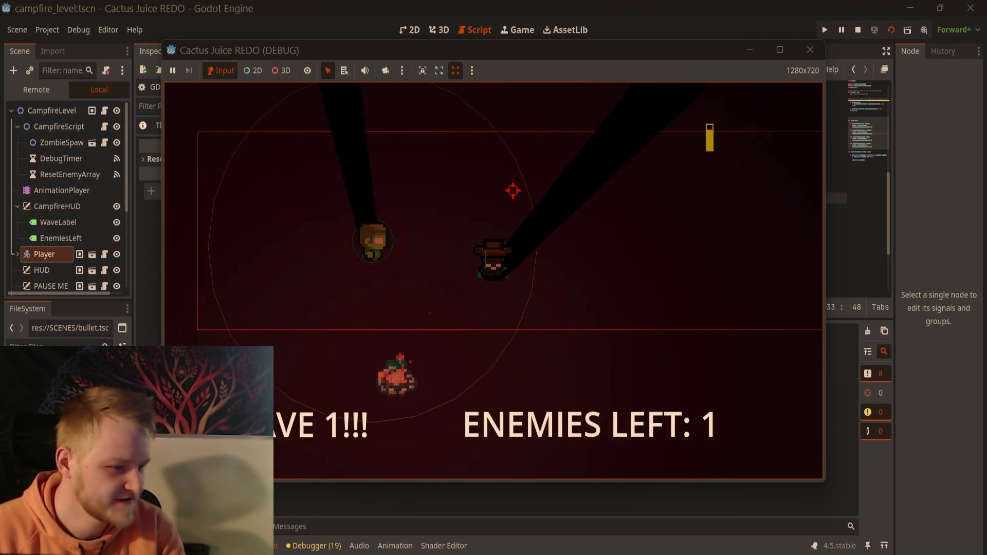
key("s")
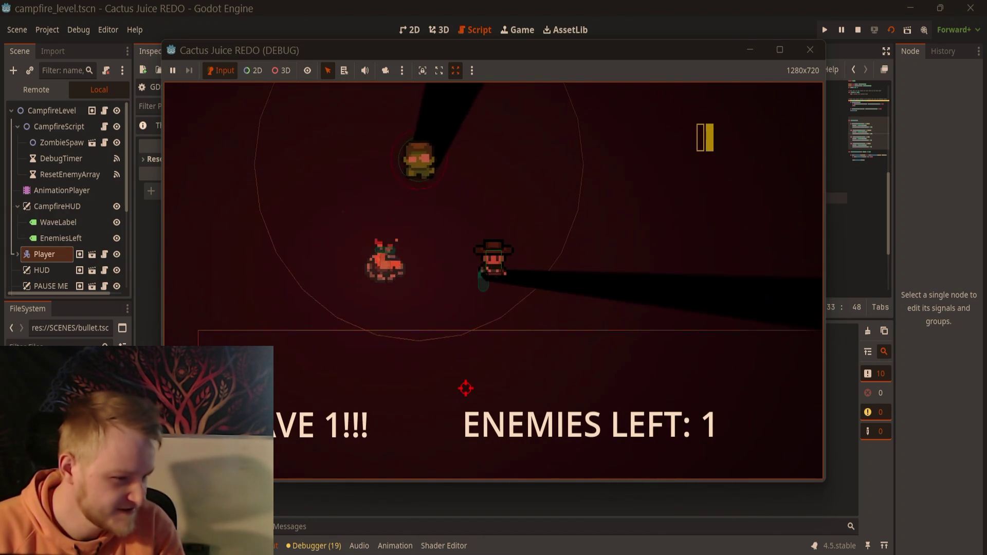
left_click(810, 49)
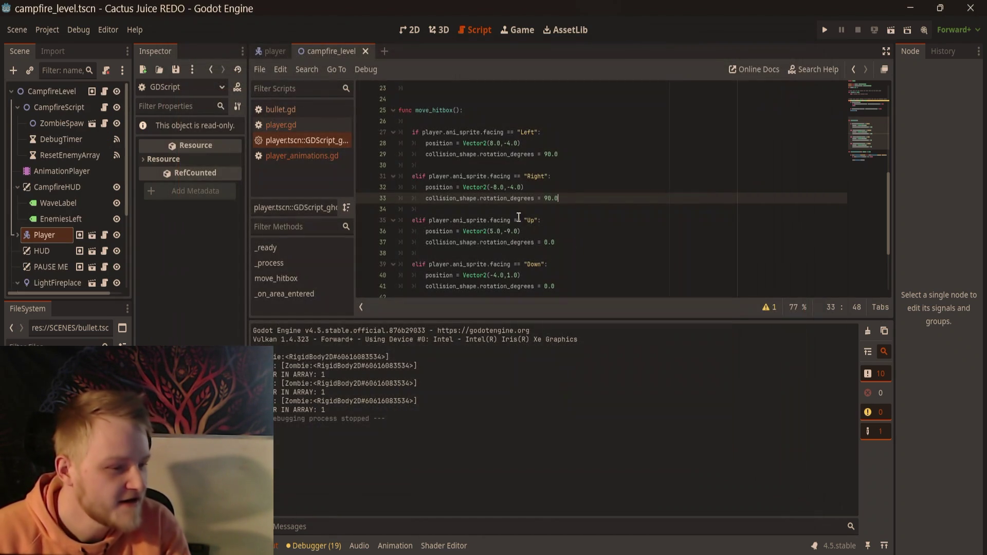
- Review the left- and right-facing hitbox x offsets in move_hitbox(), then save and run the scene
scroll(488, 182, "down", 3)
scroll(504, 185, "up", 2)
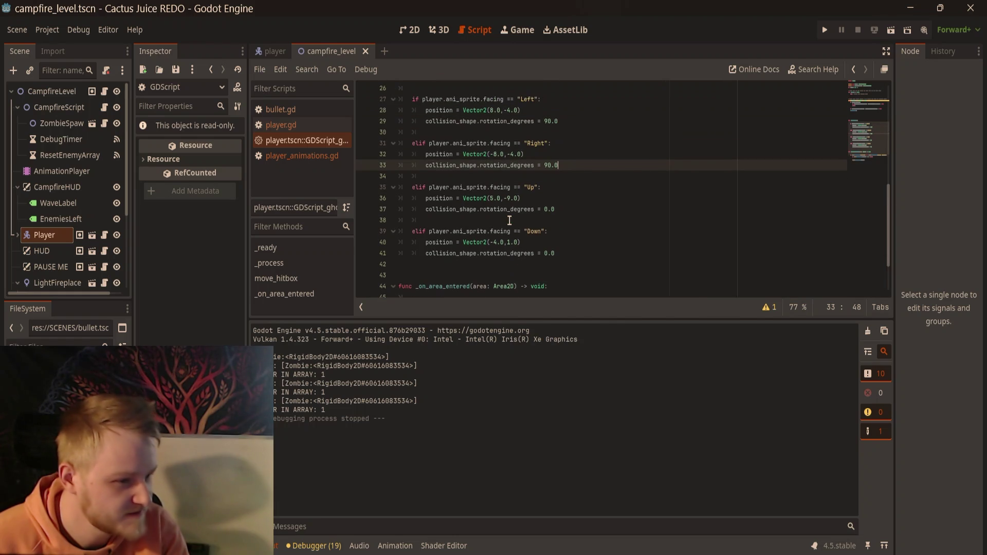
scroll(515, 187, "up", 1)
scroll(514, 187, "up", 1)
left_click_drag(538, 190, 433, 187)
left_click(495, 188)
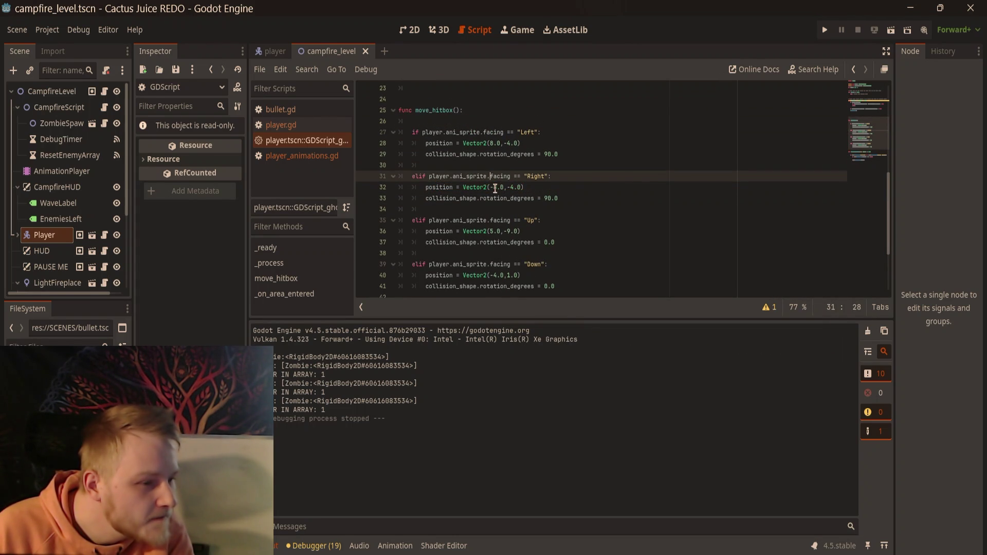
left_click(490, 144)
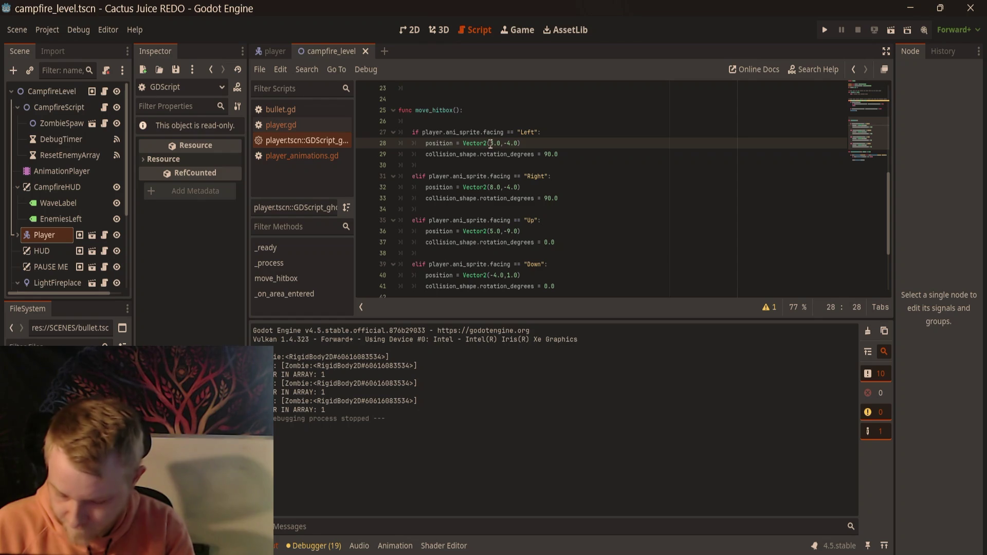
key("F6")
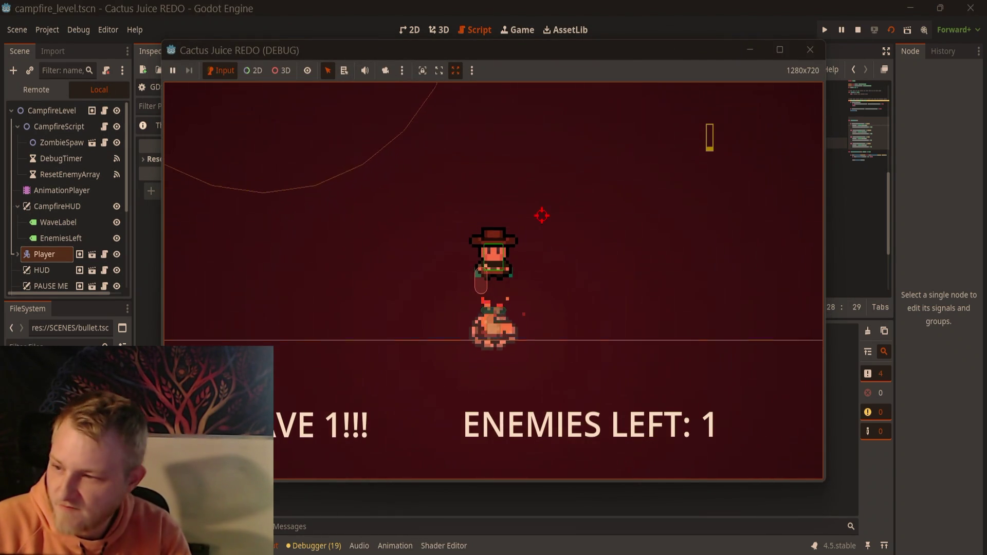
- Walk up and shoot the zombie, close the game, relaunch the scene, then close it again
key("w")
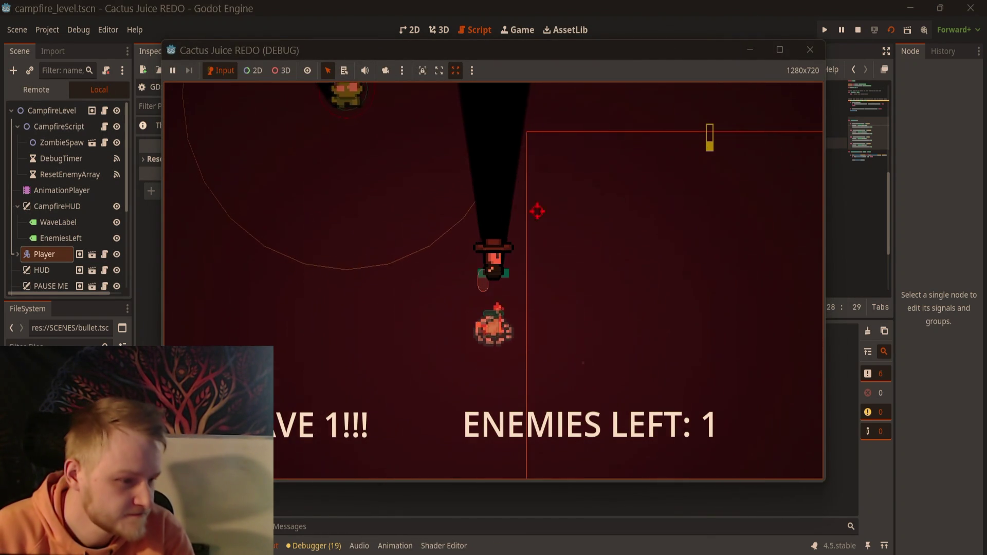
key("w")
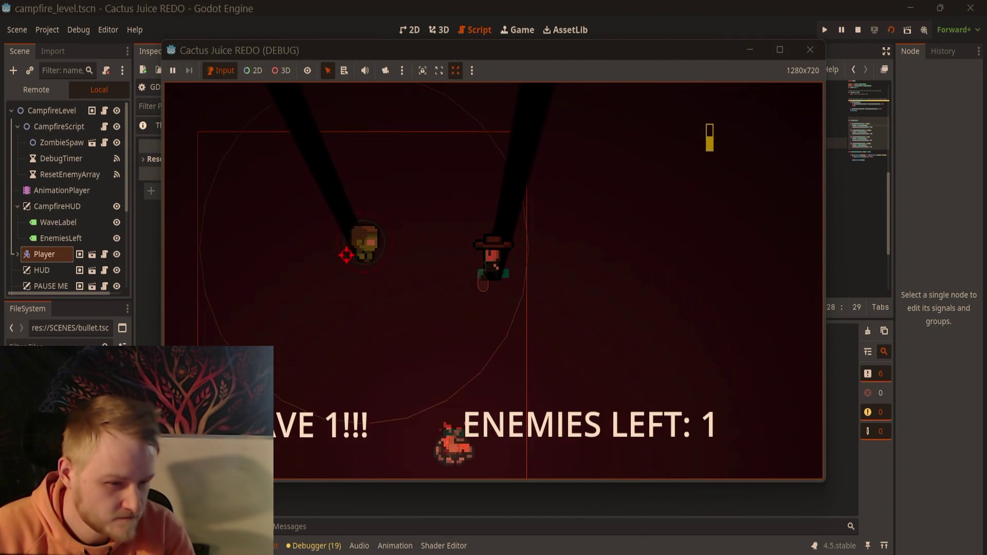
left_click(382, 273)
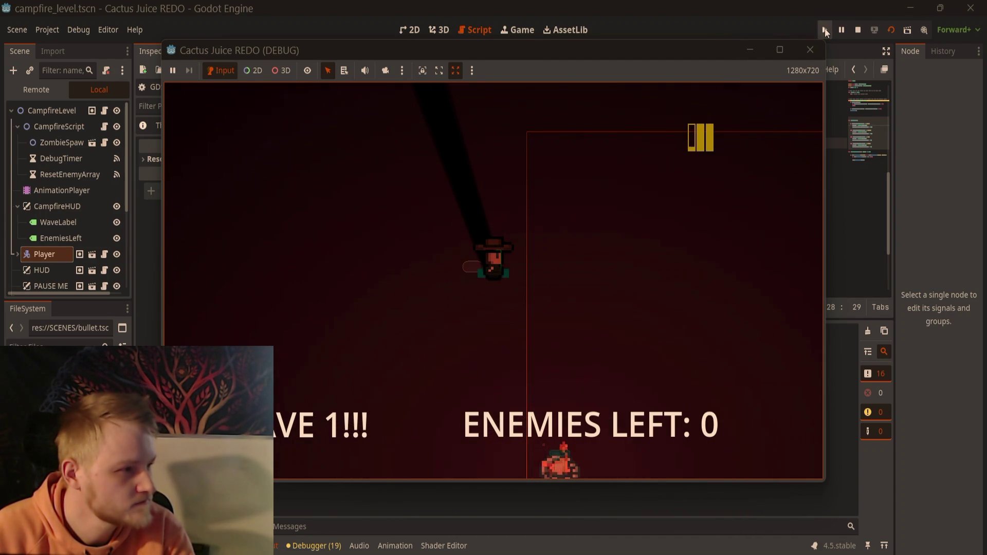
left_click(522, 279)
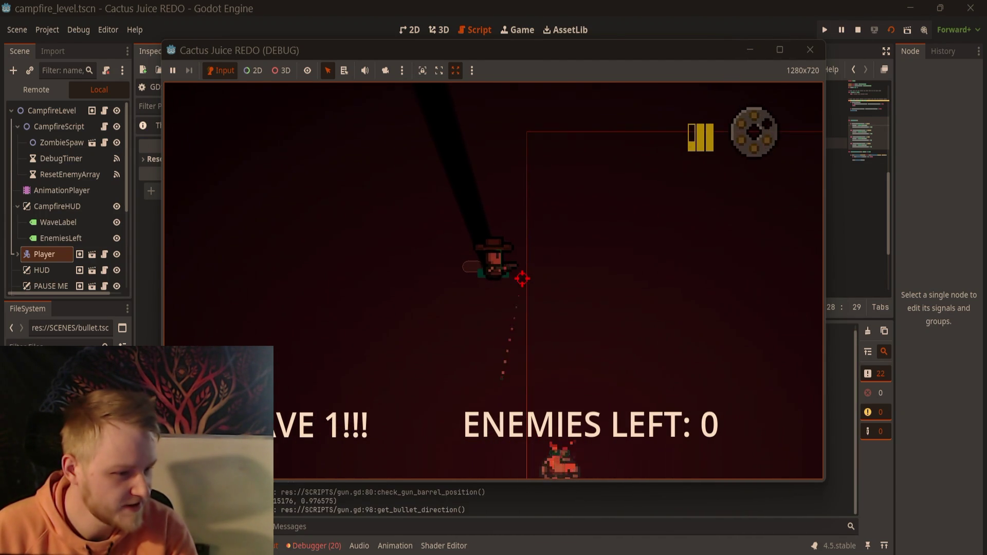
left_click(810, 50)
key("F6")
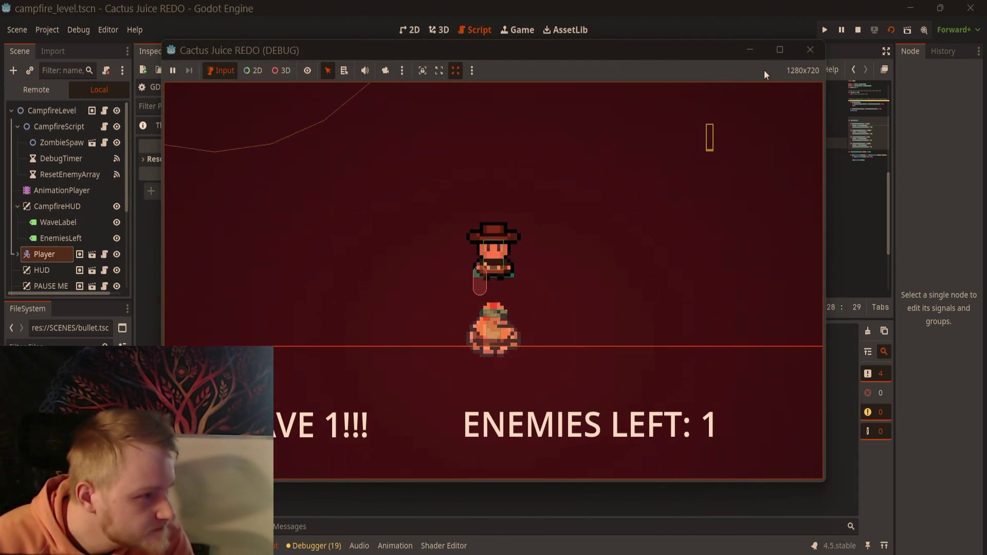
left_click(802, 53)
- Duplicate the Zombie node into Zombie2–Zombie4 around the player and run the level
left_click(404, 28)
scroll(391, 180, "down", 6)
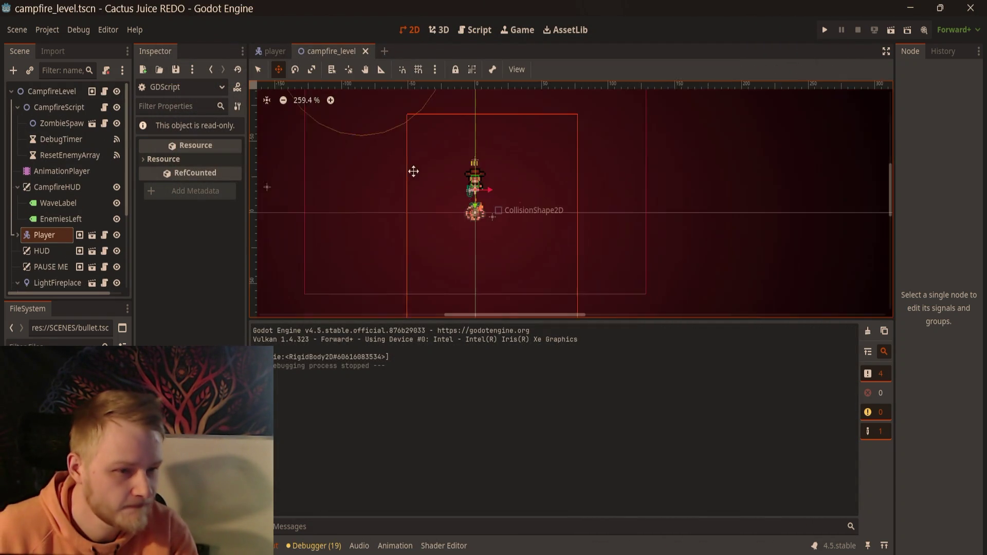
scroll(82, 260, "down", 5)
left_click(54, 280)
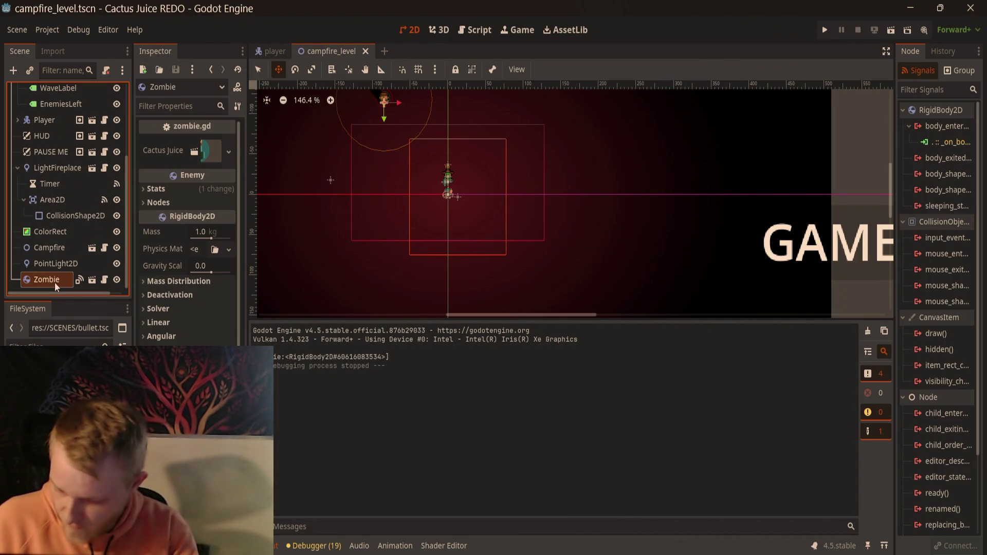
key("ctrl+d")
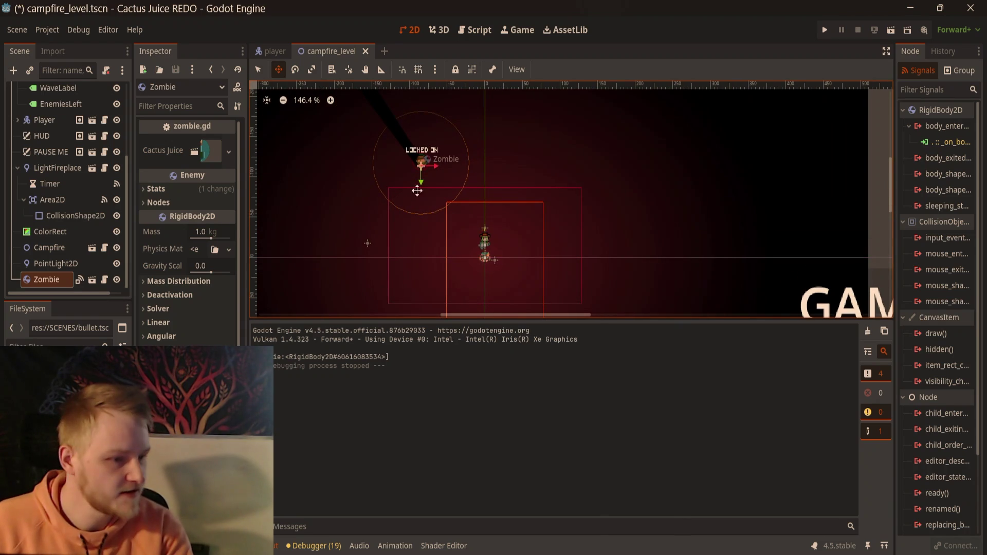
mouse_move(418, 173)
left_mouse_down()
mouse_move(545, 186)
mouse_move(595, 239)
mouse_move(620, 249)
mouse_move(389, 248)
left_mouse_up()
key("ctrl+d")
key("ctrl+d")
key("F6")
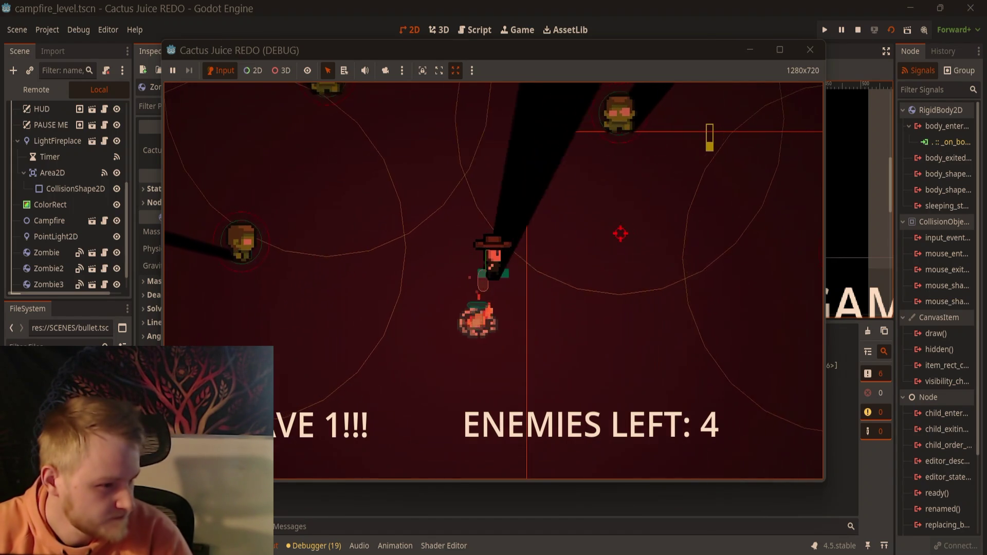
- Move with WASD while shooting and punching the four zombies until one enemy remains
key("a")
key("a")
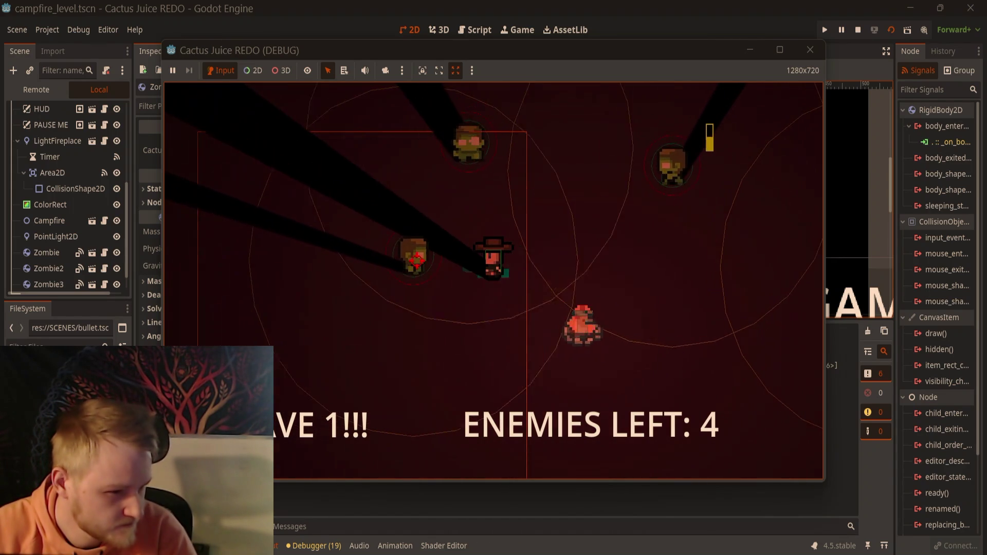
key("s")
key("a")
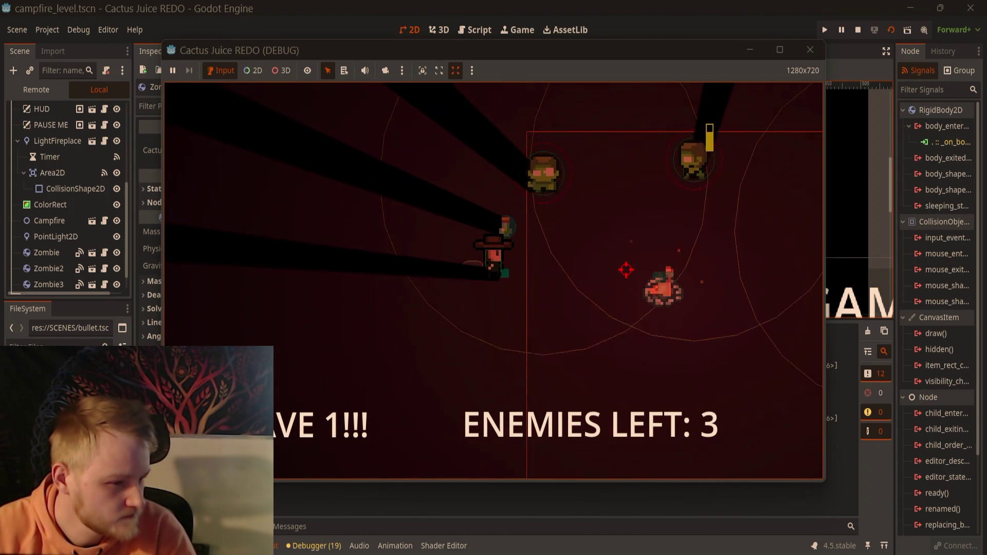
key("w")
left_click(640, 258)
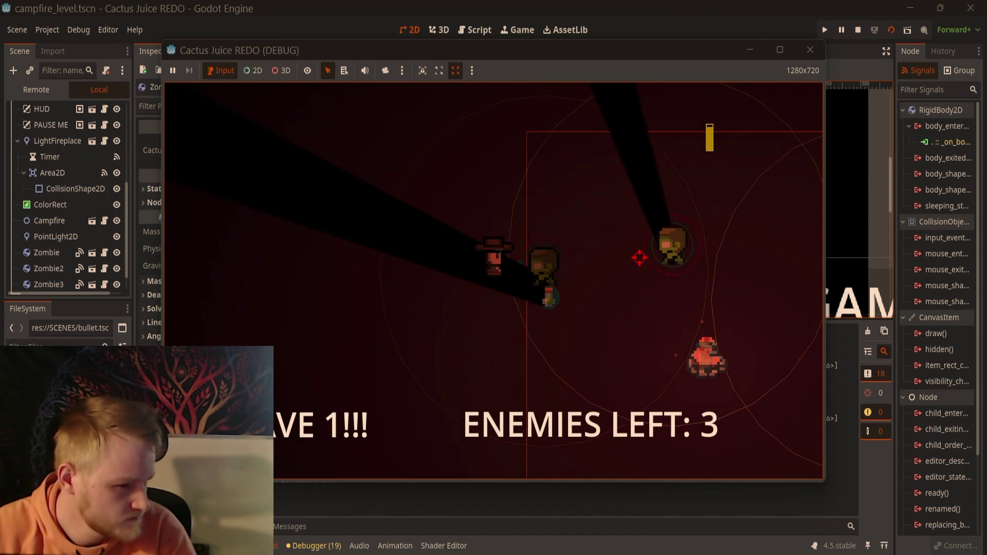
key("a")
left_click(638, 259)
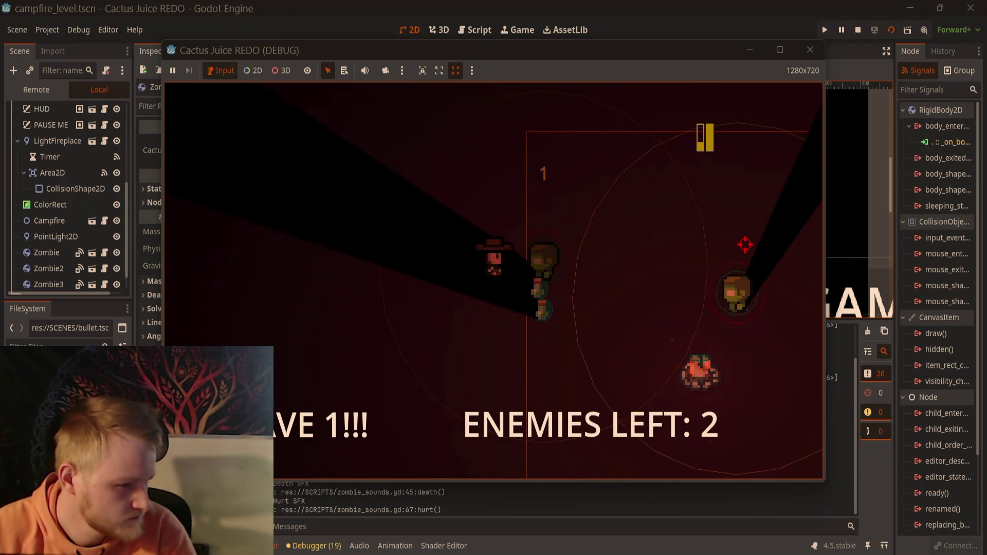
left_click(744, 245)
key("d")
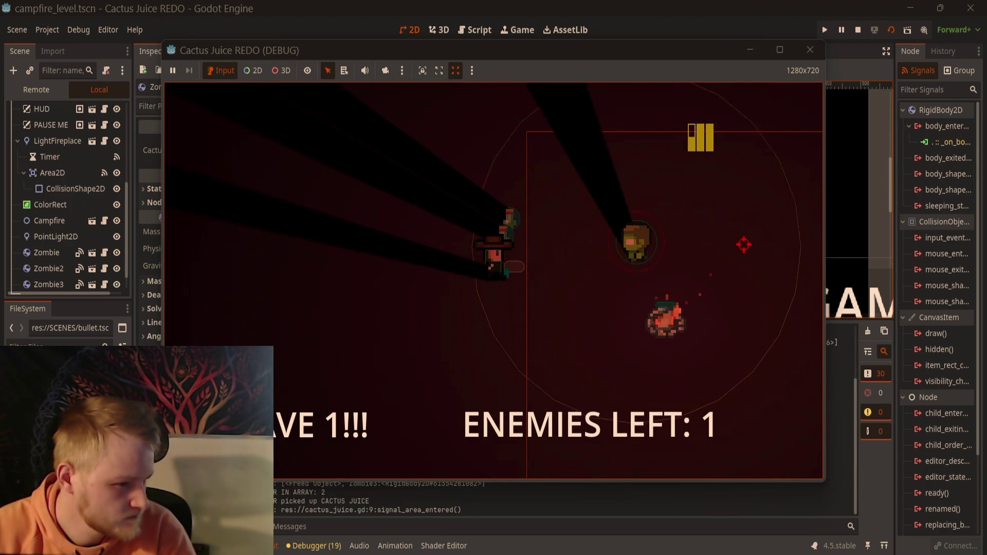
left_click(724, 250)
left_click(724, 250)
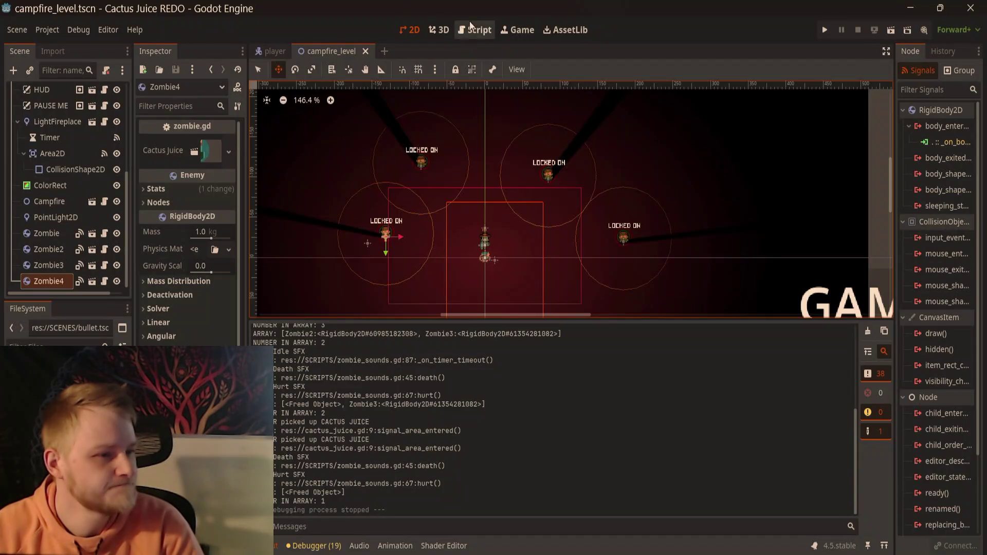
- Review the player.punching check in the PunchArea hitbox's _process code
left_click(471, 30)
scroll(581, 219, "up", 10)
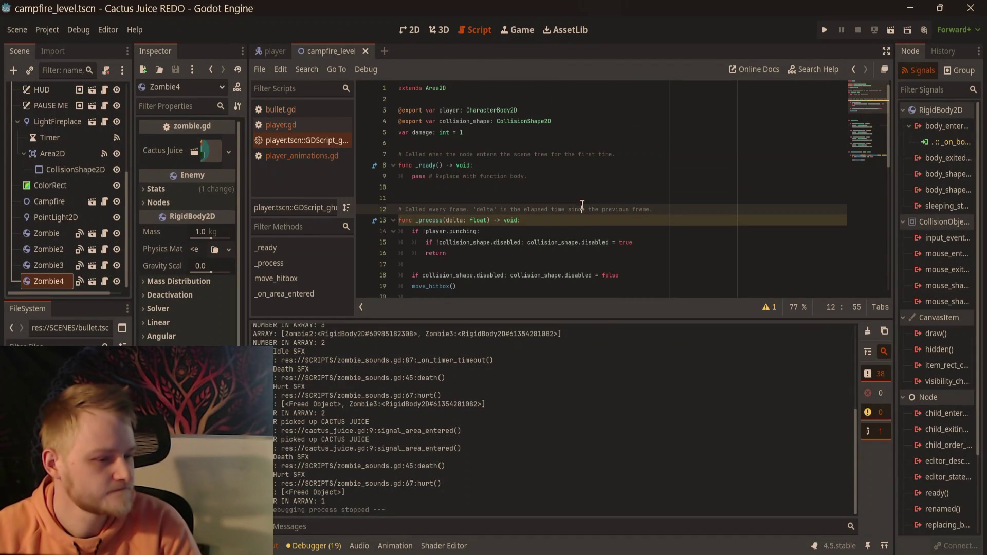
left_click(583, 206)
scroll(579, 221, "down", 2)
left_click(479, 166)
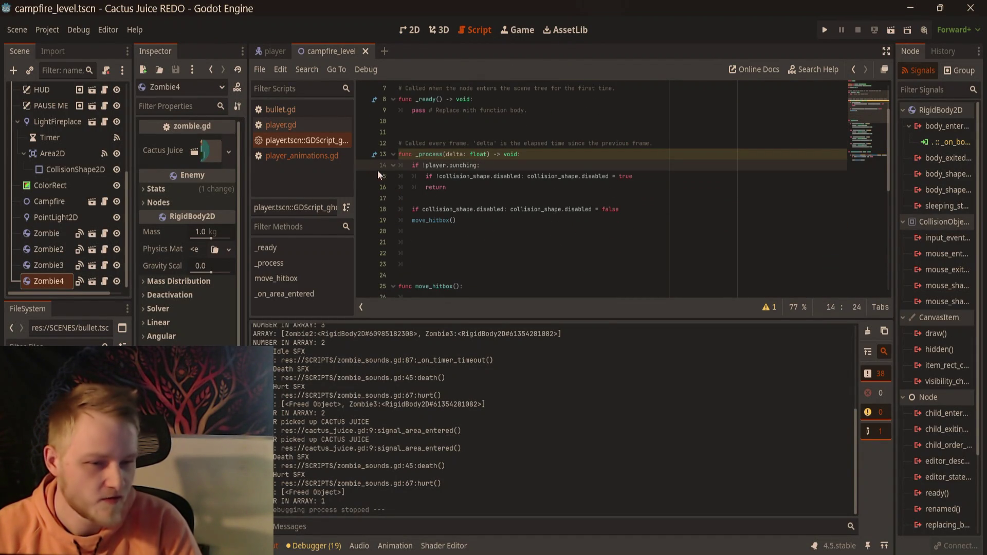
- In player.gd, add a new empty line after the exported punching variable under Player Actions
left_click(310, 126)
scroll(634, 206, "down", 5)
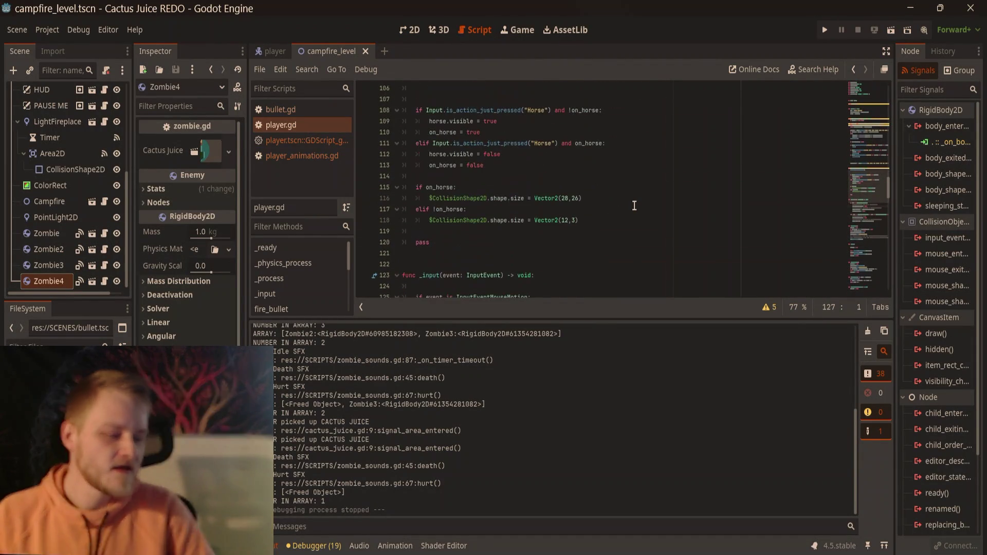
scroll(627, 204, "up", 6)
scroll(626, 204, "up", 14)
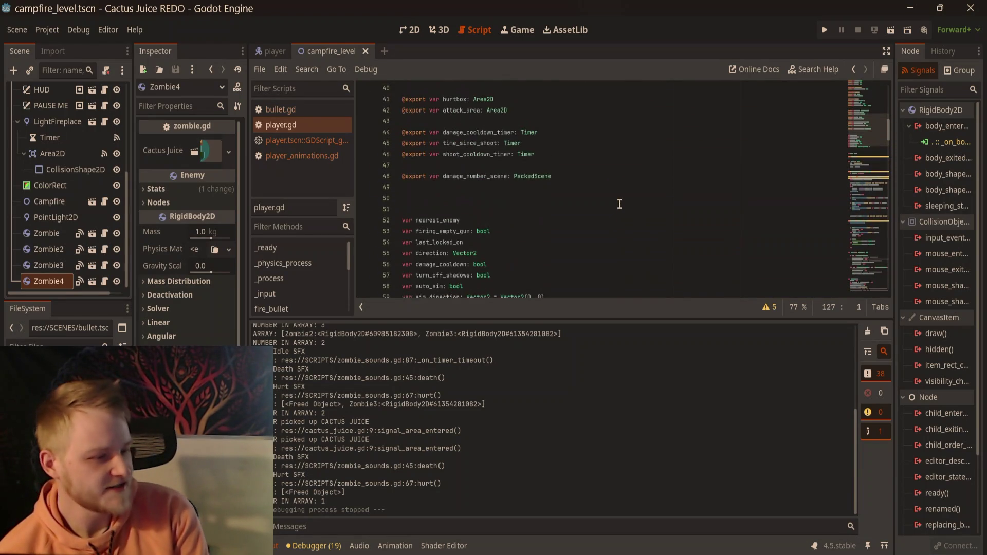
scroll(614, 212, "down", 2)
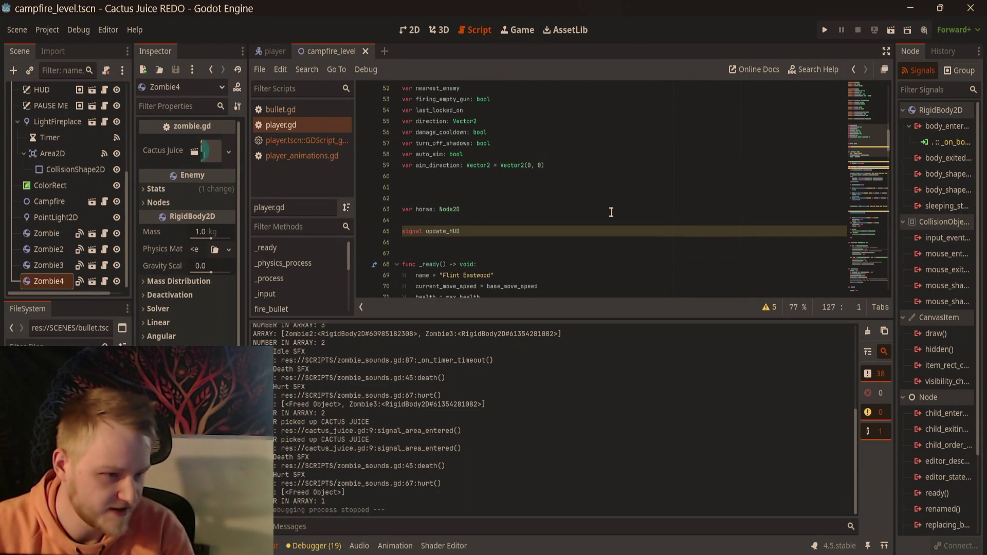
scroll(547, 208, "up", 11)
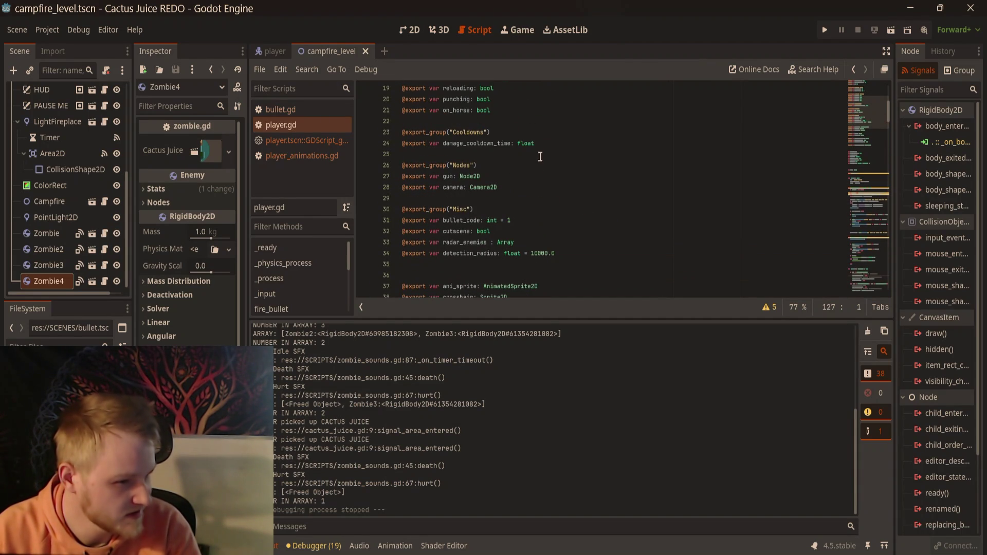
scroll(535, 209, "up", 3)
left_click(526, 200)
key("Return")
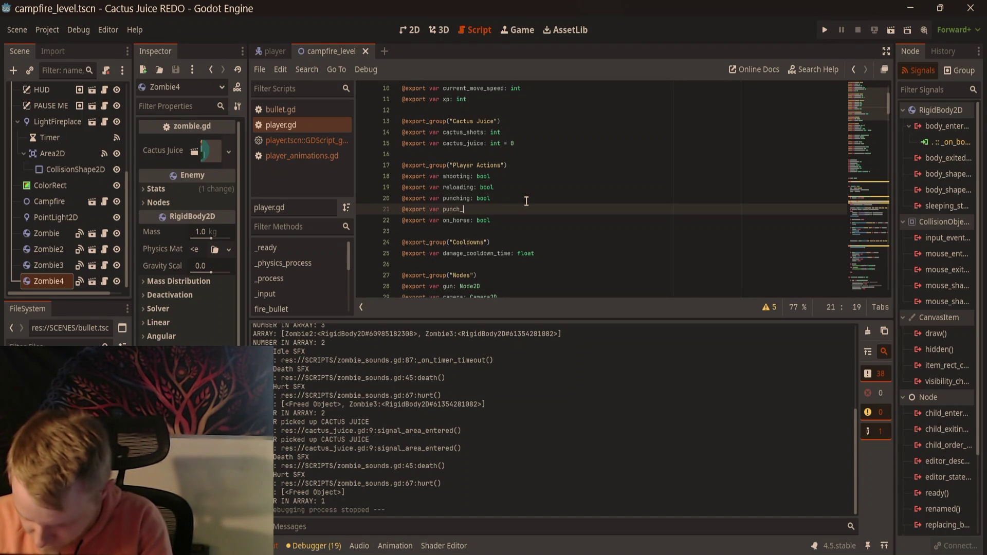
- Complete the new export as punch_hitting: bool and save player.gd
type("ting: b")
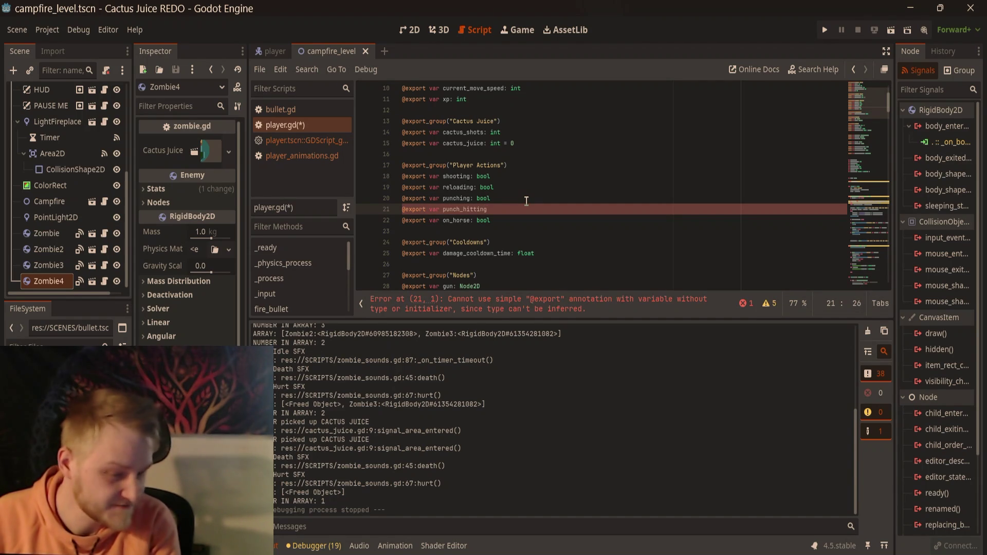
type("ool")
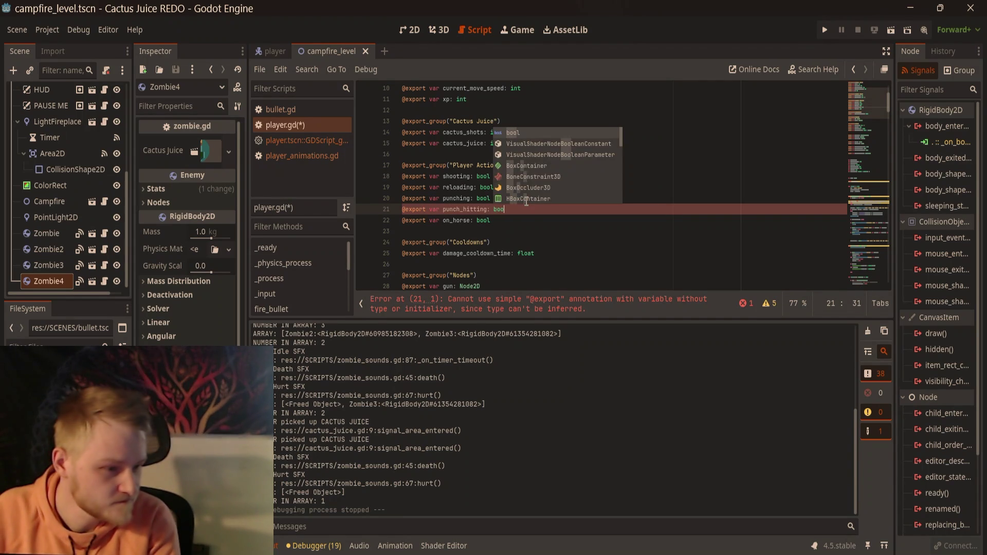
key("Escape")
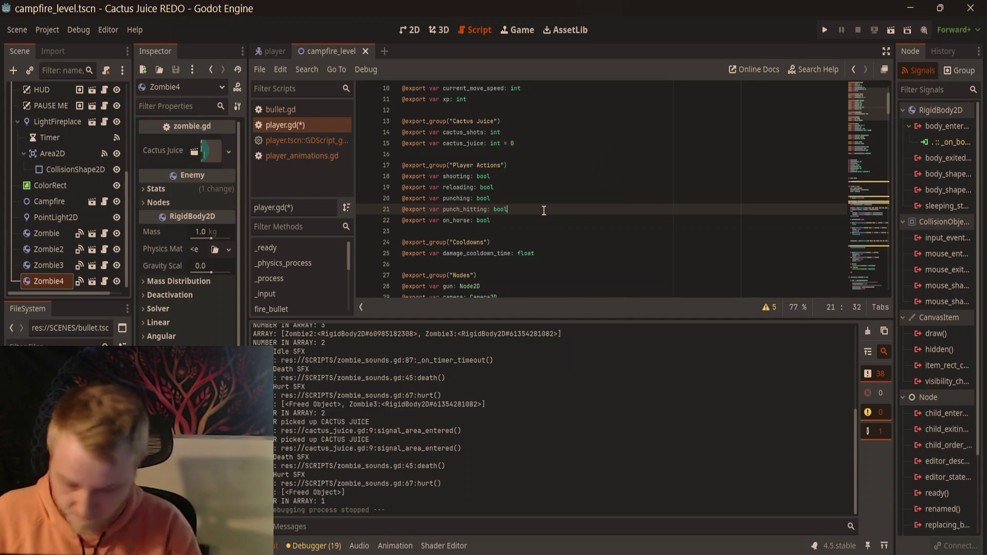
key("ctrl+s")
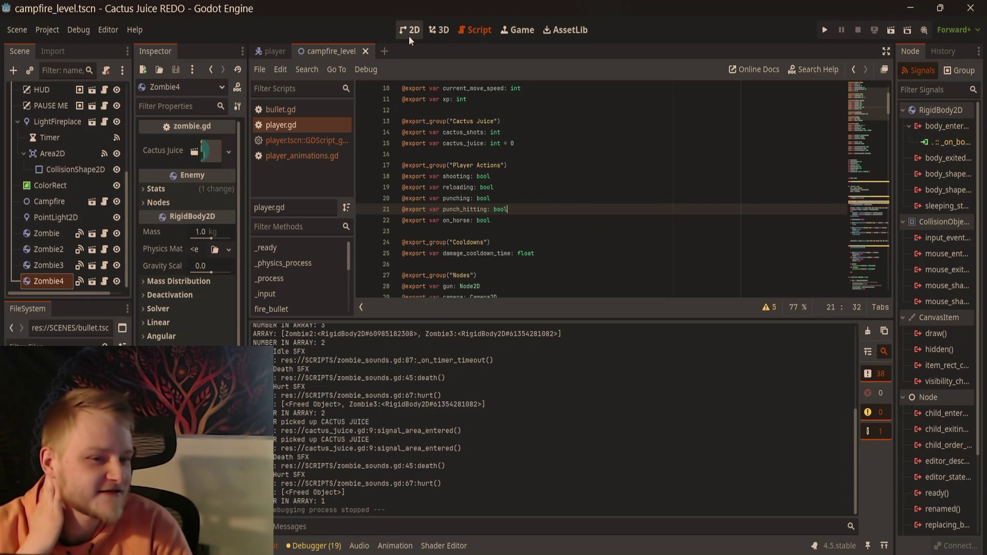
left_click(313, 142)
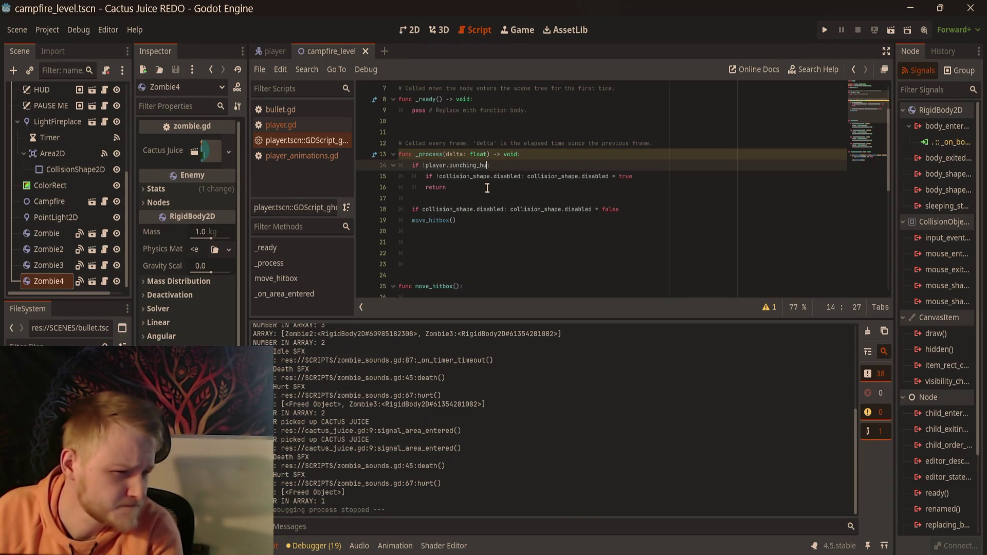
- Change the hitbox check to 'if !player.punch_hitting:', verifying the flag name in player.gd
type("itting:")
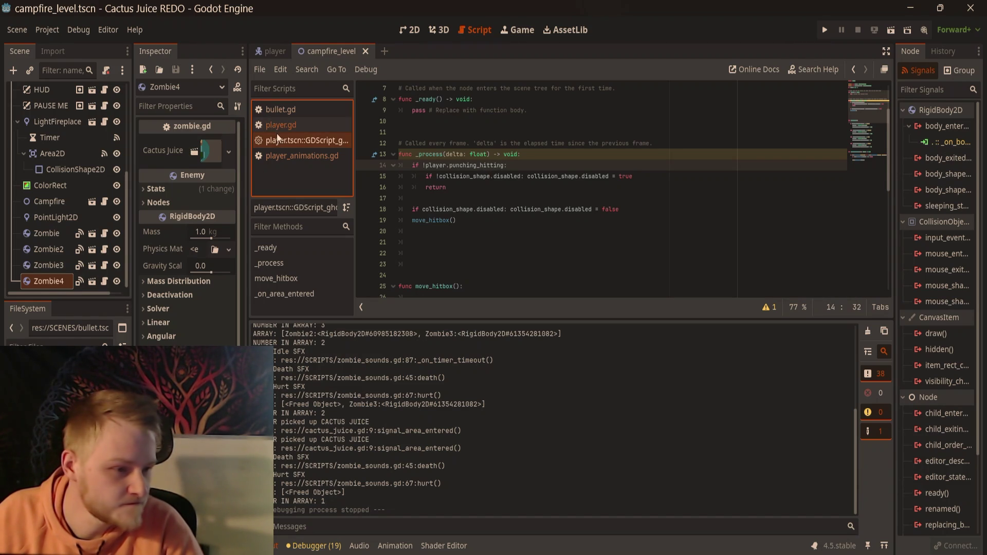
left_click(300, 124)
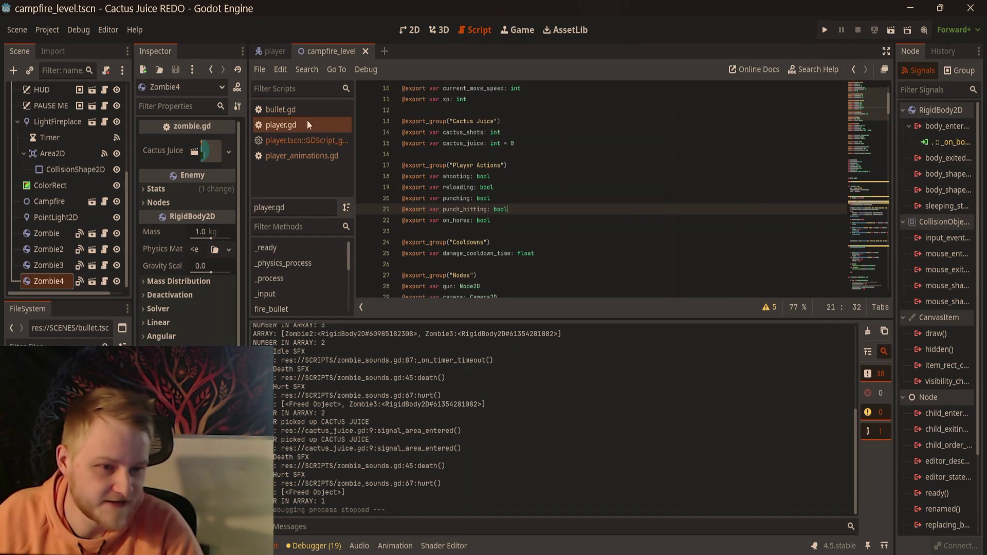
left_click(310, 140)
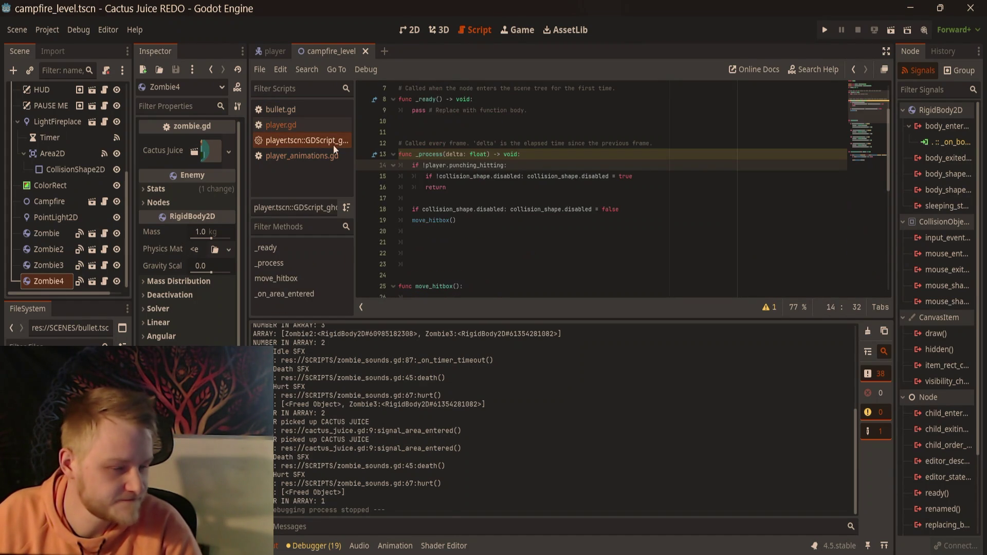
left_click(477, 164)
key("BackSpace")
key("BackSpace")
key("BackSpace")
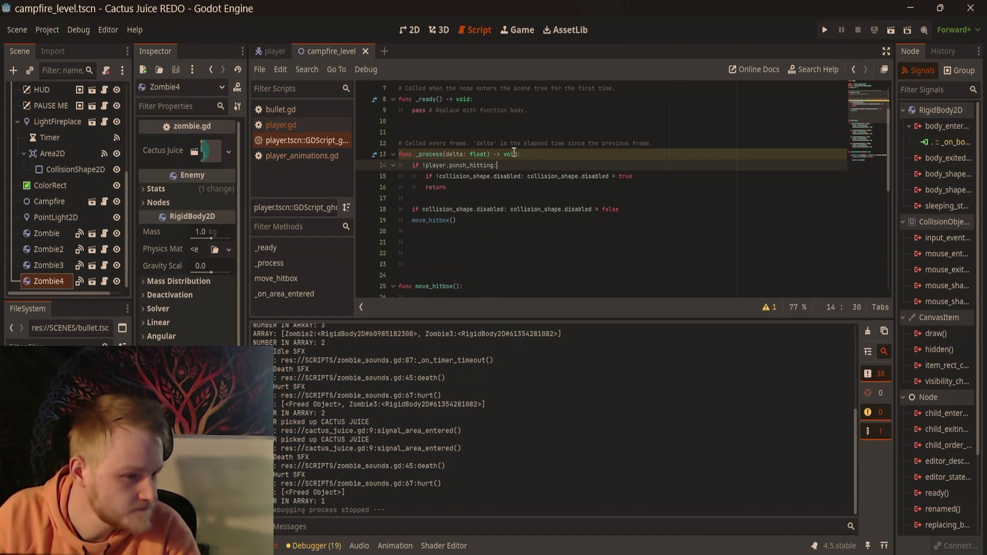
left_click(508, 211)
left_click(508, 195)
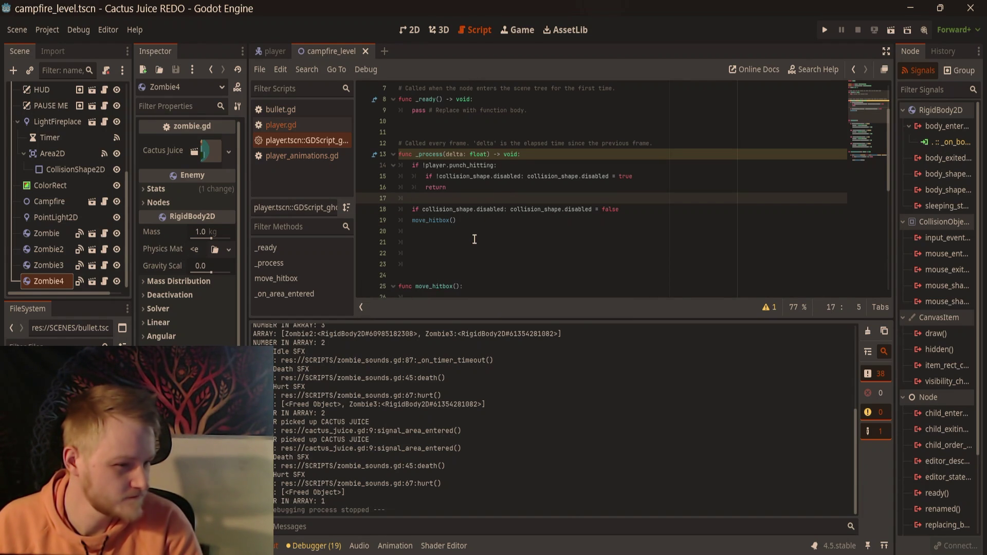
- Switch to player.gd and scroll down to the punch() function near line 151
scroll(474, 239, "down", 1)
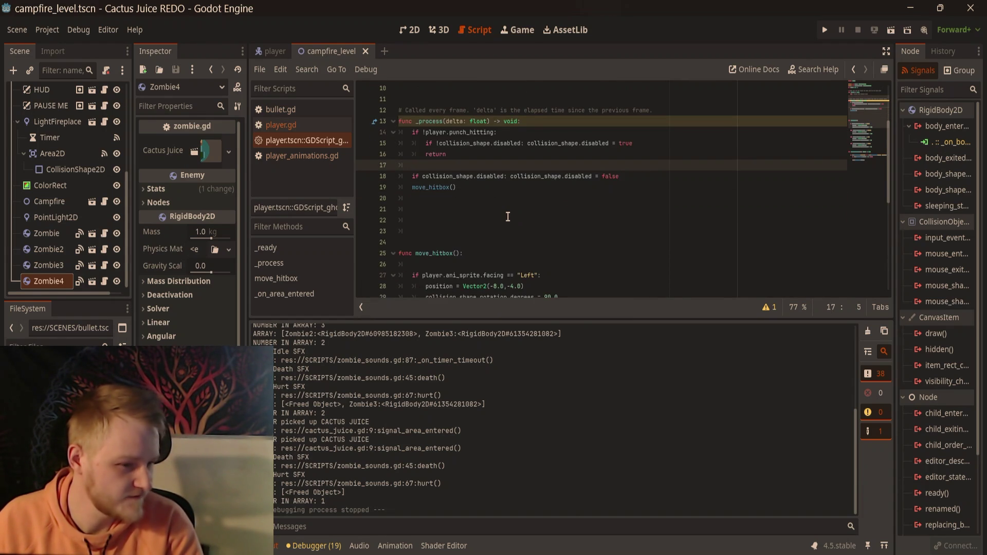
scroll(507, 216, "down", 1)
left_click(329, 125)
scroll(456, 207, "down", 10)
scroll(456, 207, "down", 3)
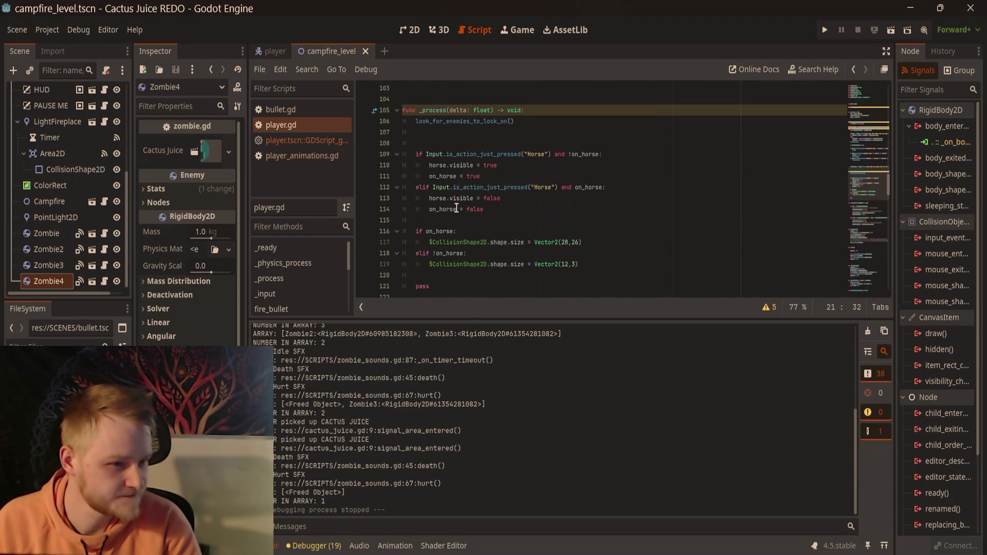
scroll(456, 208, "down", 15)
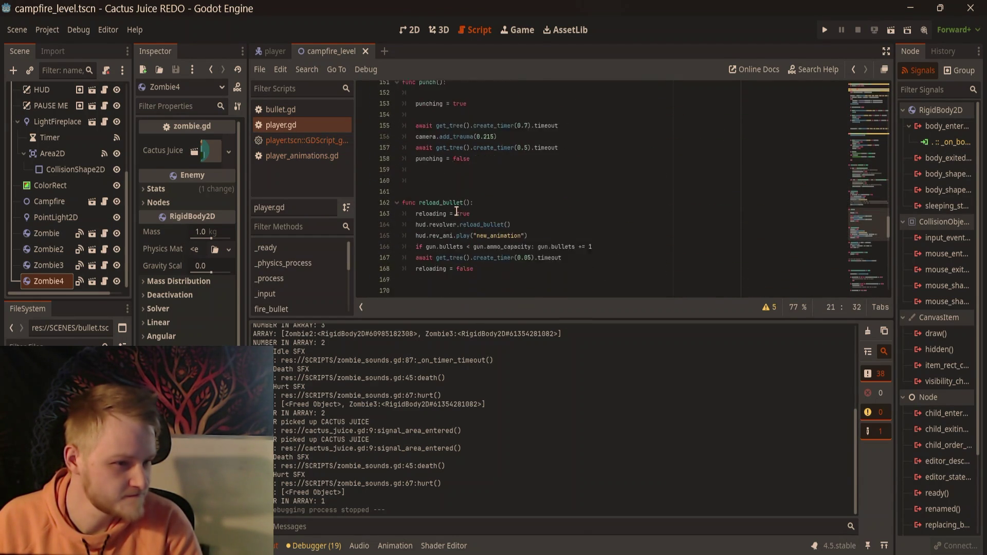
scroll(456, 212, "up", 2)
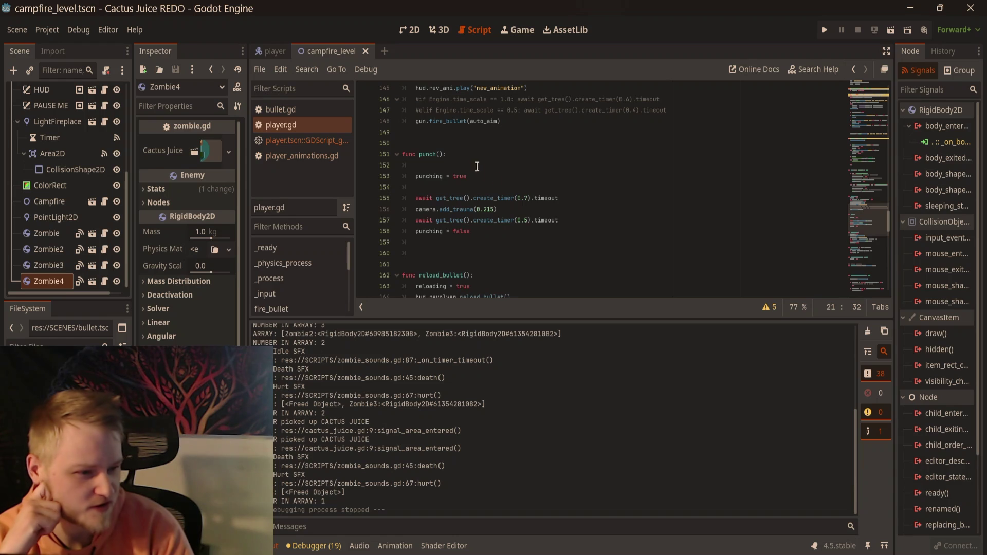
- Add 'punch_hitting = true' after the 0.7-second await in punch() and save
left_click(499, 179)
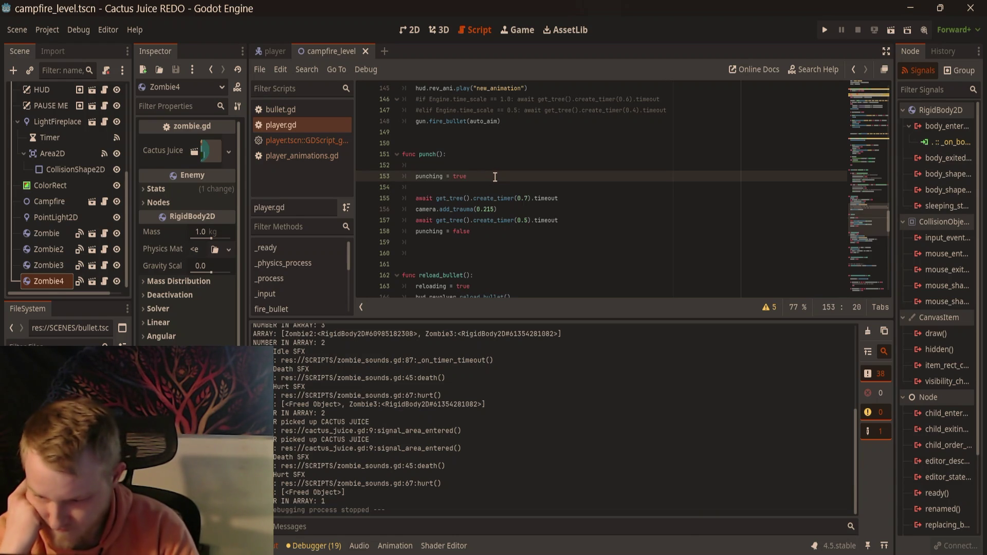
left_click(500, 187)
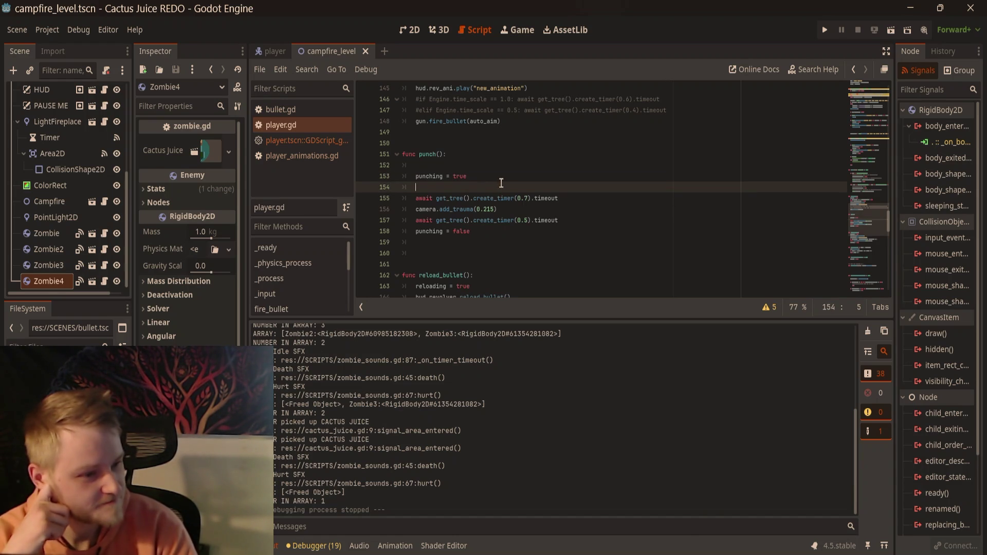
left_click(584, 210)
left_click(590, 199)
key("Return")
type("ani_sprite.")
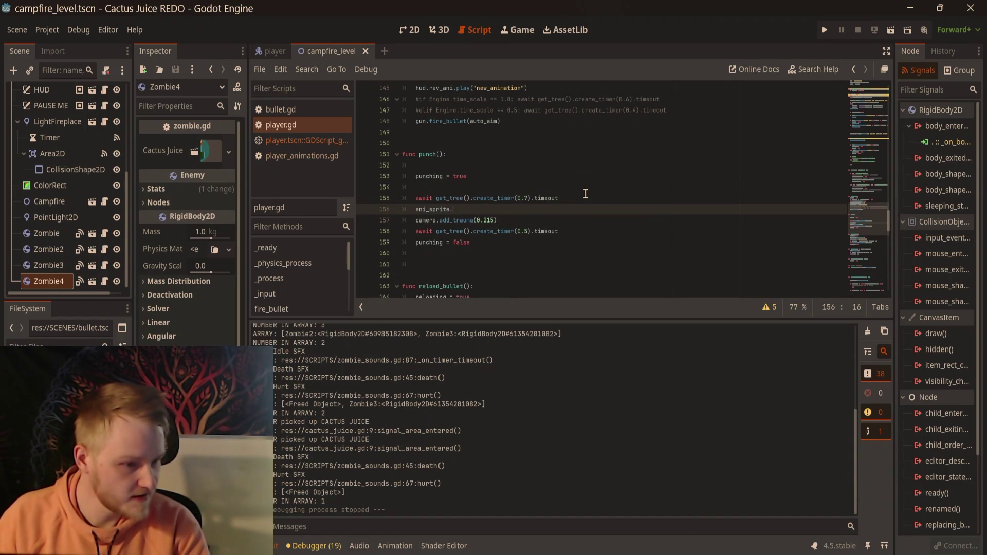
key("BackSpace")
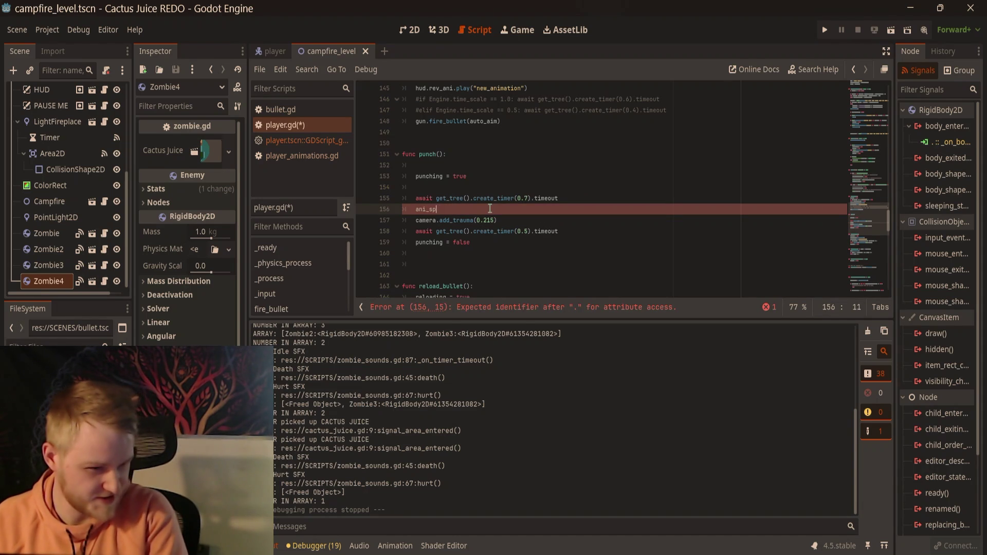
key("BackSpace")
key("BackSpace")
key("BackSpace")
type("unch_")
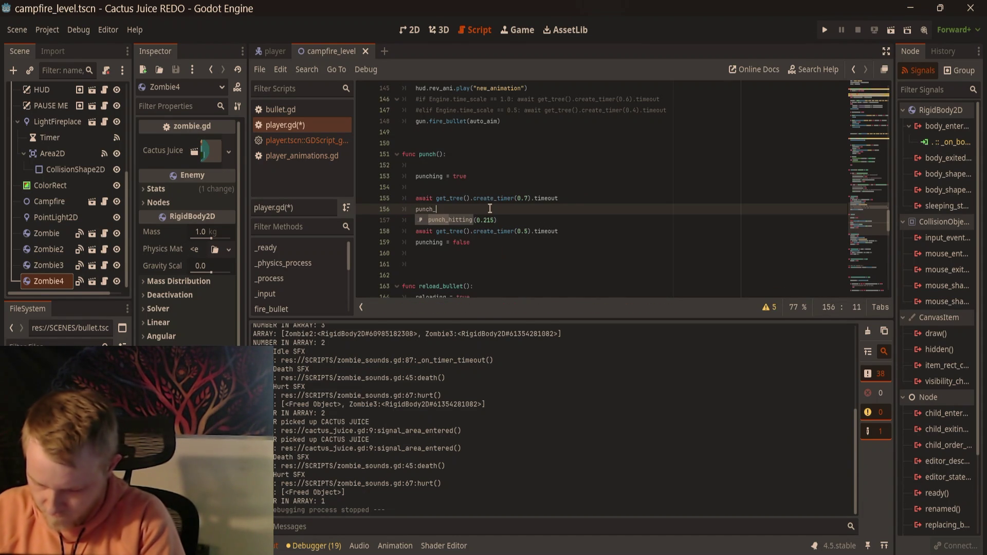
type("hit")
key("Return")
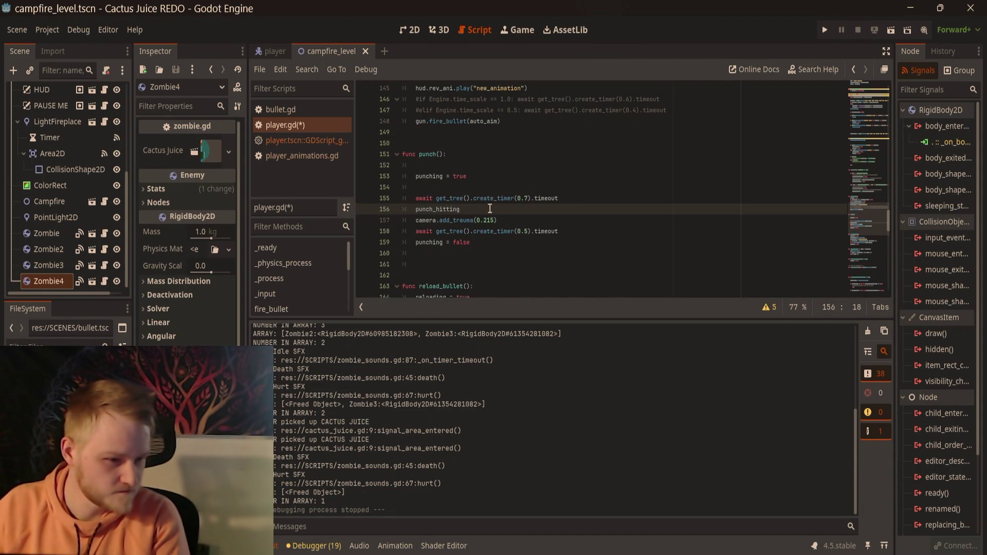
type("true")
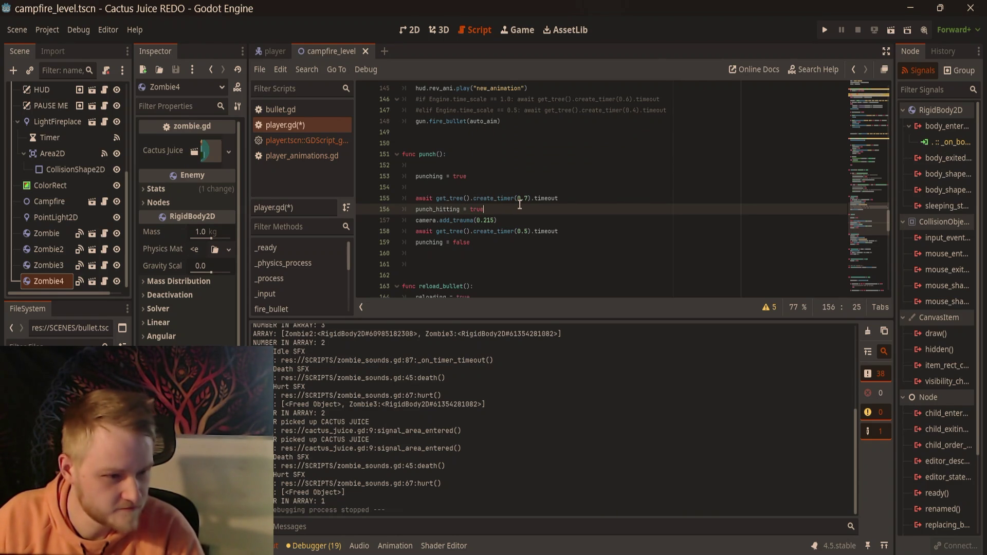
key("ctrl+s")
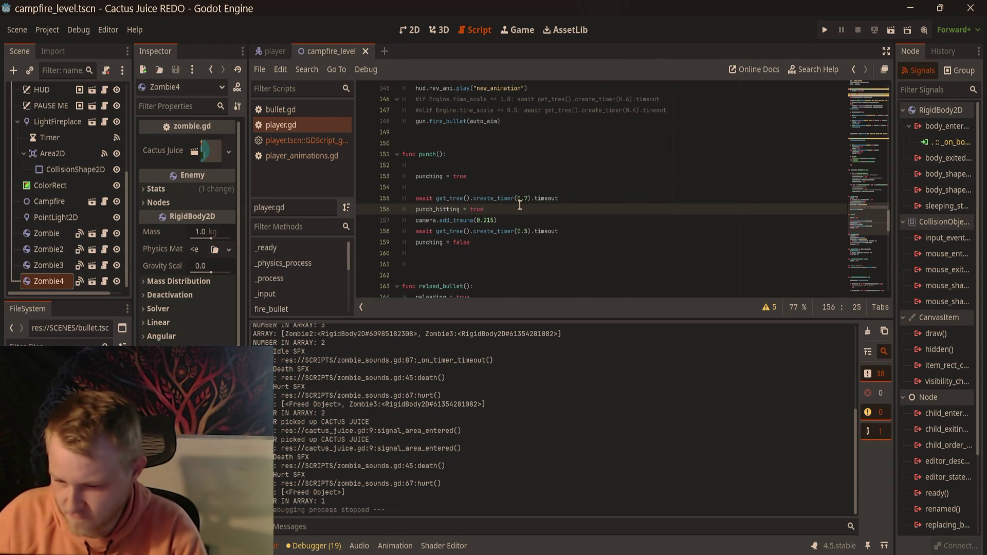
- Copy the punch_hitting = true line and paste it below 'punching = false'
mouse_move(513, 198)
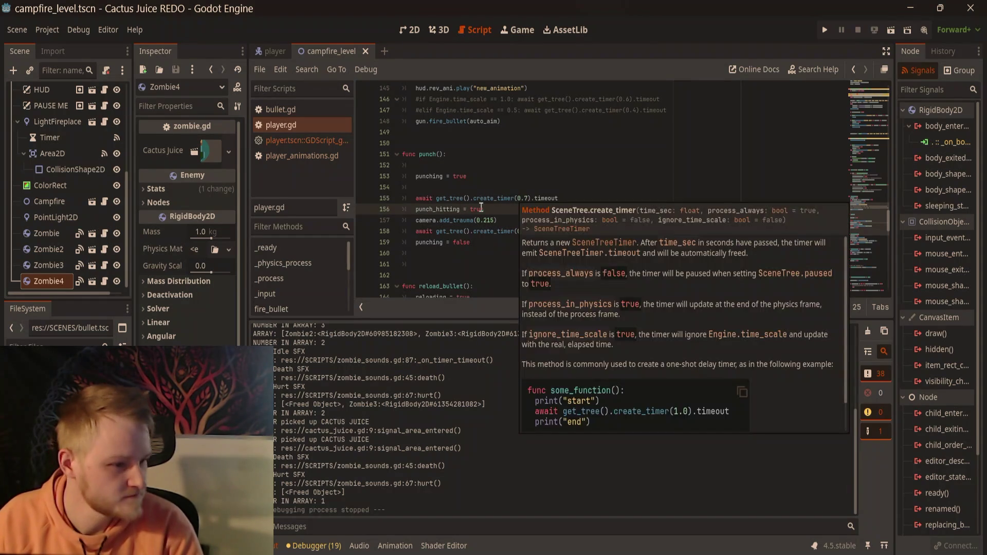
left_click(594, 199)
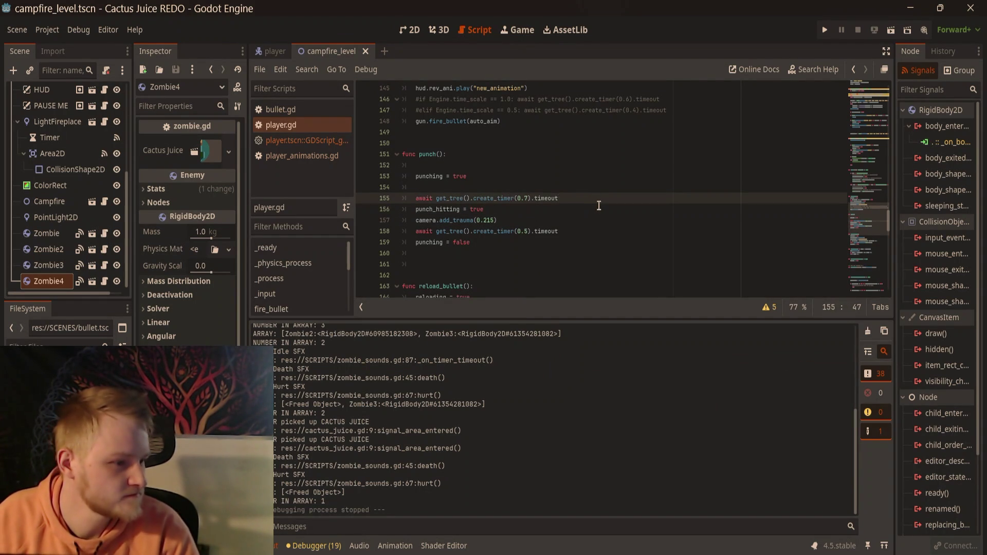
left_click(599, 207)
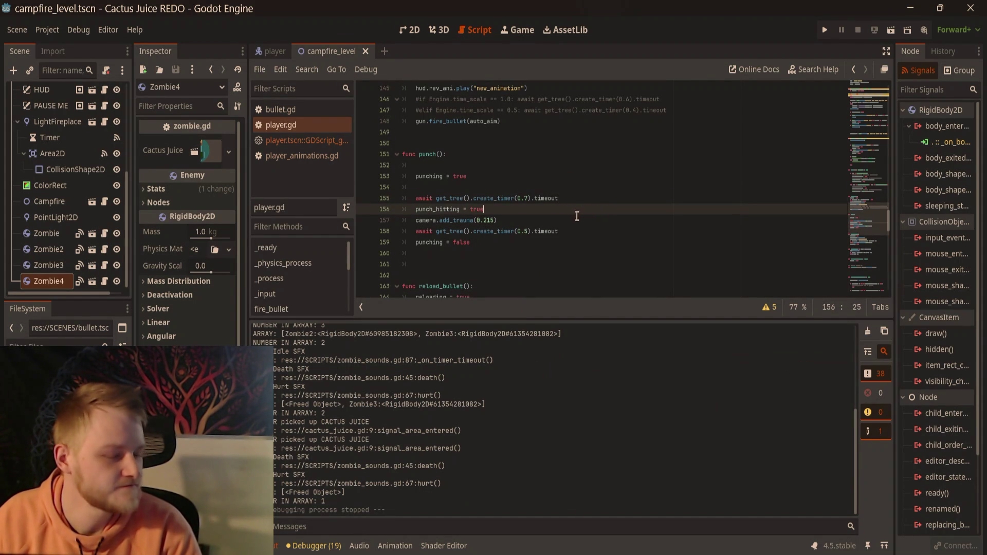
left_click_drag(490, 212, 416, 215)
key("ctrl+c")
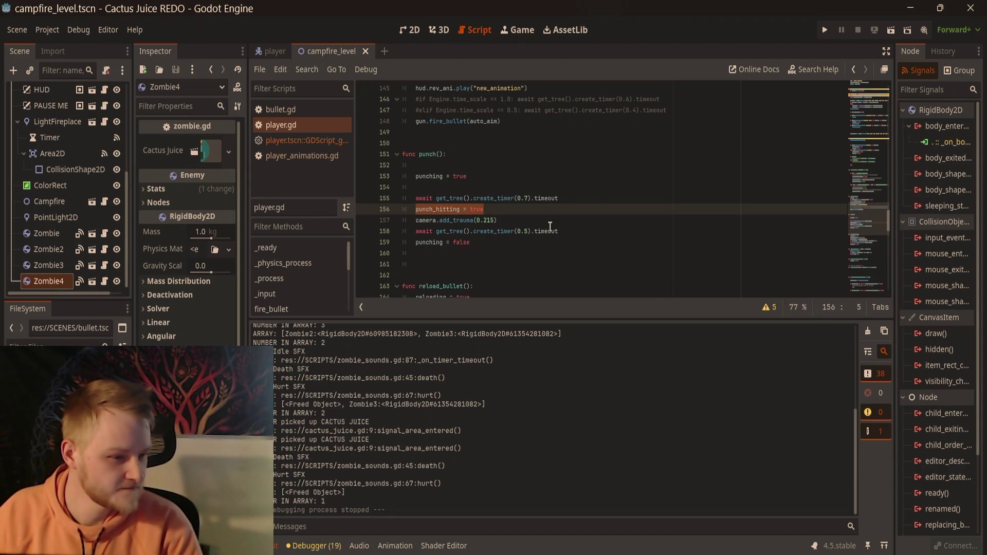
left_click(546, 221)
left_click(577, 231)
left_click(589, 254)
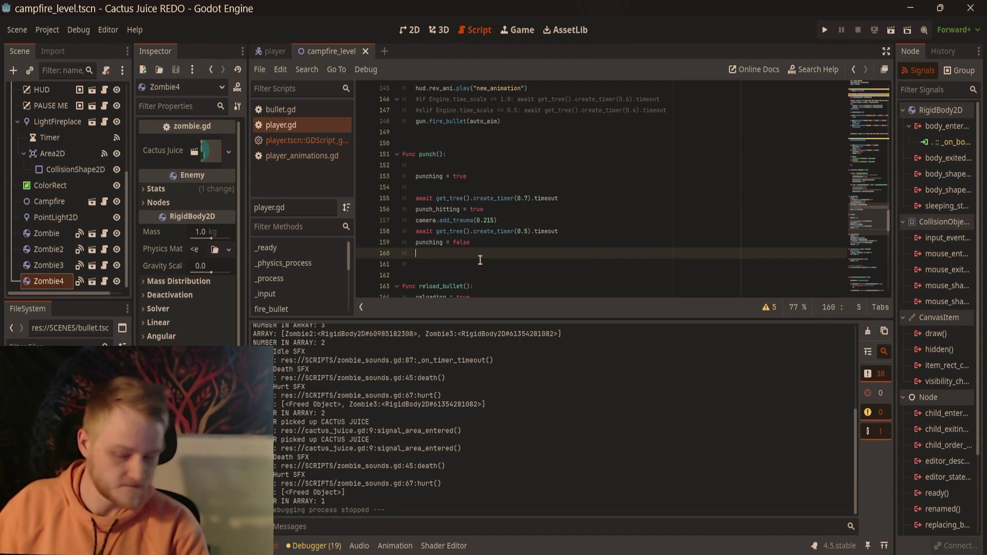
key("ctrl+v")
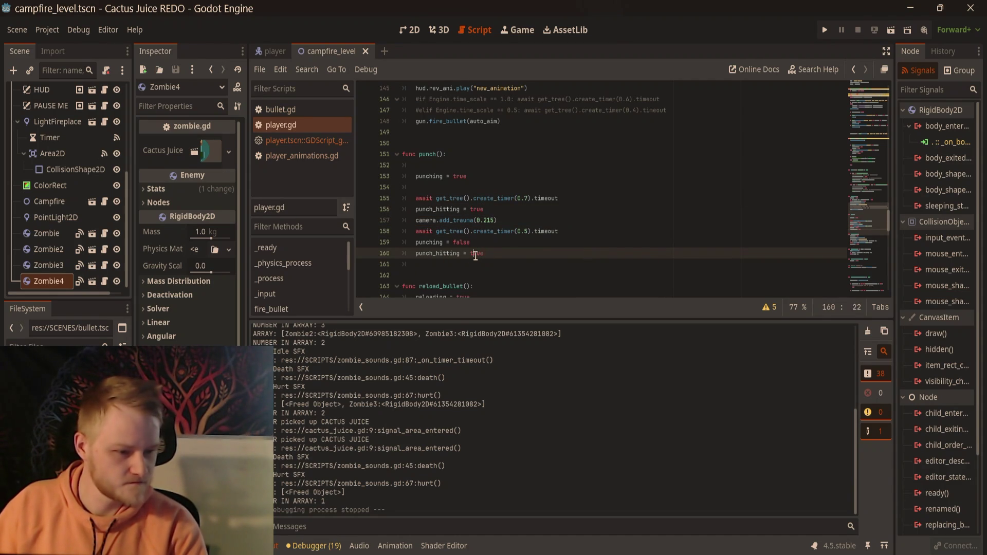
- Change the pasted line to 'punch_hitting = false' and save player.gd
double_click(476, 254)
type("fals")
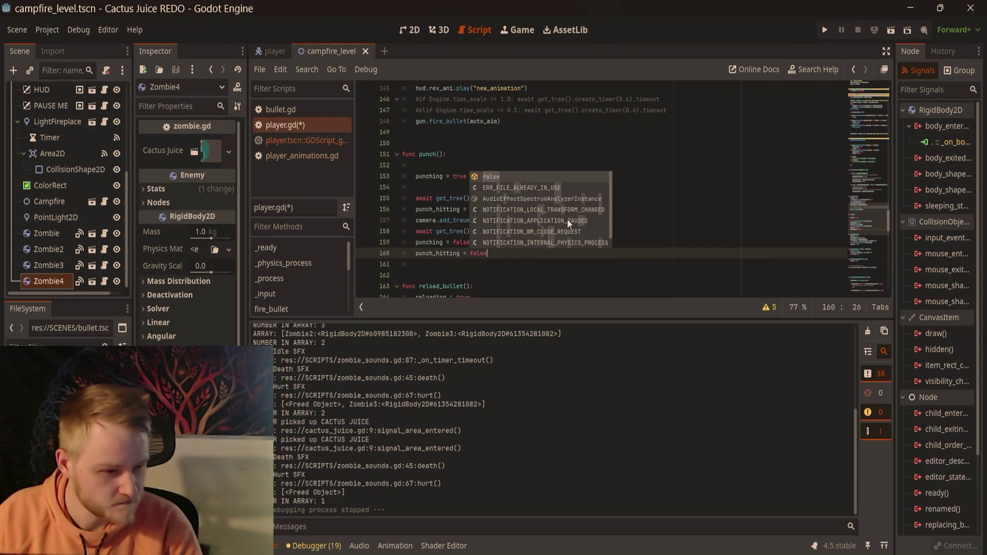
key("Return")
left_click(596, 276)
key("ctrl+s")
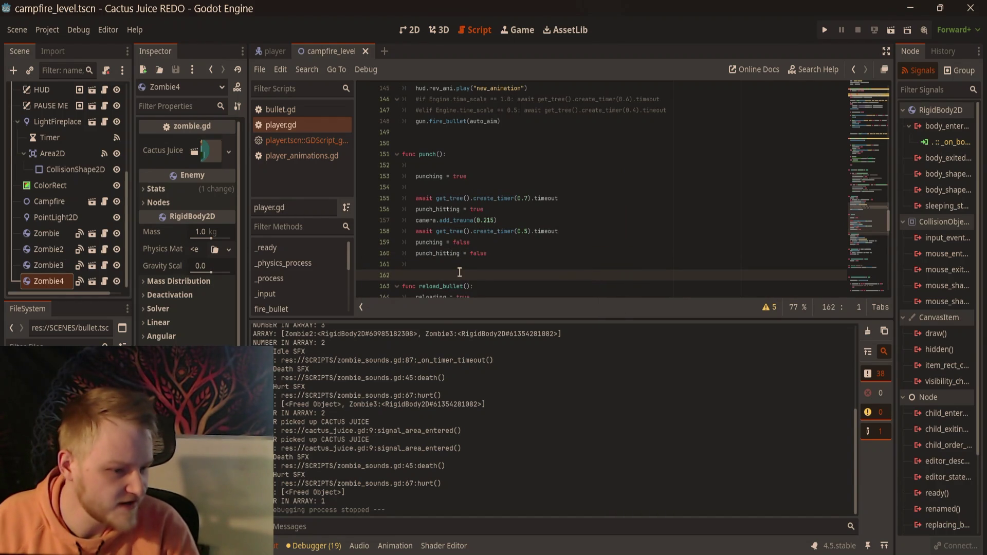
key("Up")
left_click(538, 177)
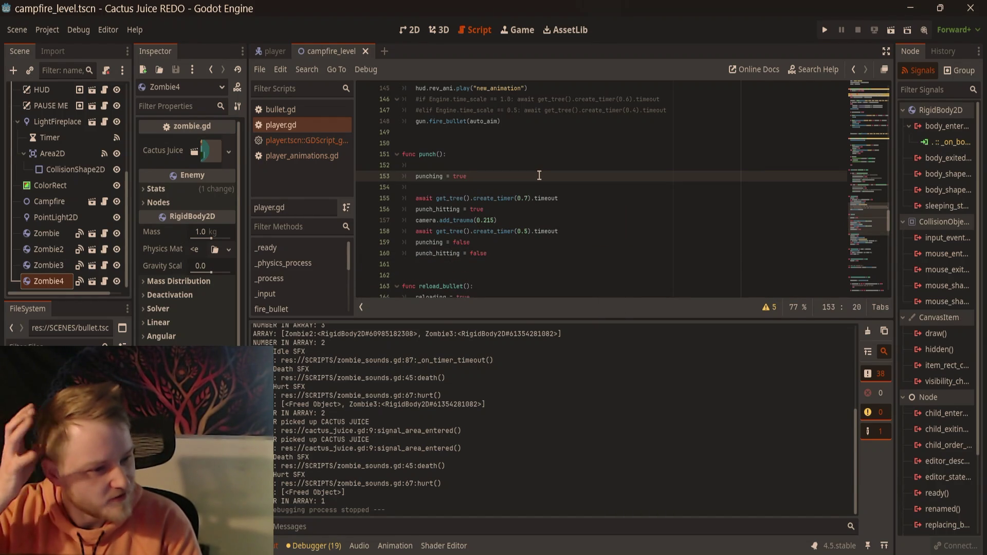
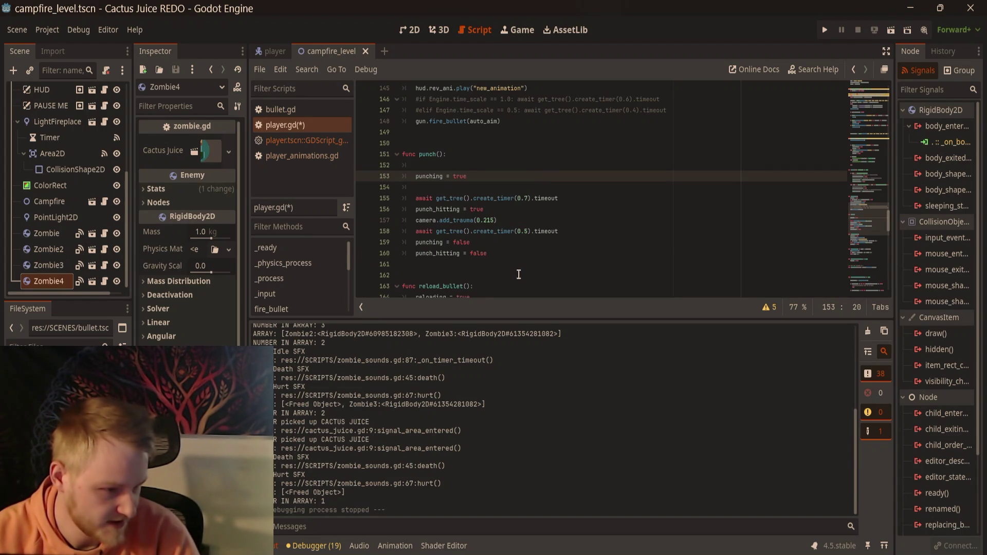
- Remove the camera.add_trauma(0.215) screen-shake line from punch() in player.gd
left_click(544, 246)
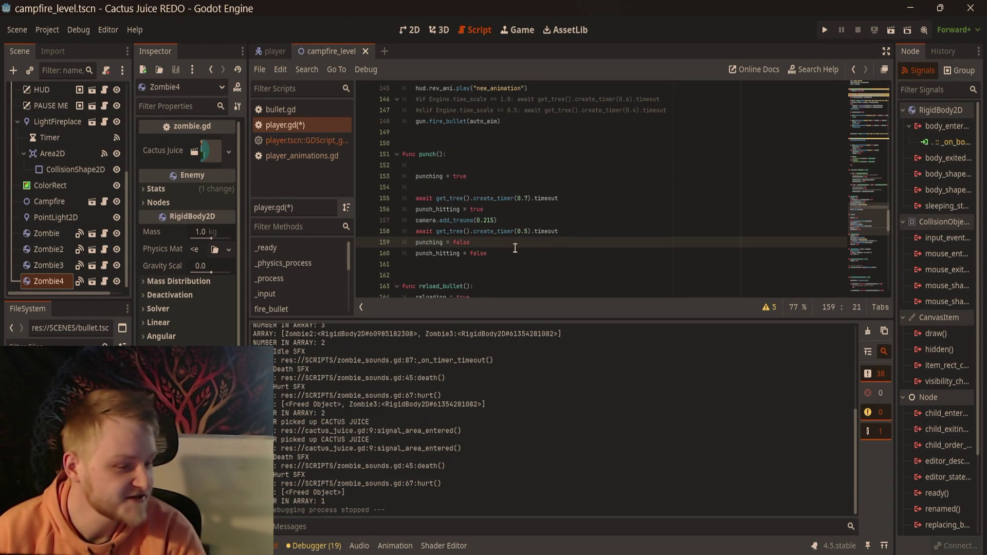
left_click(535, 165)
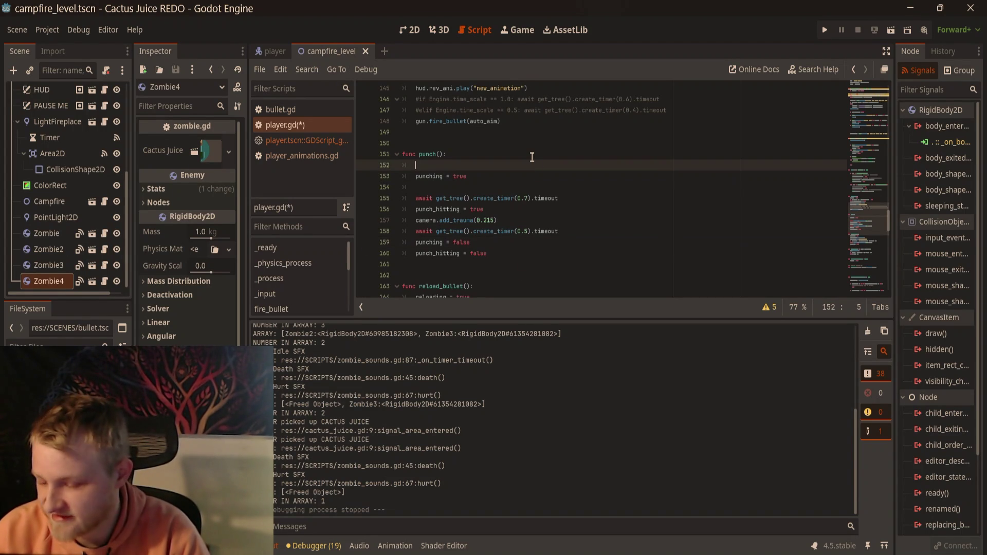
left_click(498, 180)
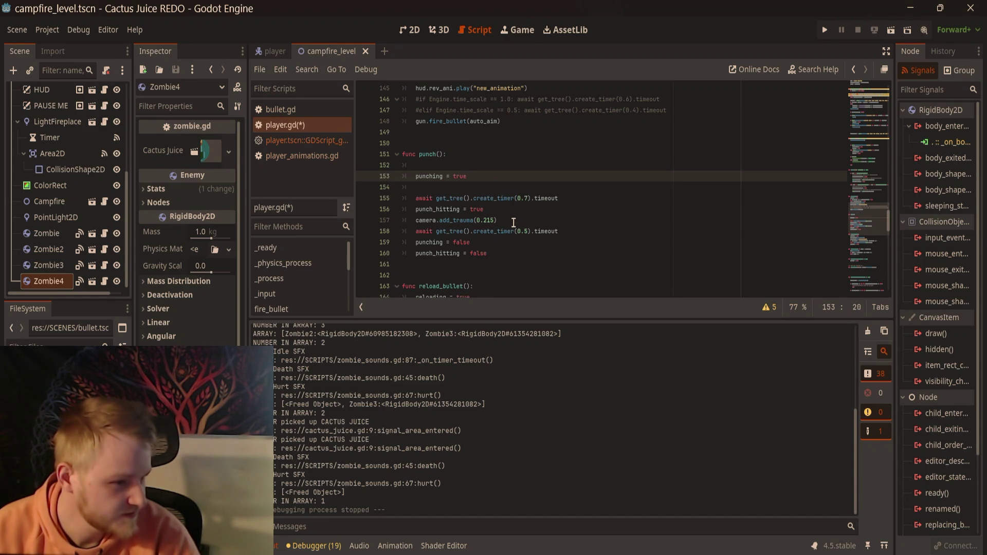
left_click_drag(514, 222, 416, 222)
key("ctrl+c")
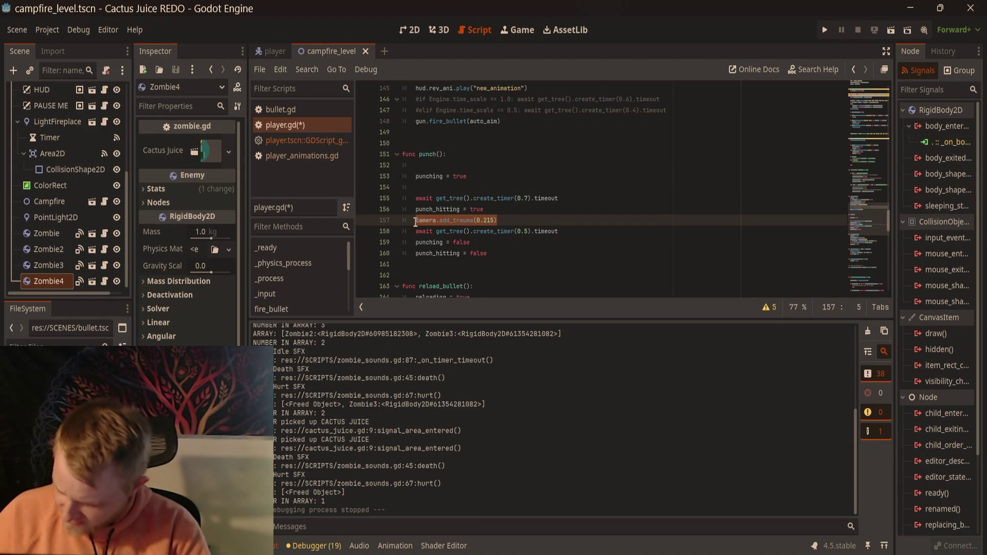
key("BackSpace")
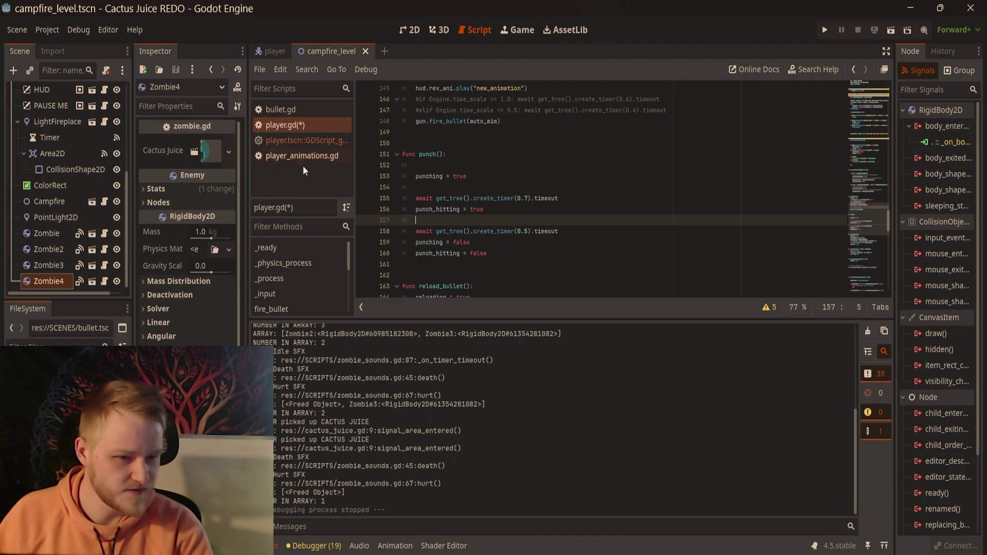
- Paste it above area.take_damage in the hitbox script as player.camera.add_trauma(0.215)
left_click(303, 140)
scroll(574, 179, "down", 5)
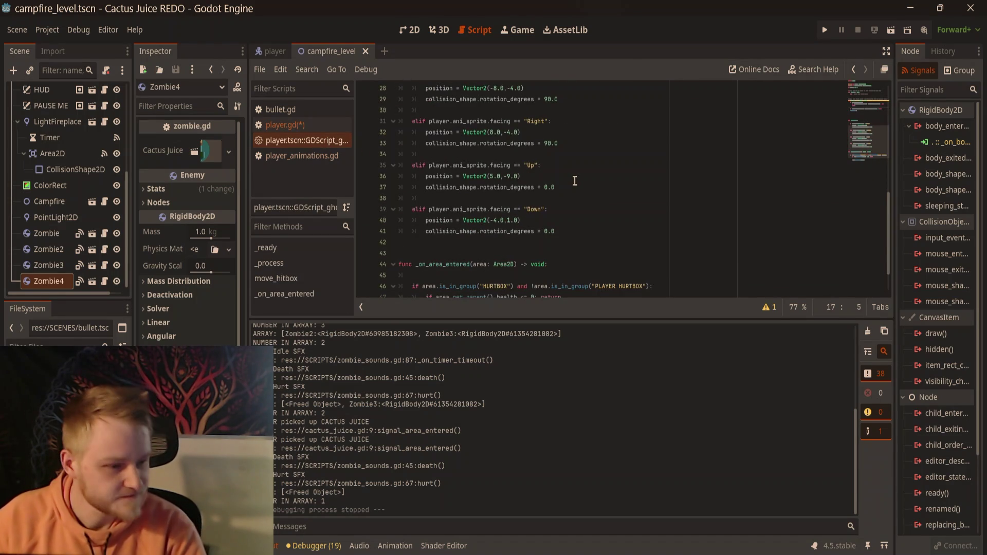
scroll(575, 181, "down", 2)
left_click(476, 265)
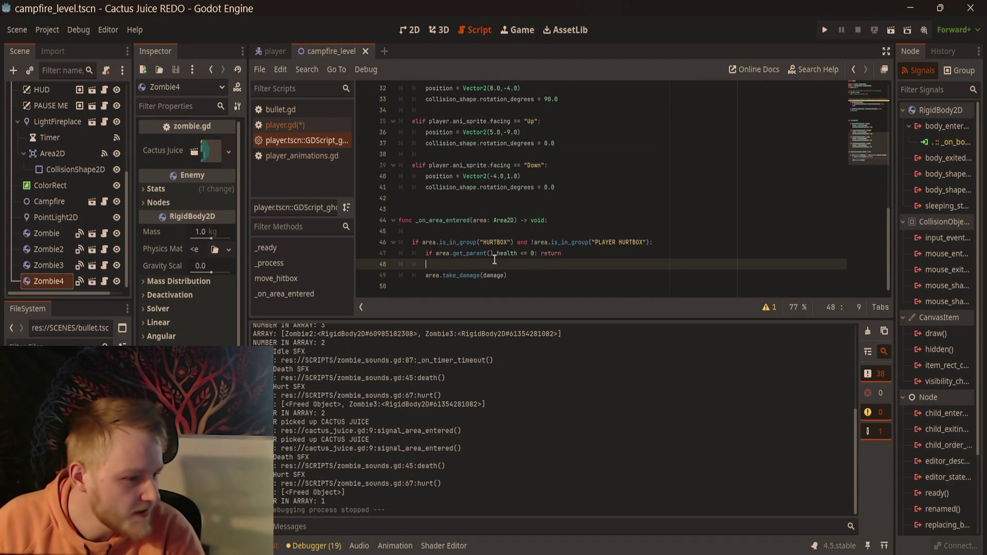
key("ctrl+v")
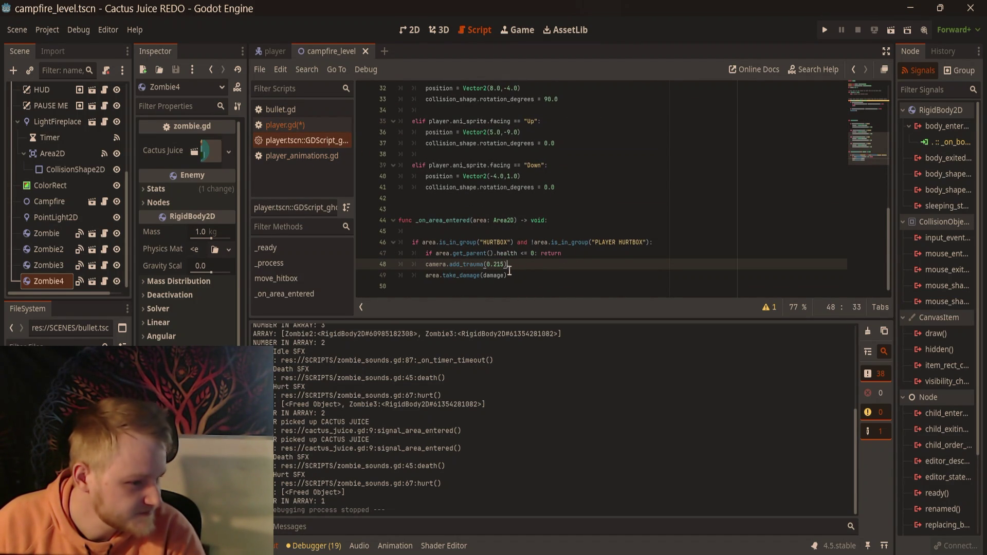
left_click(424, 264)
type("player.")
left_click(566, 220)
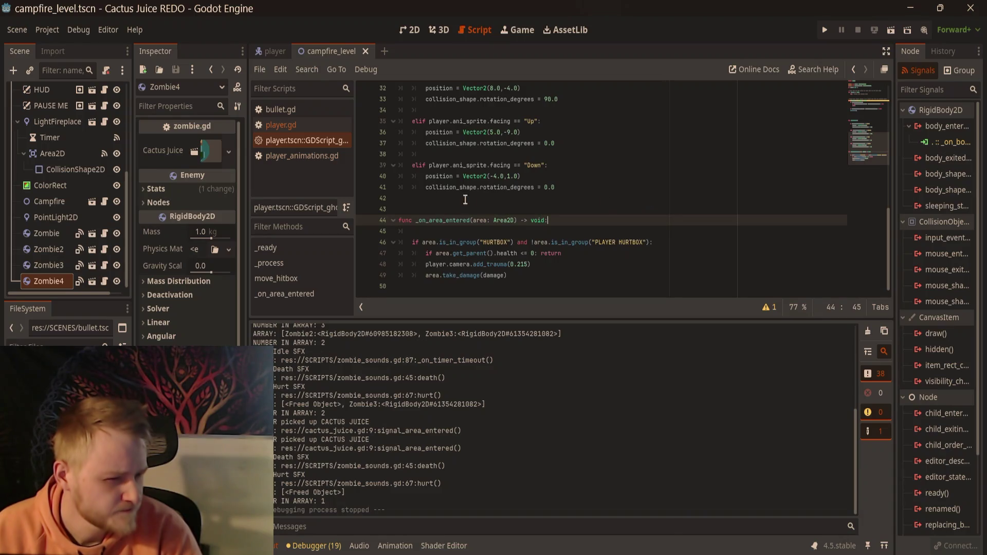
- Return to player.gd and run the game to test the punch shake
scroll(464, 201, "up", 10)
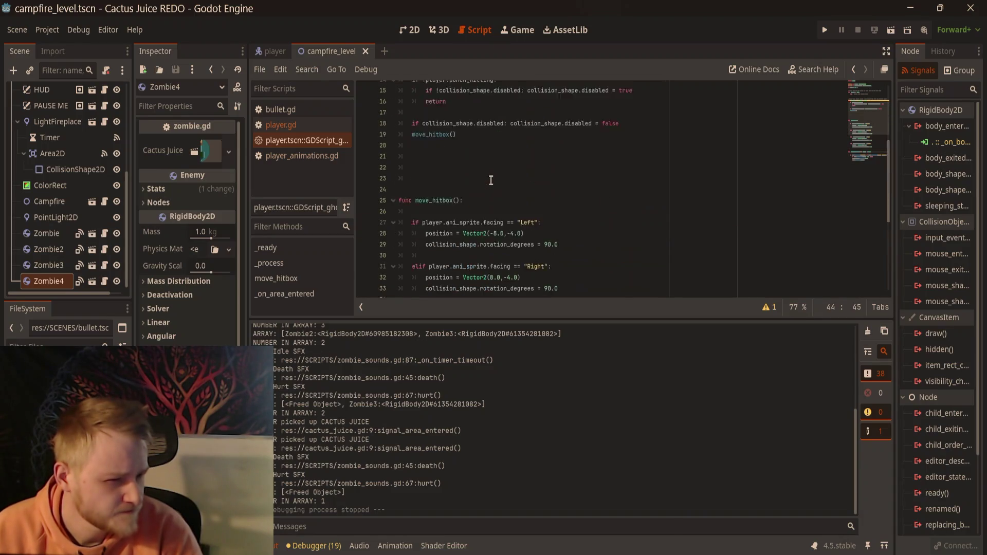
left_click(291, 125)
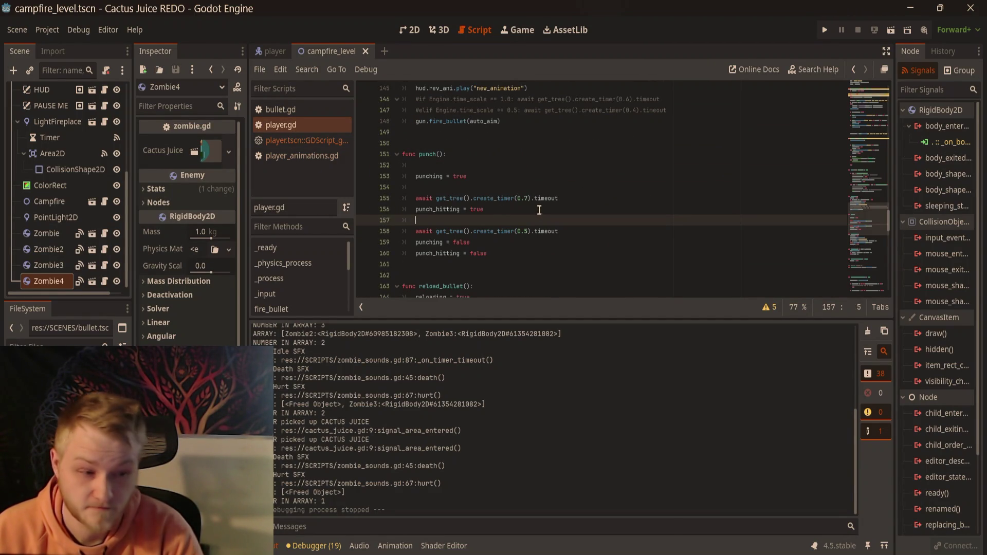
key("F5")
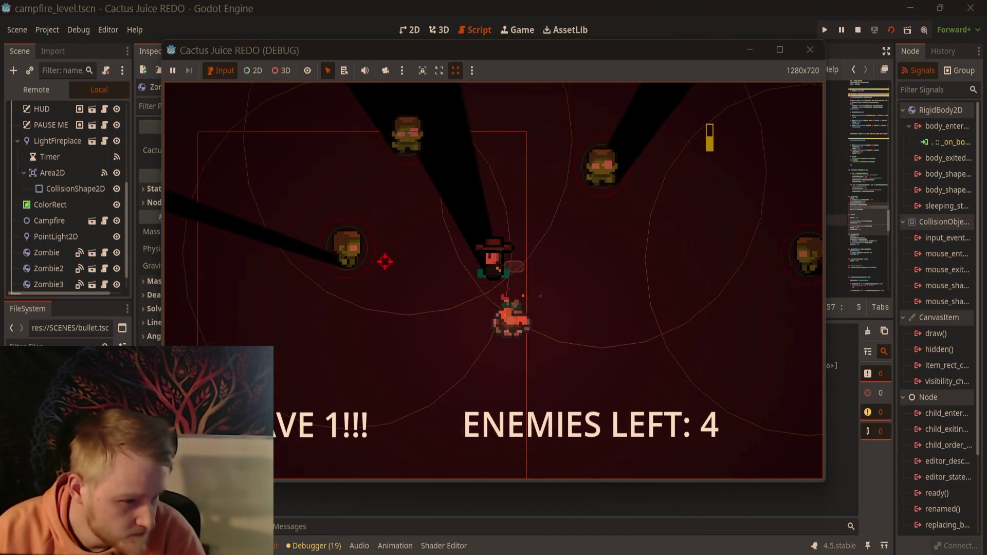
- Move around the arena with WASD and attack the zombies near the player
key("a")
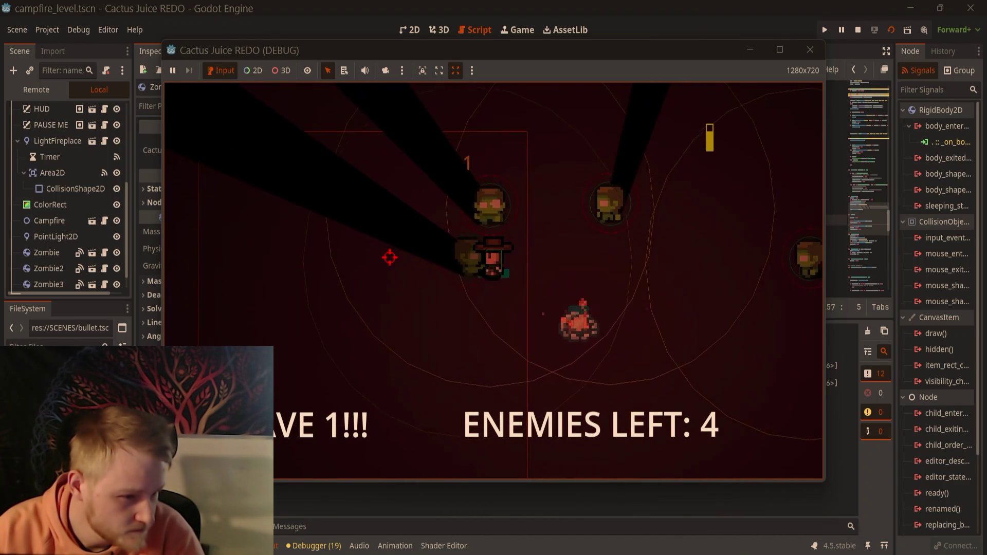
left_click(389, 255)
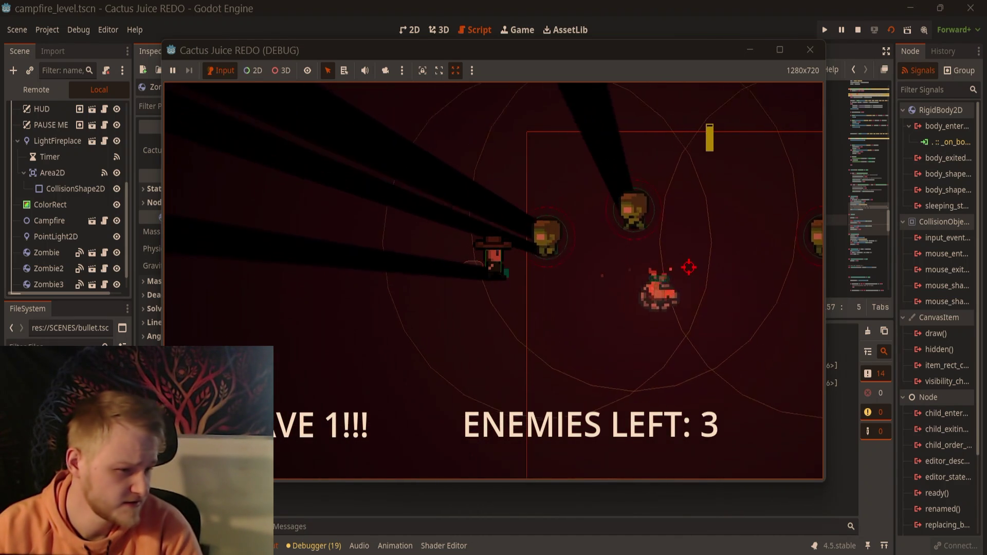
key("w")
key("a")
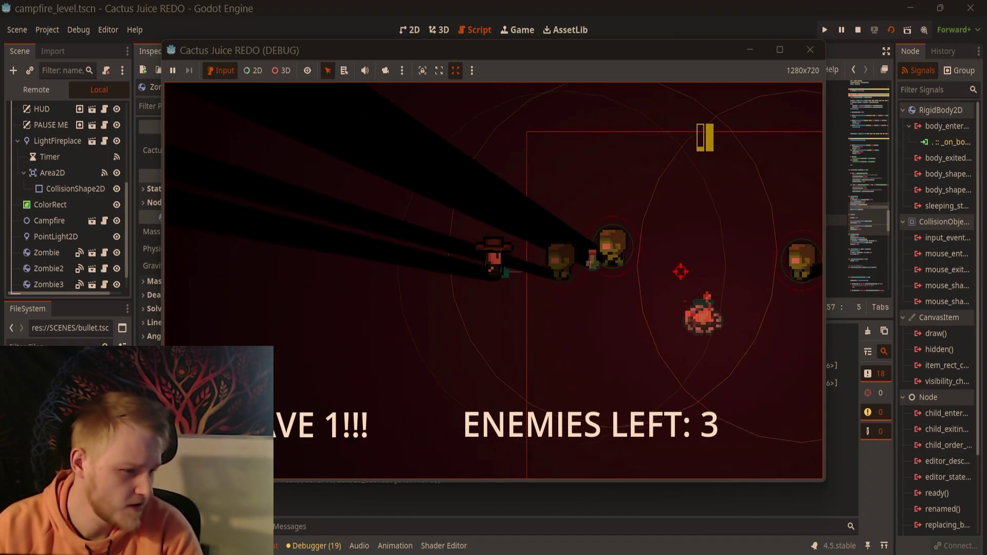
key("w")
key("d")
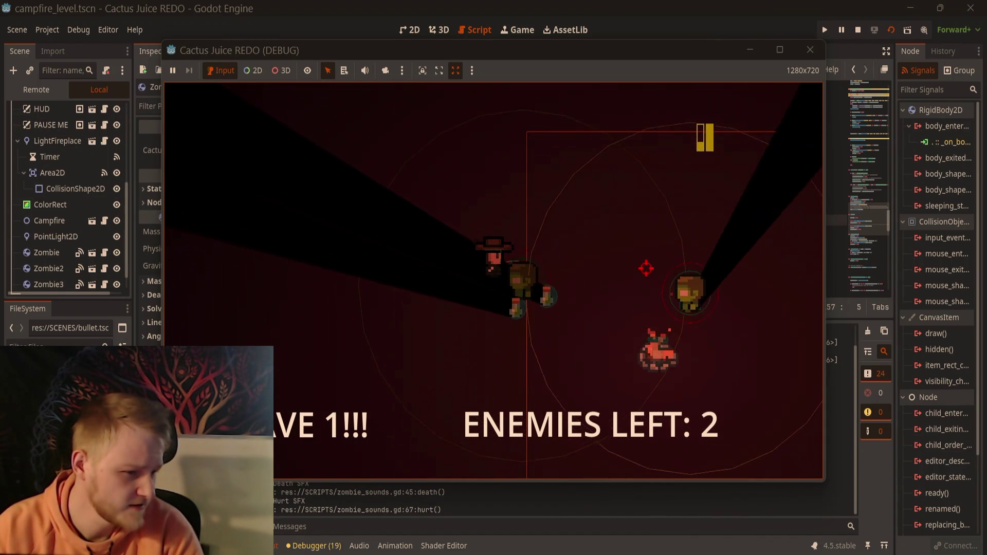
left_click(663, 307)
key("d")
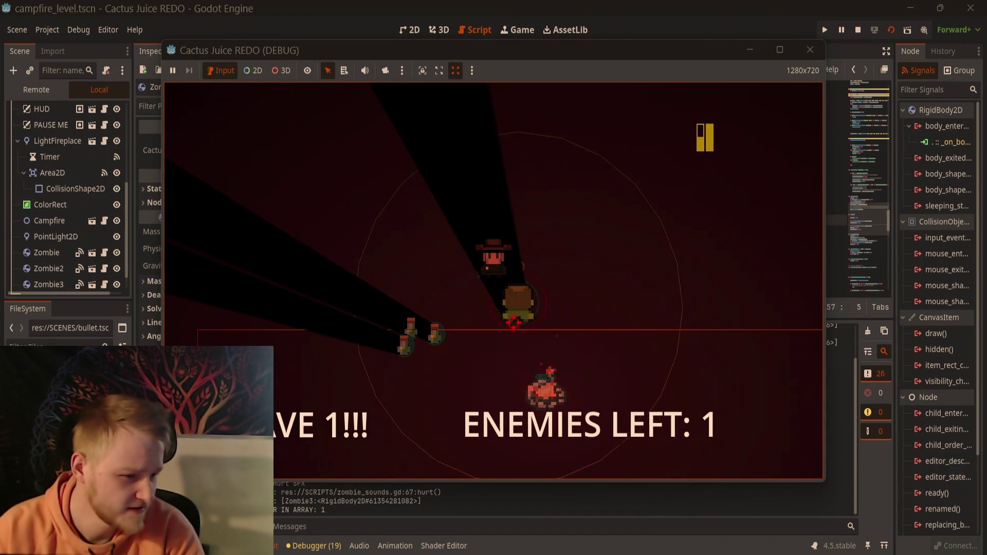
key("w")
key("d")
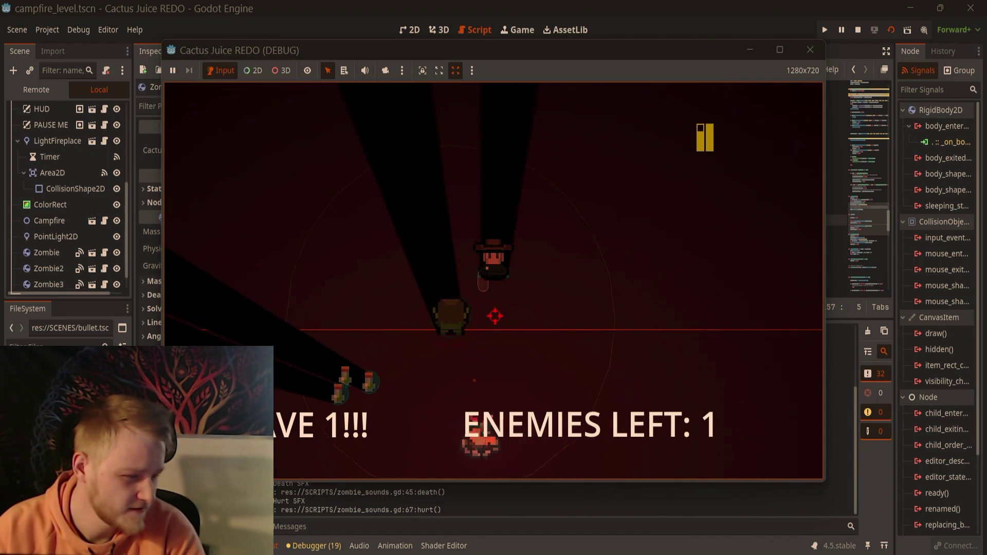
- Shoot the last zombie, close the game window, and return to the 2D view
left_click(495, 316)
key("s")
key("d")
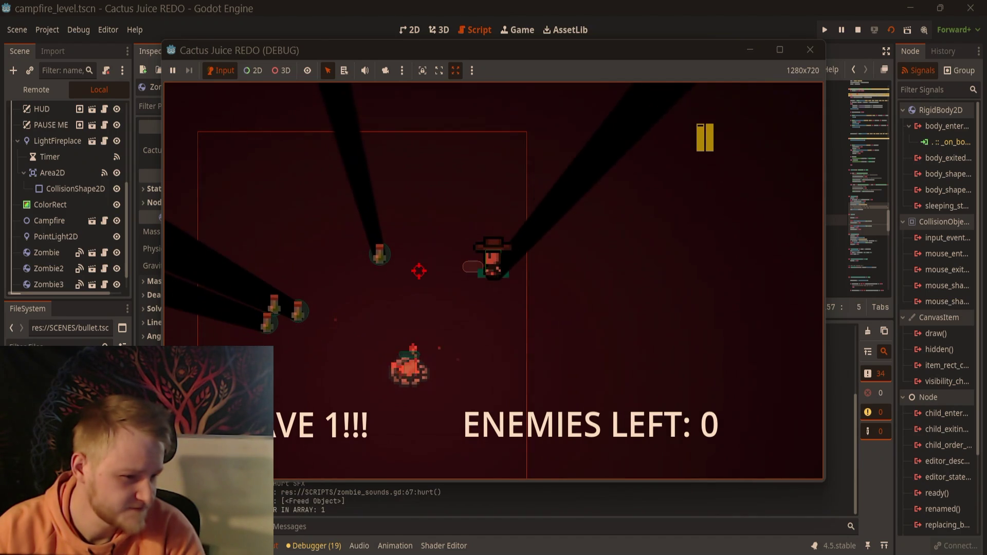
key("a")
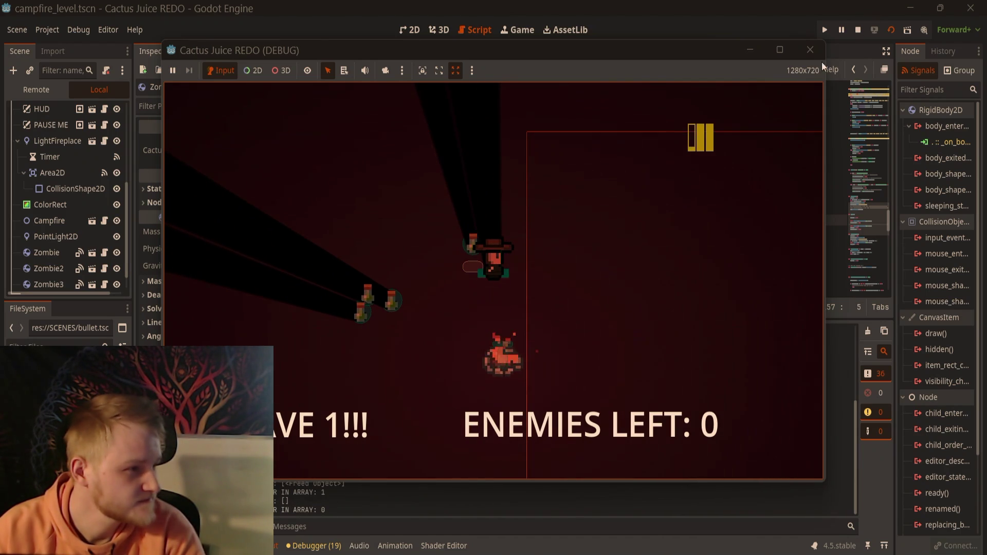
left_click(810, 50)
left_click(409, 29)
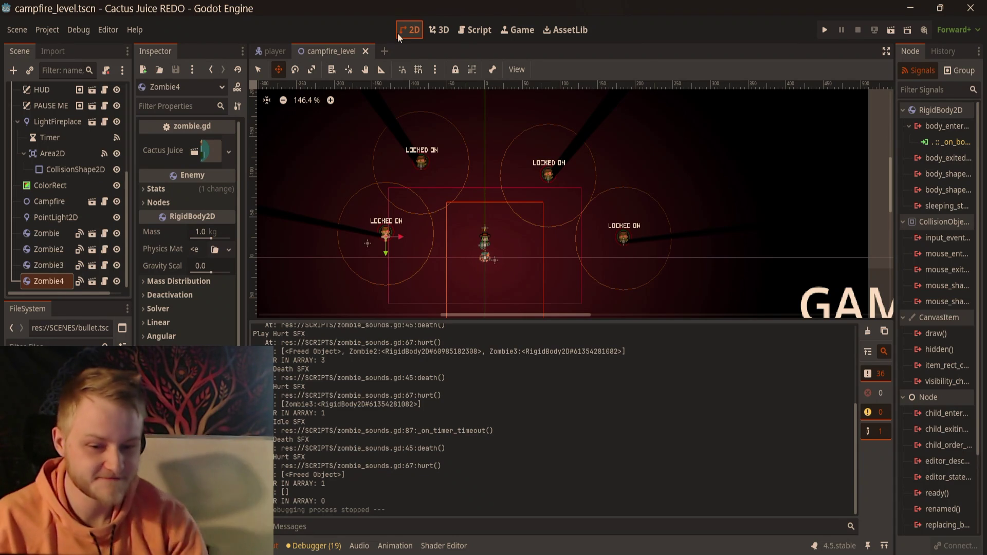
- Shift-select Zombie4 so Zombie, Zombie2, Zombie3 and Zombie4 are all selected
left_click(47, 233, "shift")
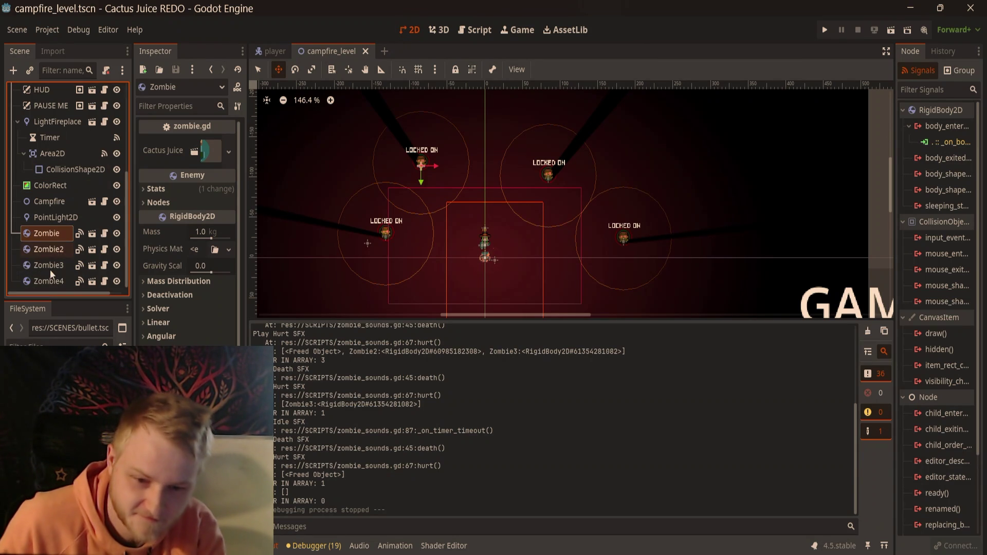
- Duplicate the four zombies, move the copies about 128 px down, and save and run
key("ctrl+d")
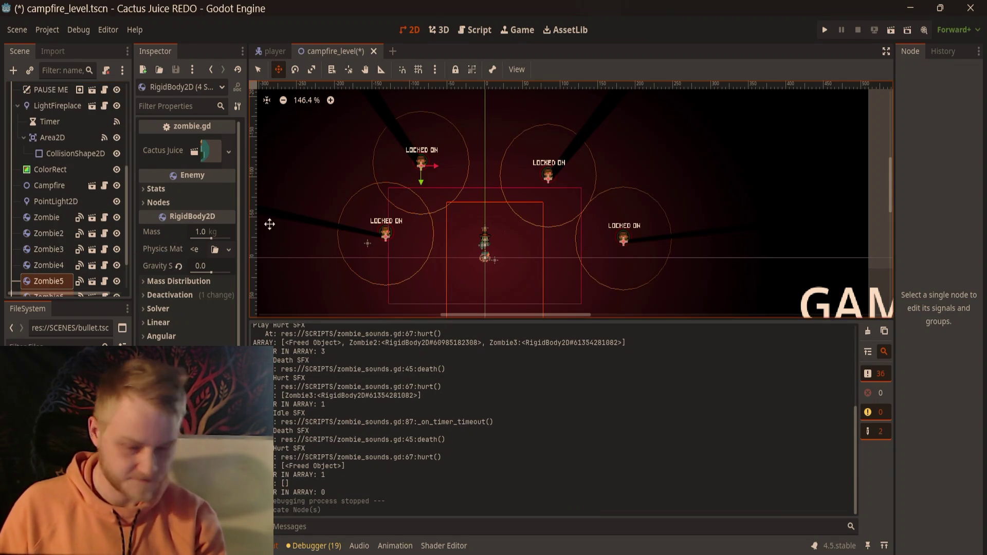
scroll(357, 206, "down", 3)
mouse_move(478, 201)
left_mouse_down()
mouse_move(469, 216)
mouse_move(485, 227)
mouse_move(478, 191)
mouse_move(468, 268)
left_mouse_up()
key("F6")
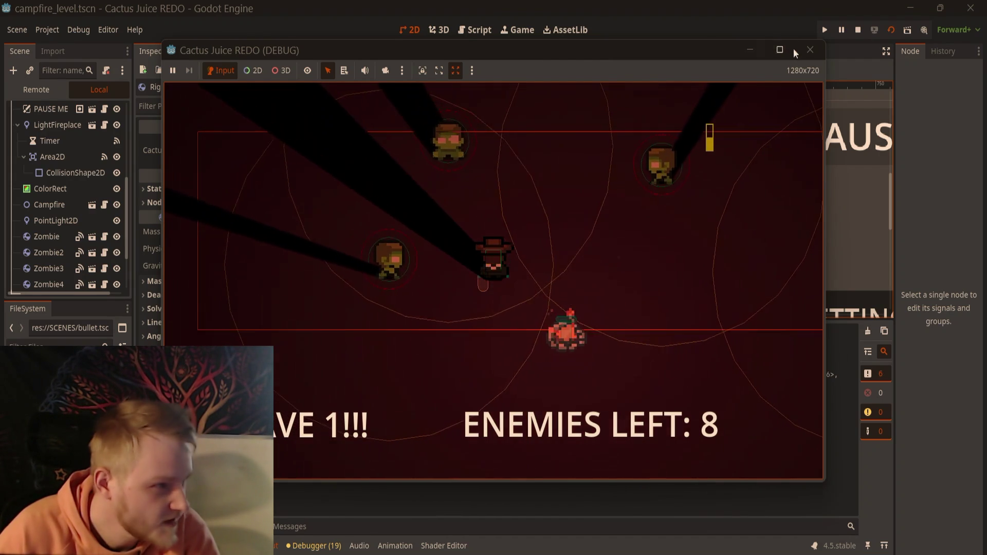
- Stop the game, turn off Debug > Visible Collision Shapes, and run it again
key("F8")
left_click(78, 30)
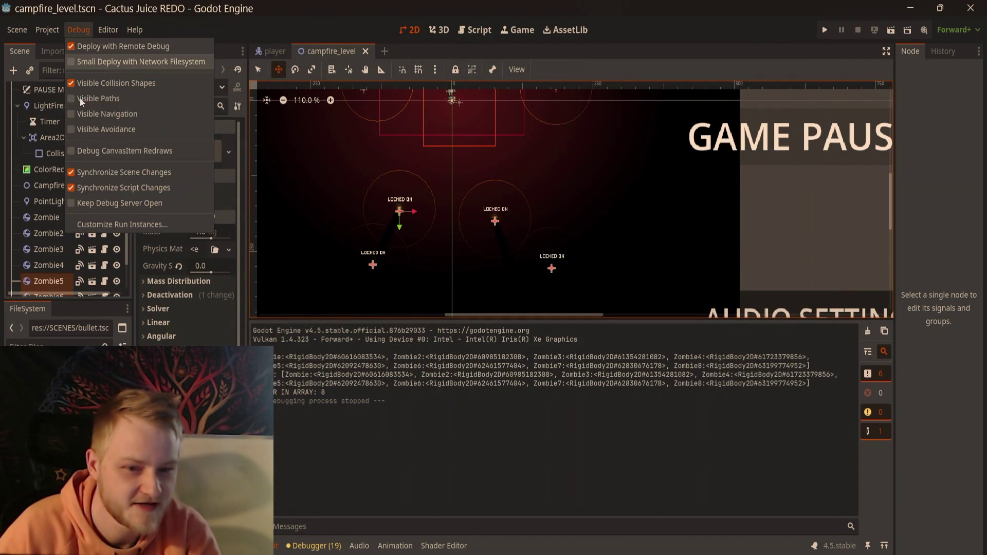
left_click(363, 5)
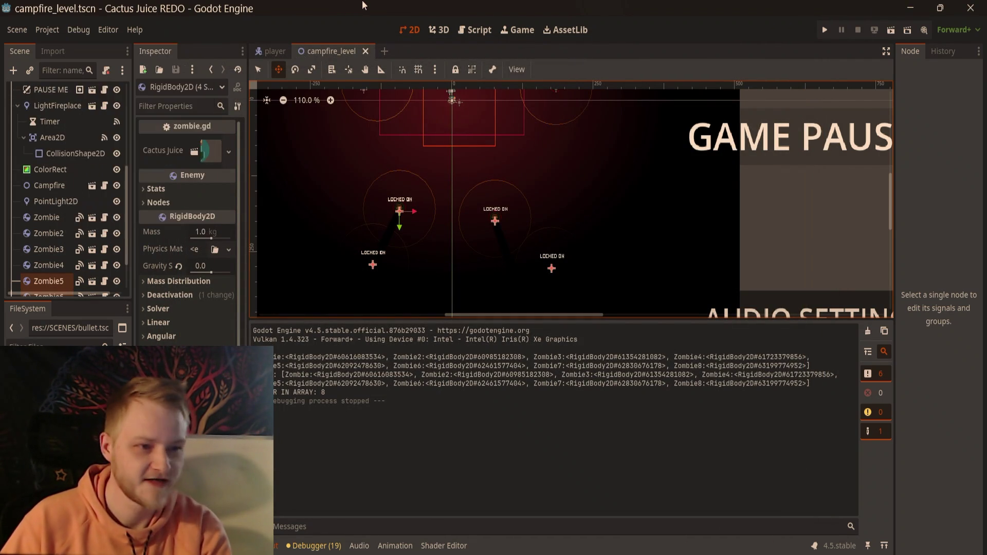
key("F5")
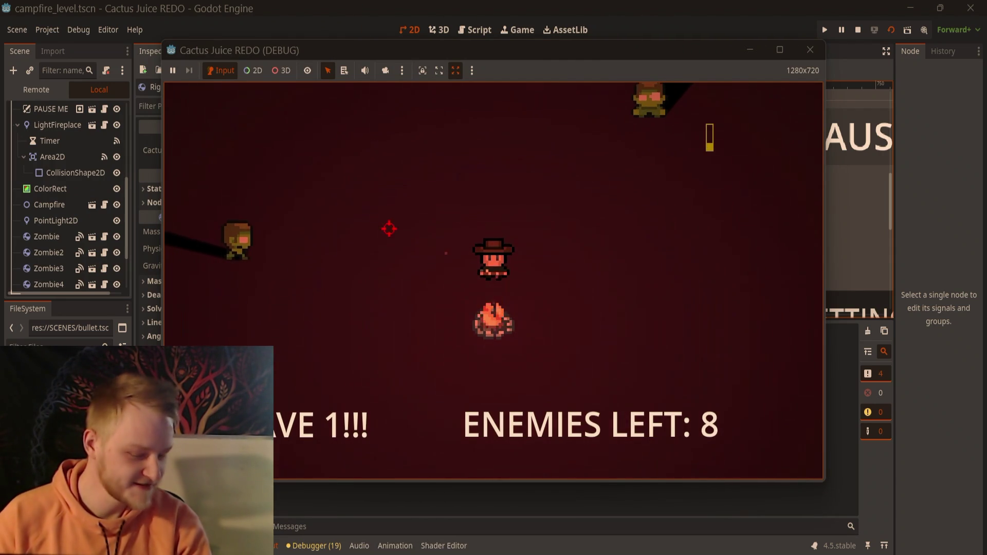
- Move around with WASD and shoot the zombies closing in on the player
key("a")
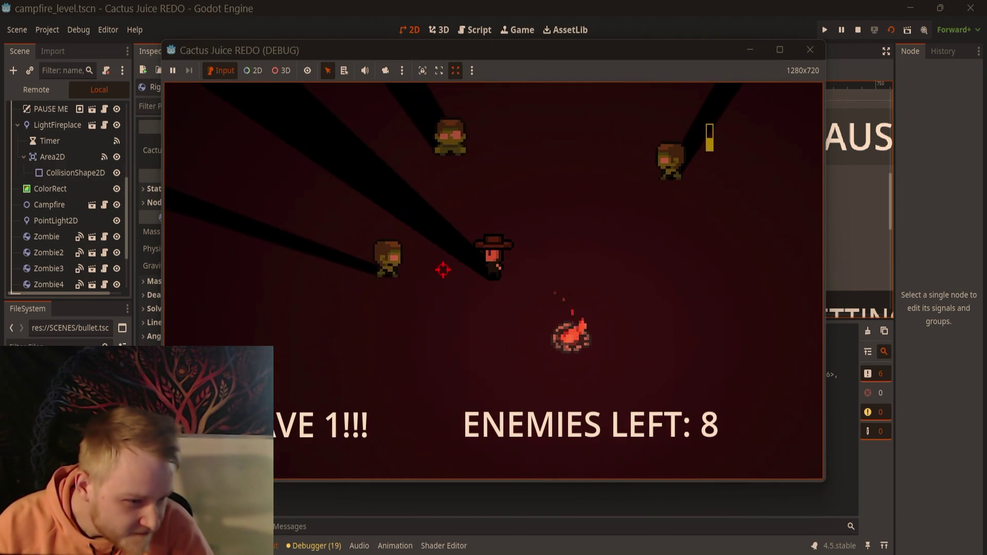
key("a")
left_click(435, 273)
key("a")
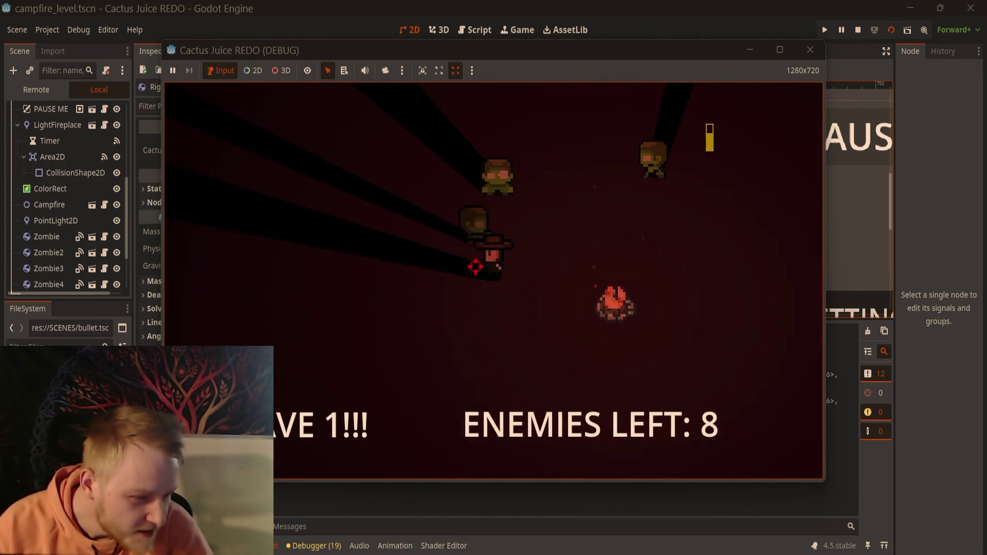
left_click(447, 269)
key("a")
left_click(616, 265)
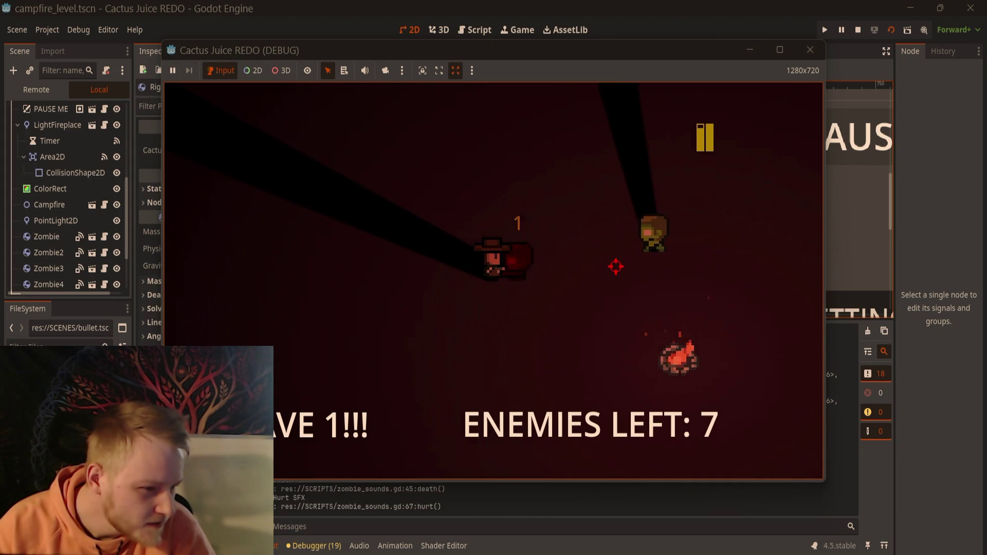
key("w")
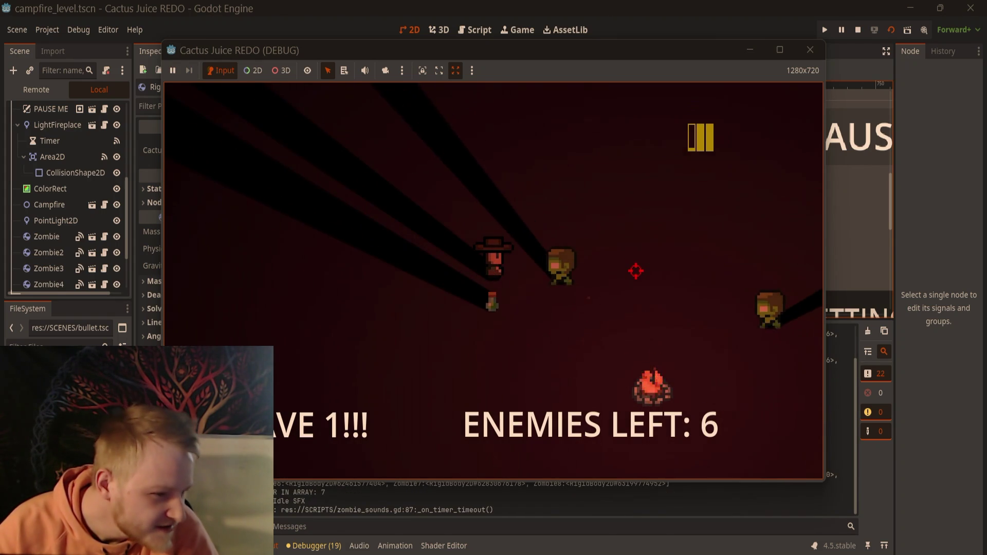
key("a")
key("d")
left_click(637, 274)
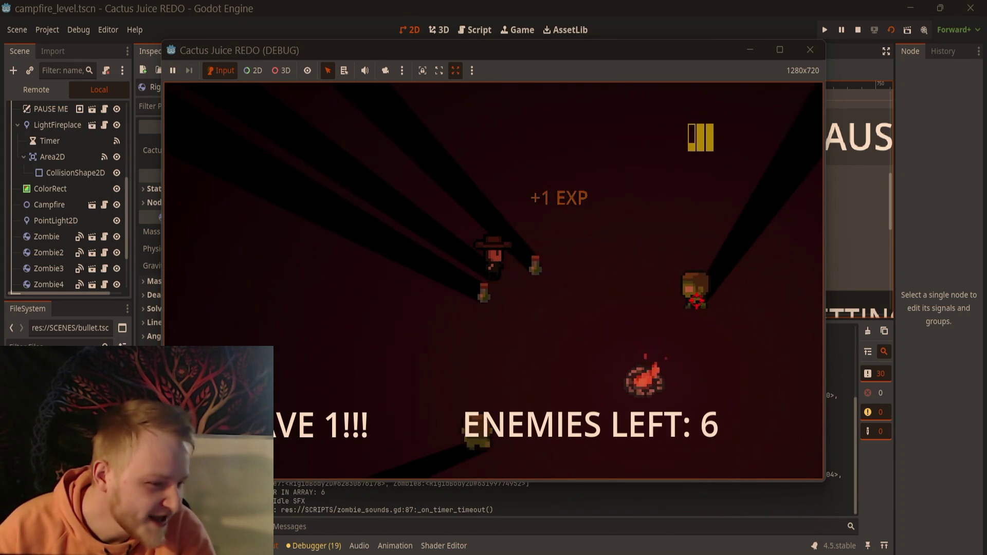
key("d")
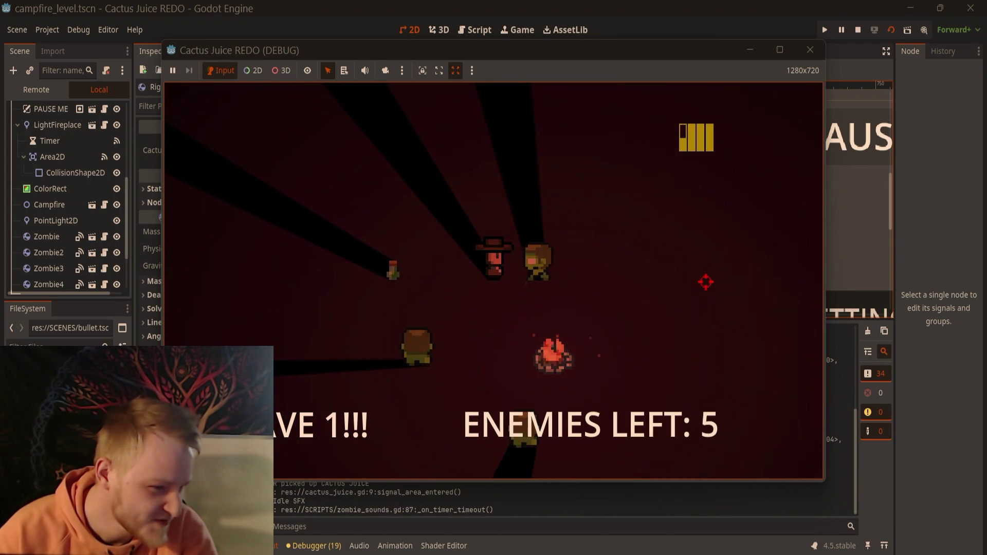
- Shoot the remaining zombies, walk onto the cactus juice pickup, and close the game window
left_click(588, 297)
key("a")
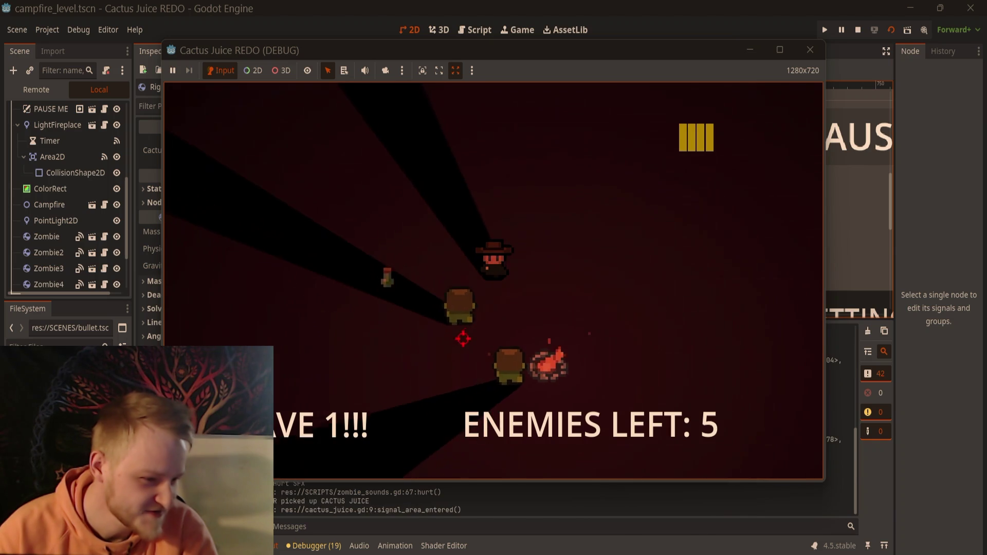
left_click(465, 342)
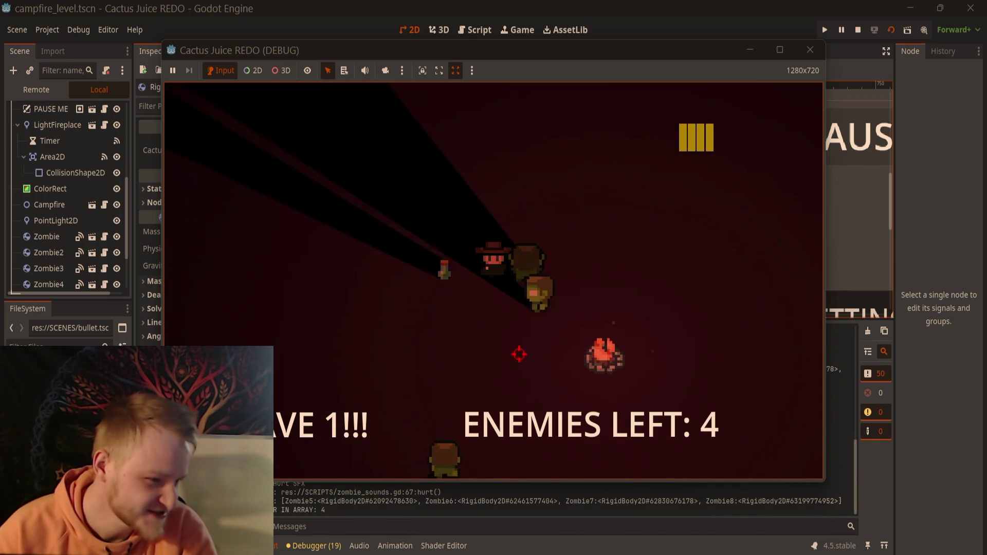
left_click(561, 313)
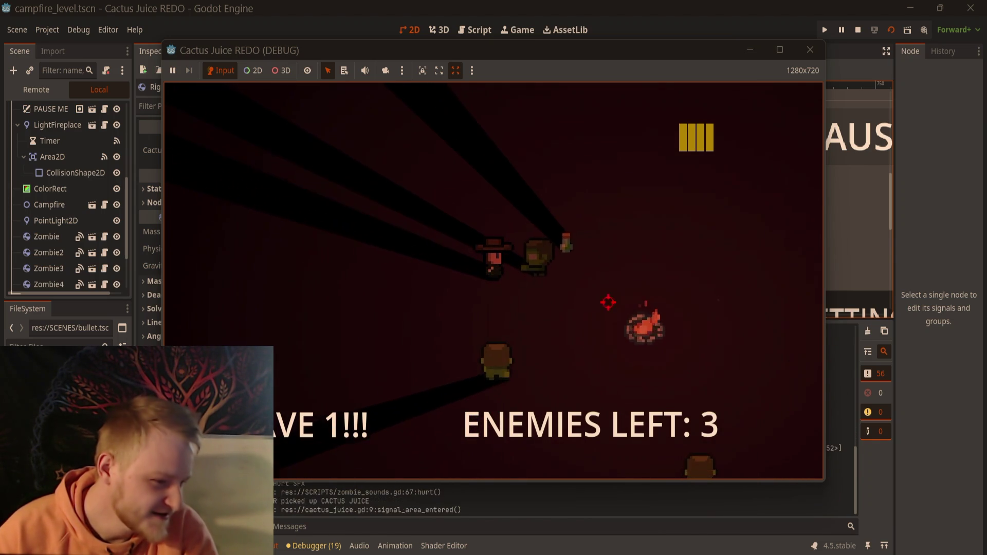
left_click(610, 286)
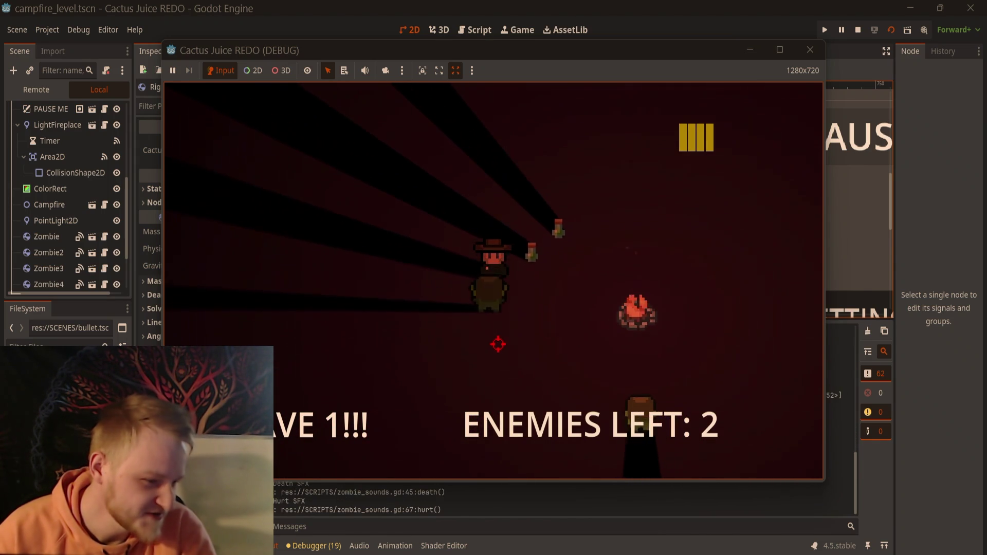
left_click(525, 373)
key("a")
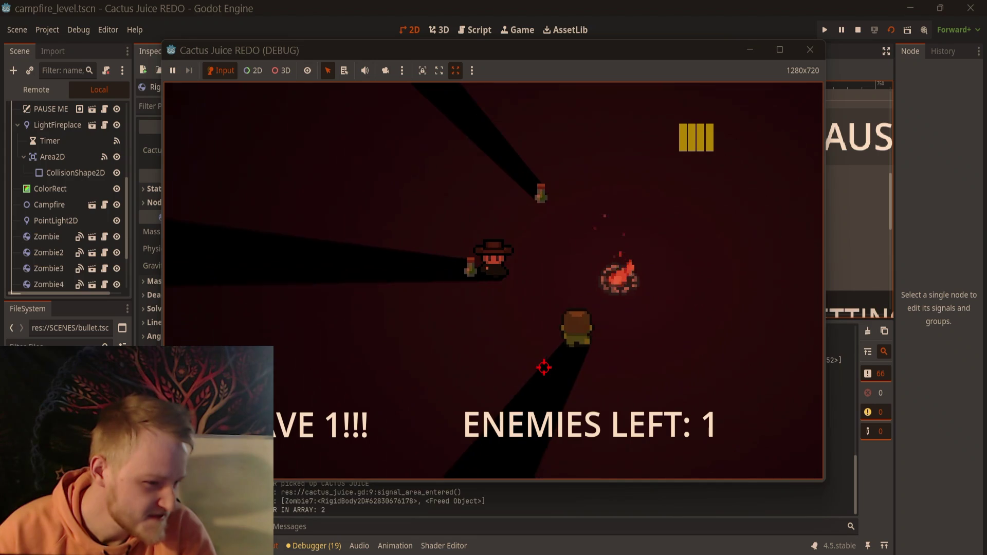
key("w")
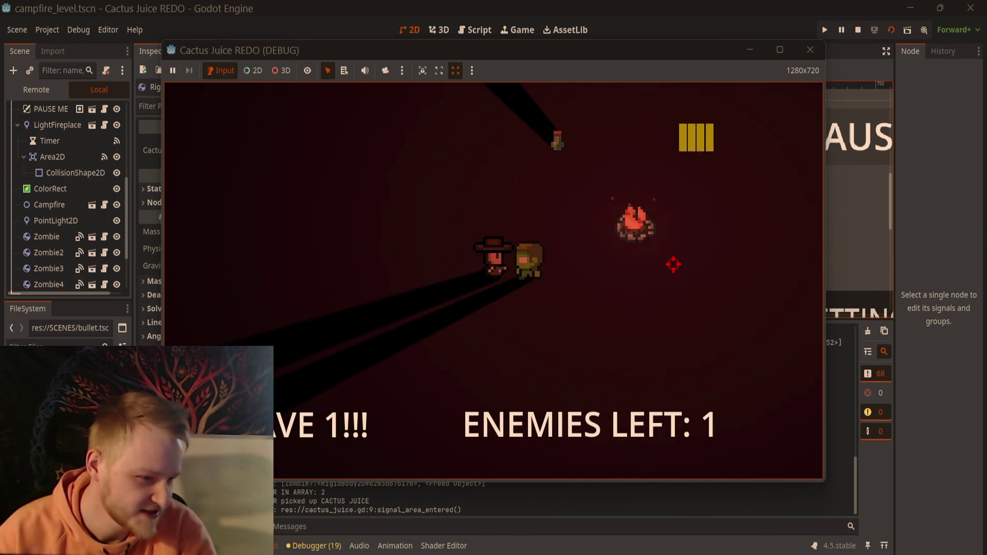
left_click(674, 265)
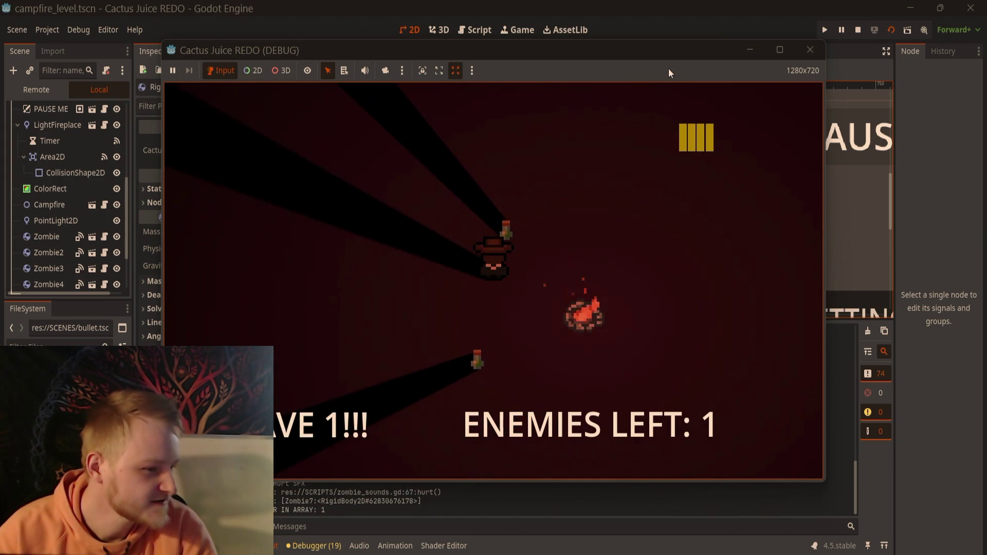
key("s")
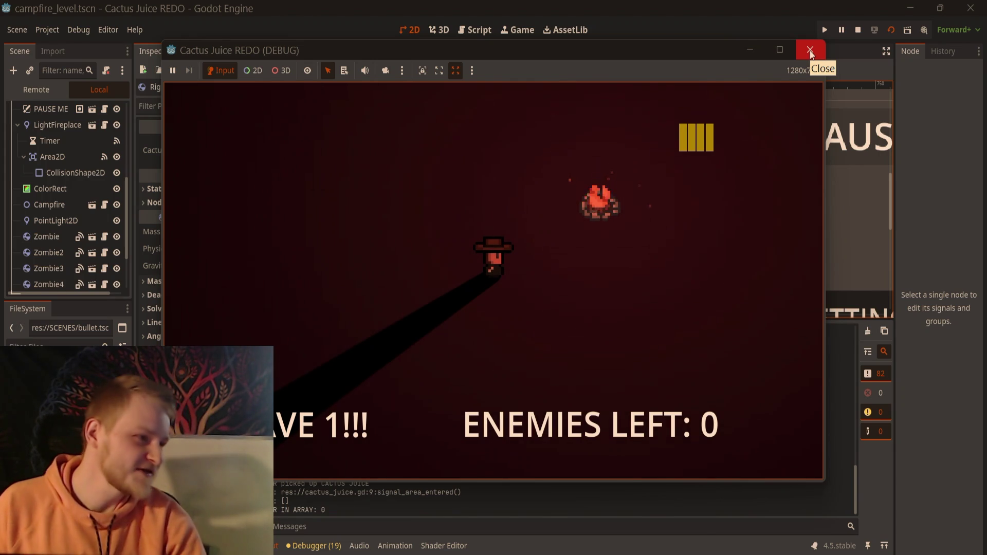
left_click(810, 51)
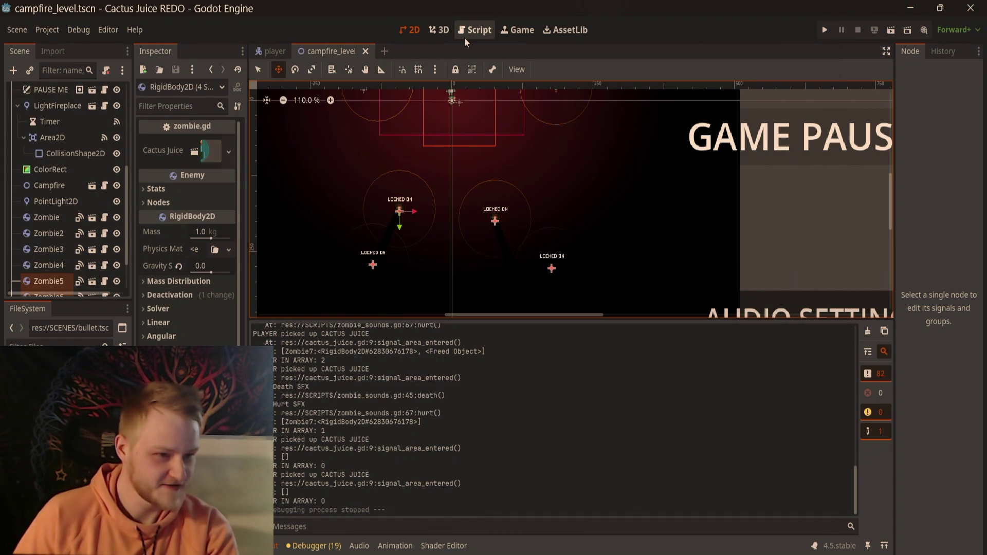
- Open player.tscn's built-in hitbox script in the Script workspace
left_click(465, 38)
scroll(510, 272, "down", 10)
left_click(319, 140)
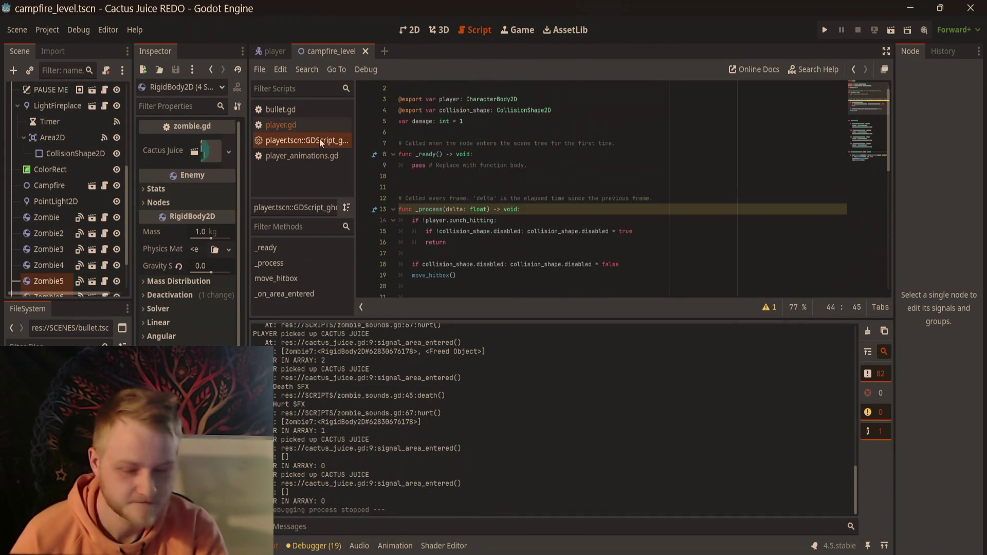
scroll(504, 189, "down", 10)
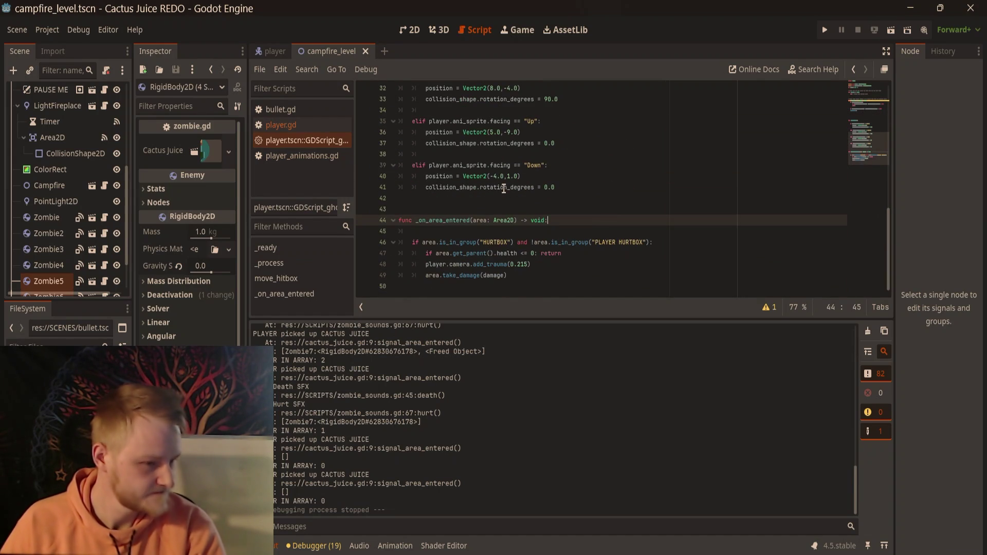
scroll(572, 217, "up", 1)
scroll(553, 195, "up", 3)
- Set the left and right hitbox offsets to Vector2(-6,-4) and Vector2(6,-4)
left_click(496, 176)
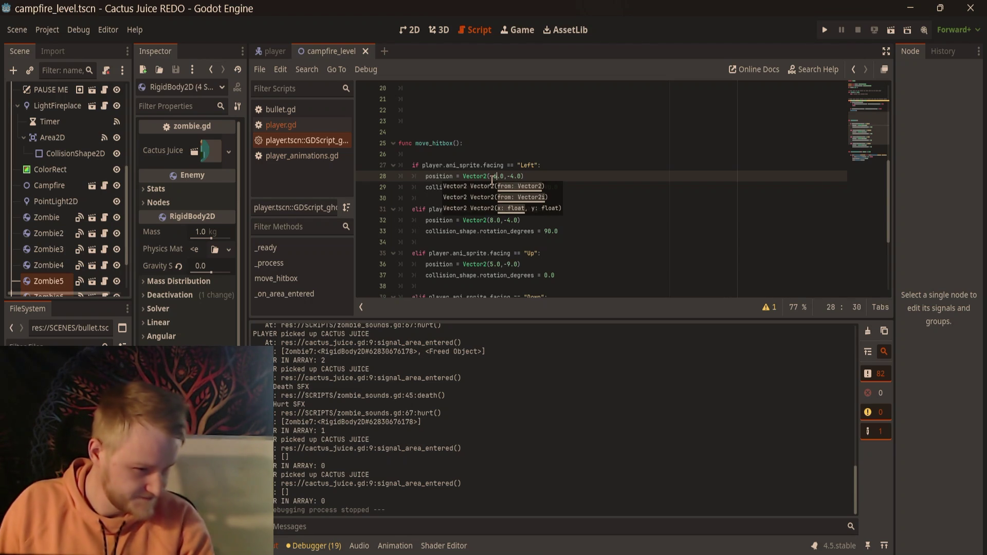
key("Up")
key("Up")
key("Up")
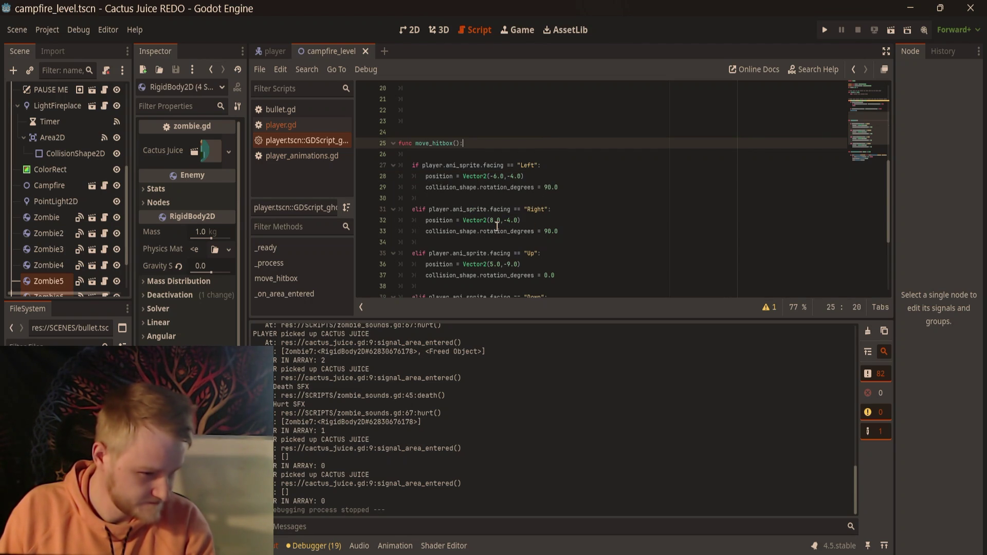
left_click(492, 220)
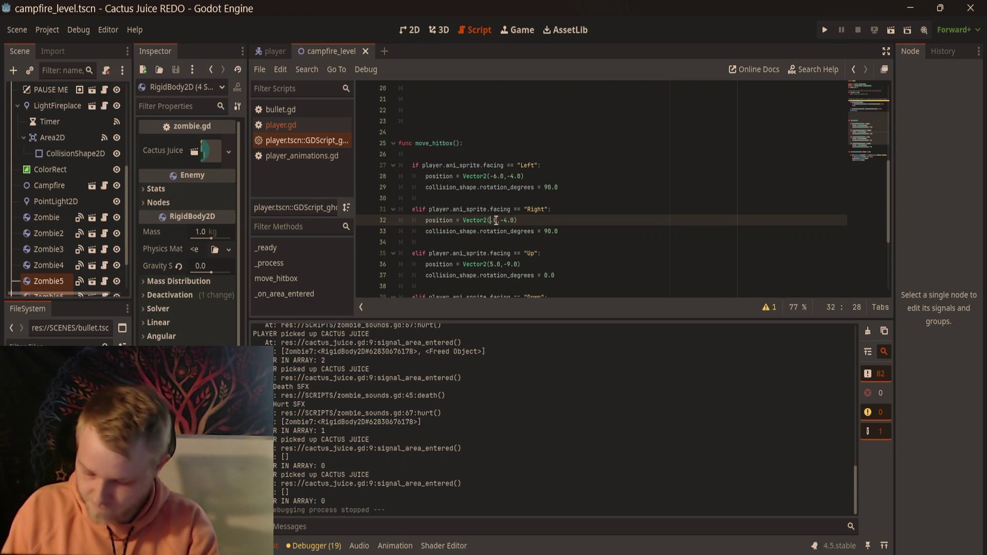
type("6")
scroll(503, 180, "down", 3)
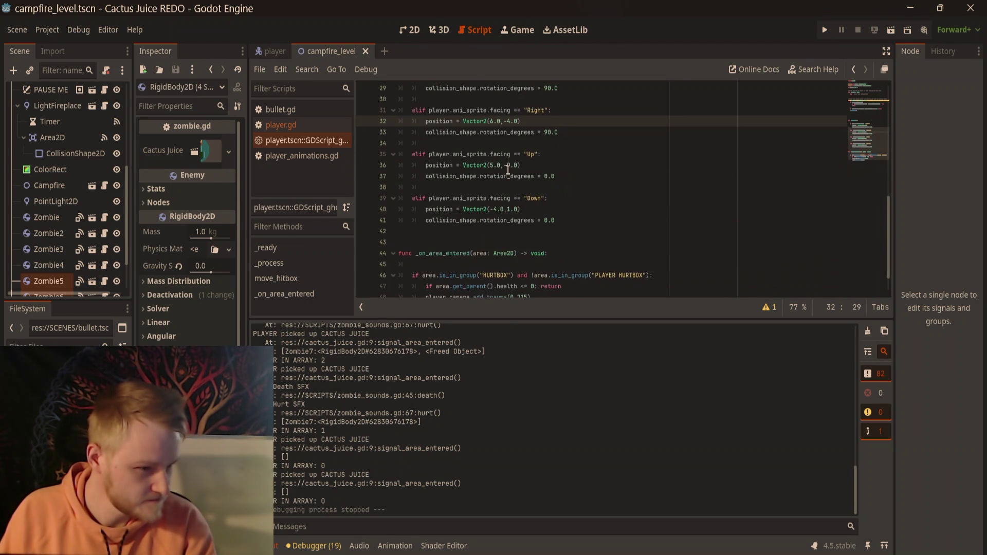
- Set the up offset to Vector2(4,-9) and down to Vector2(-3,1), then run the game
left_click(491, 165)
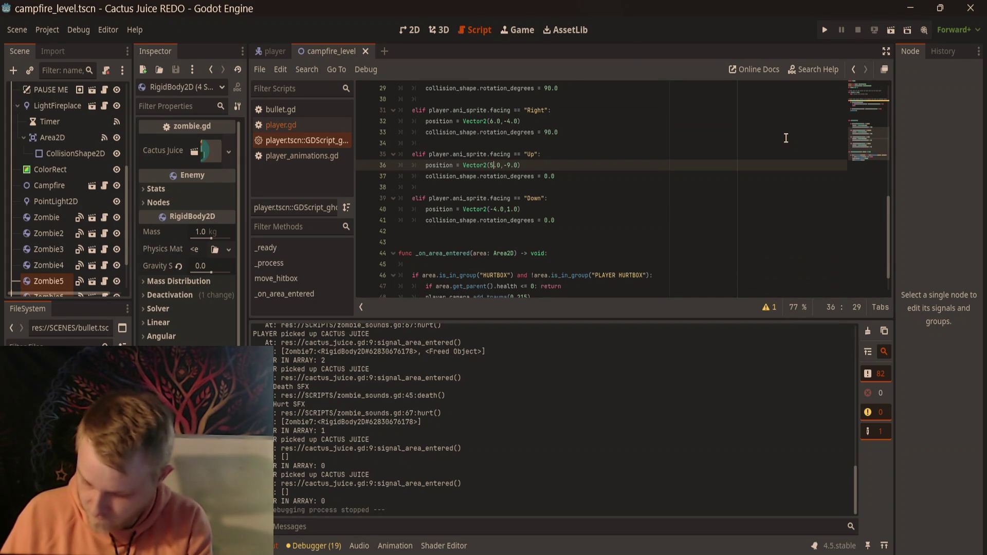
key("Down")
key("Down")
key("Down")
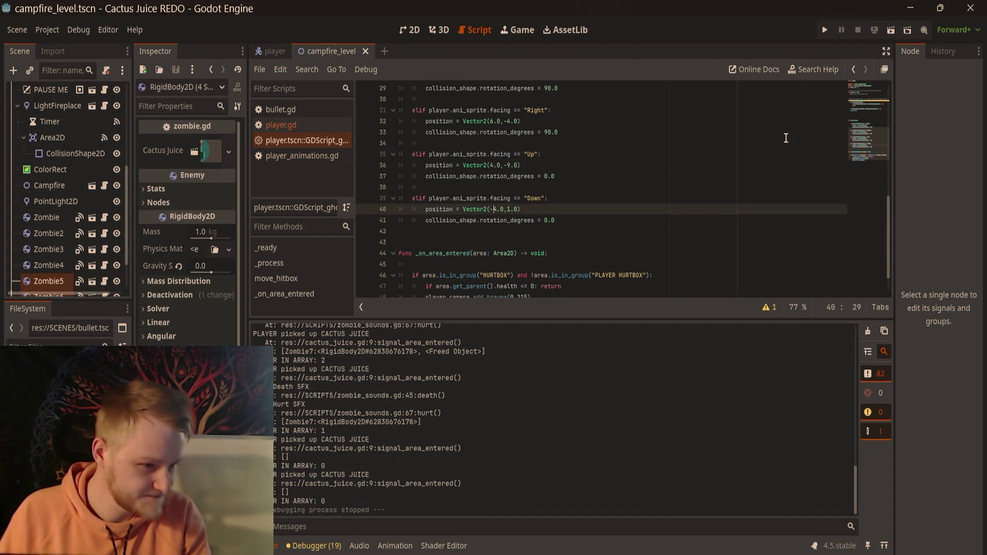
type("3")
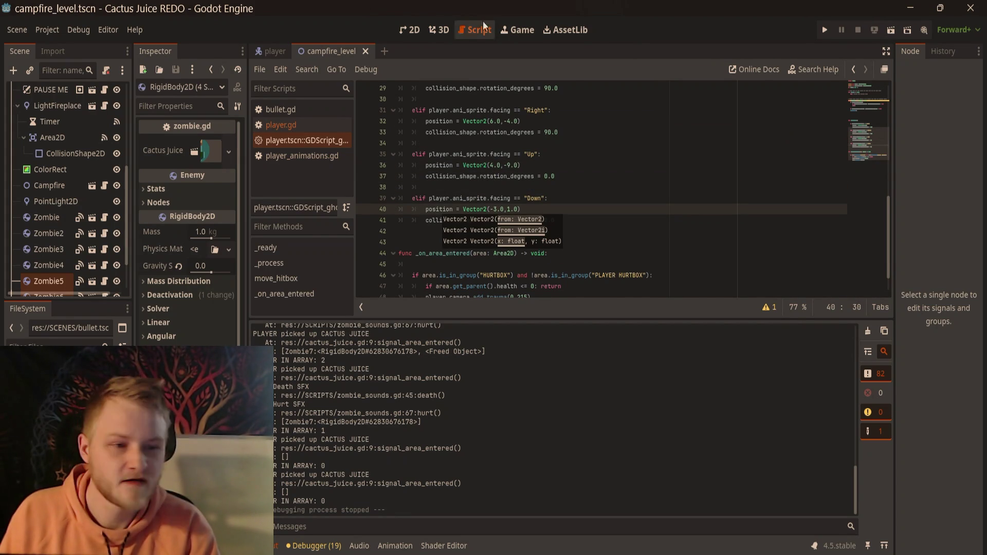
key("F5")
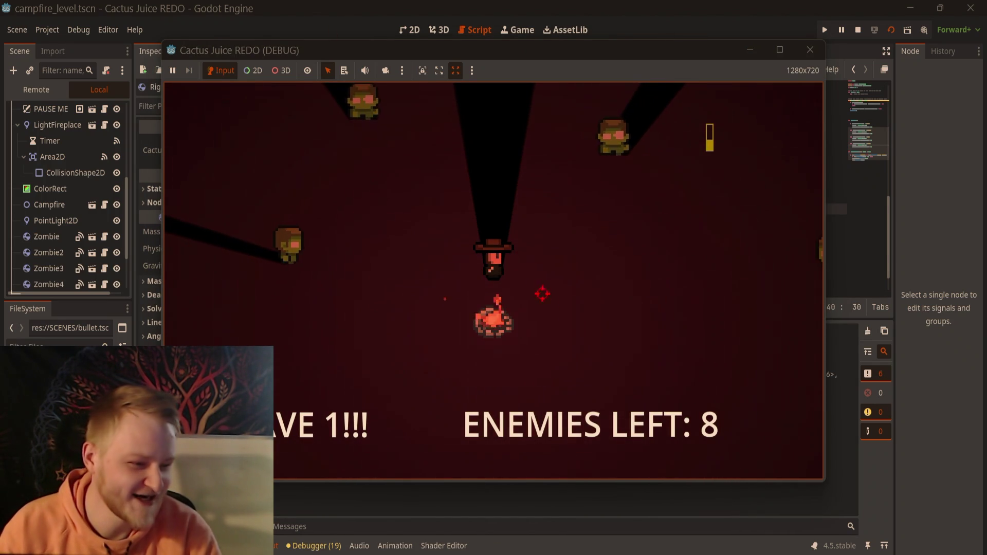
- Move left and shoot the approaching zombies to test the new hitbox offsets
key("a")
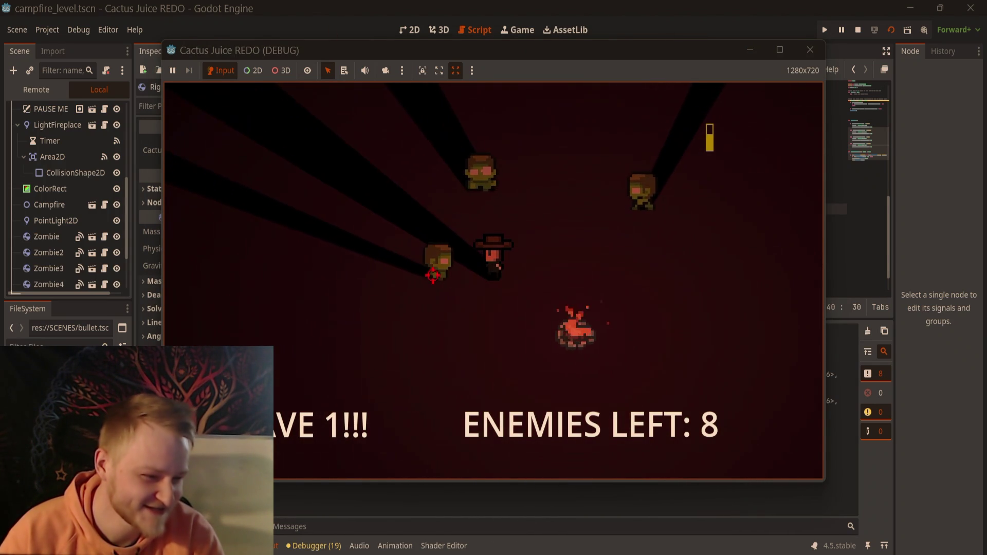
left_click(432, 276)
key("a")
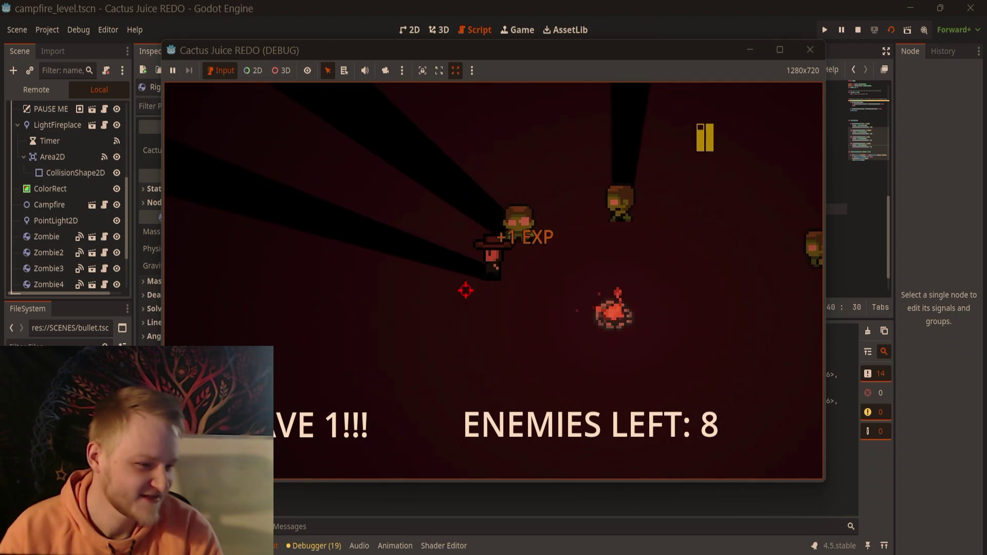
left_click(634, 276)
key("a")
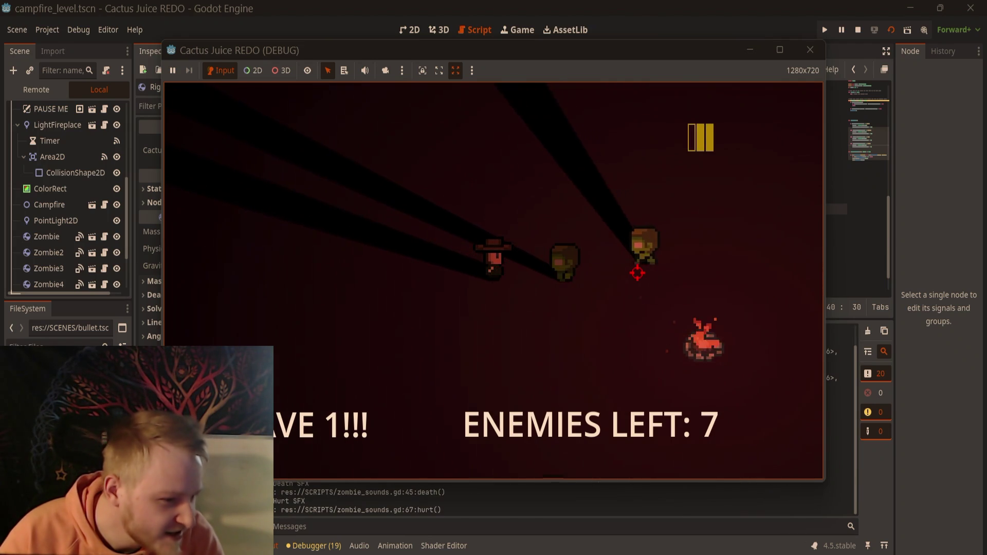
left_click(646, 263)
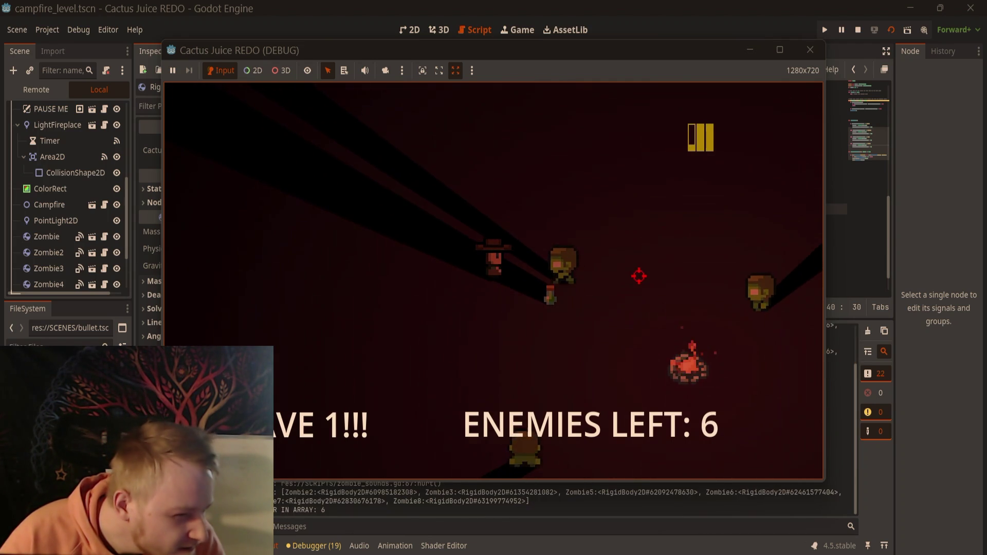
- Close the running game at 6 enemies left and open the Debug menu
key("a")
key("d")
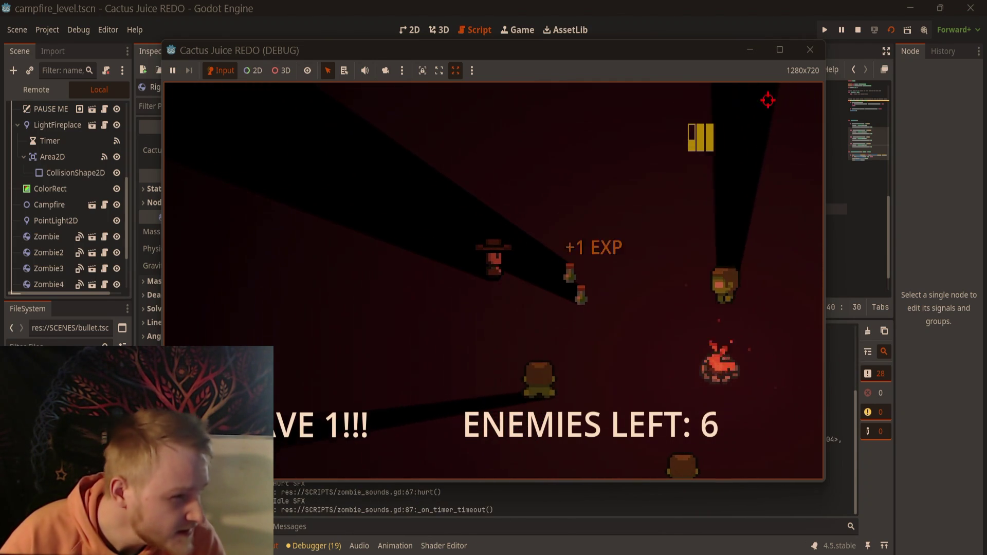
left_click(809, 50)
left_click(77, 30)
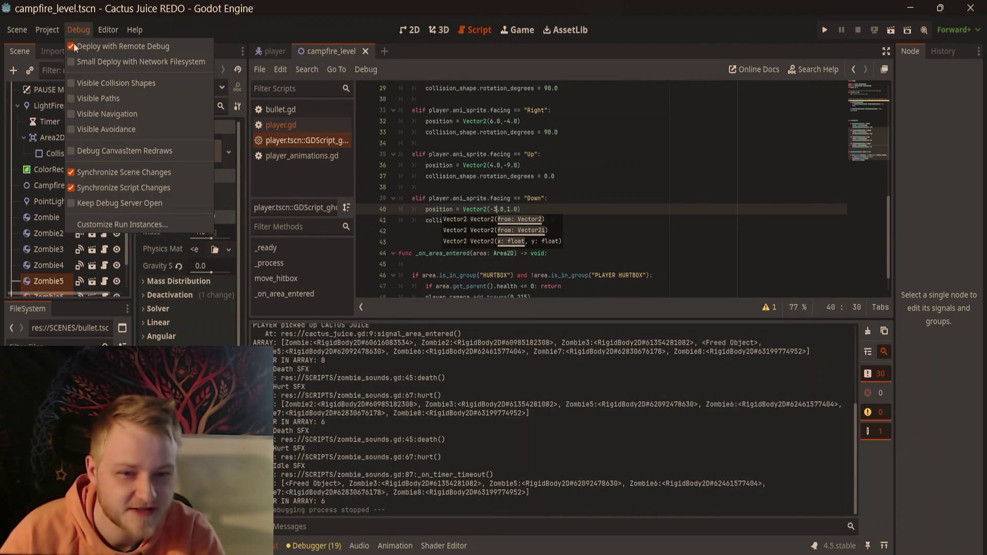
- Turn on Visible Collision Shapes, run the game, walk the player around, then close it
left_click(484, 4)
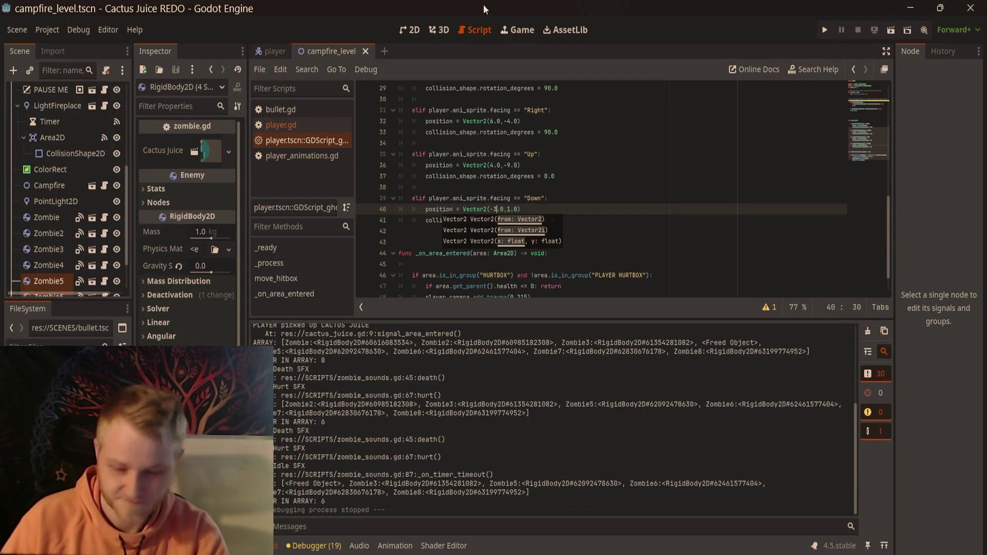
key("F5")
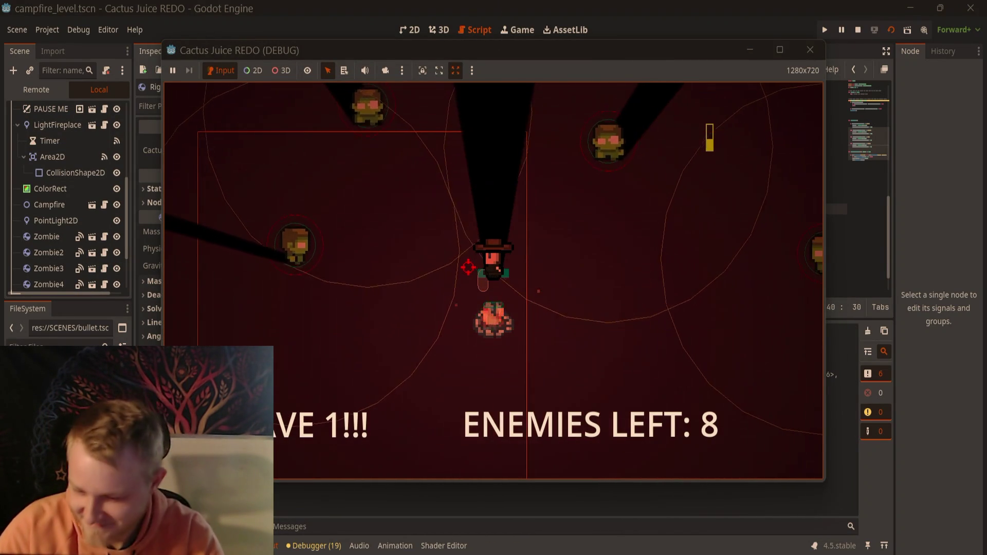
key("s")
key("a")
key("a")
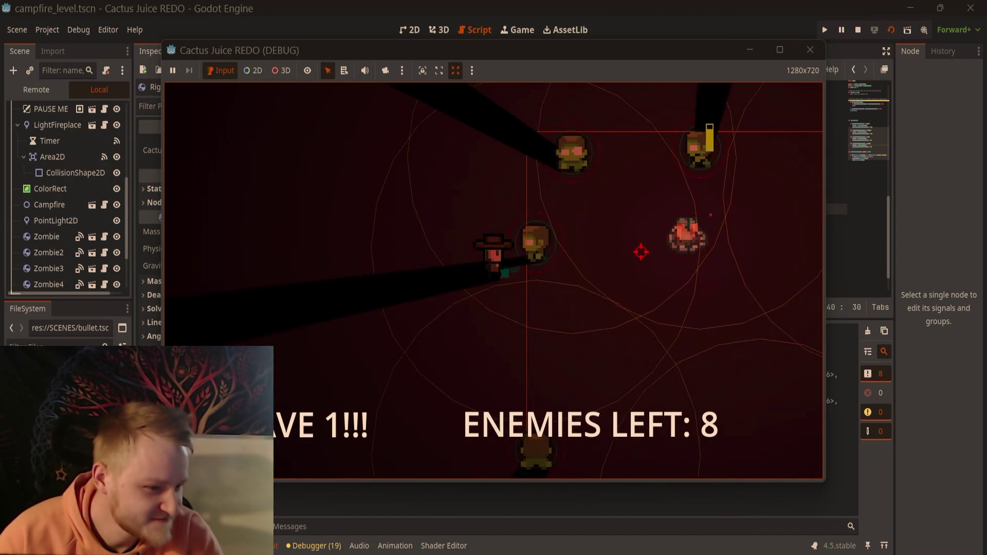
key("w")
key("a")
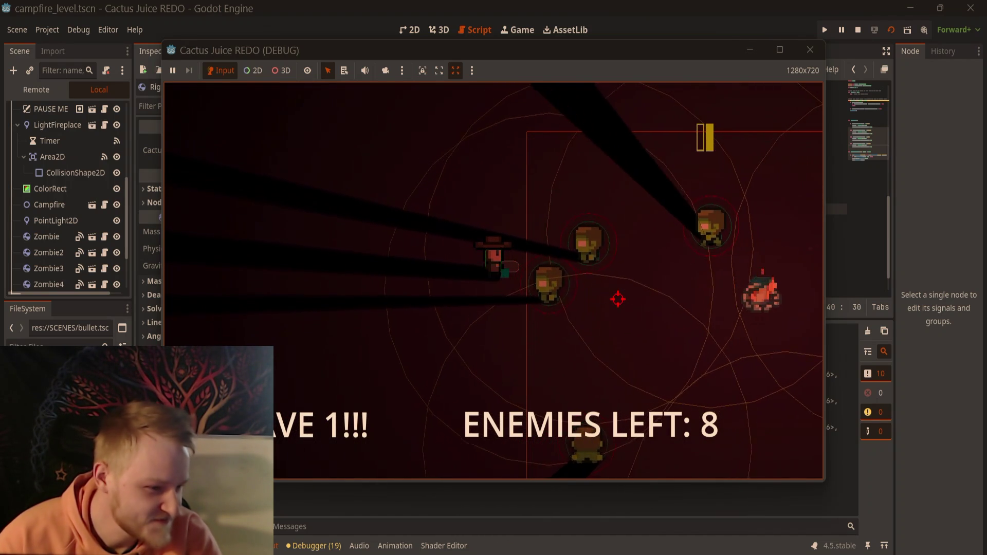
left_click(817, 49)
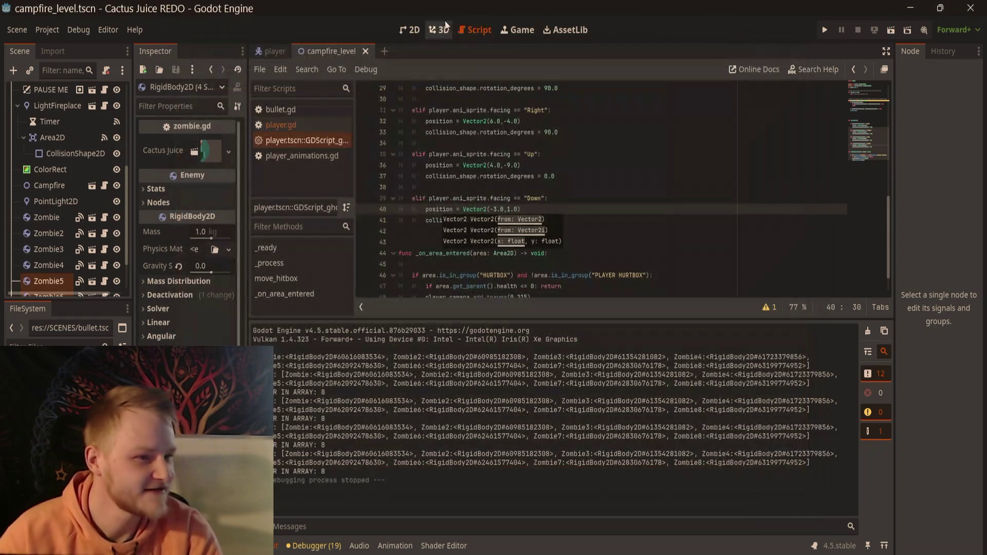
- Leave the hitbox script and zoom in on the player in the 2D view
left_click(598, 196)
scroll(493, 205, "up", 2)
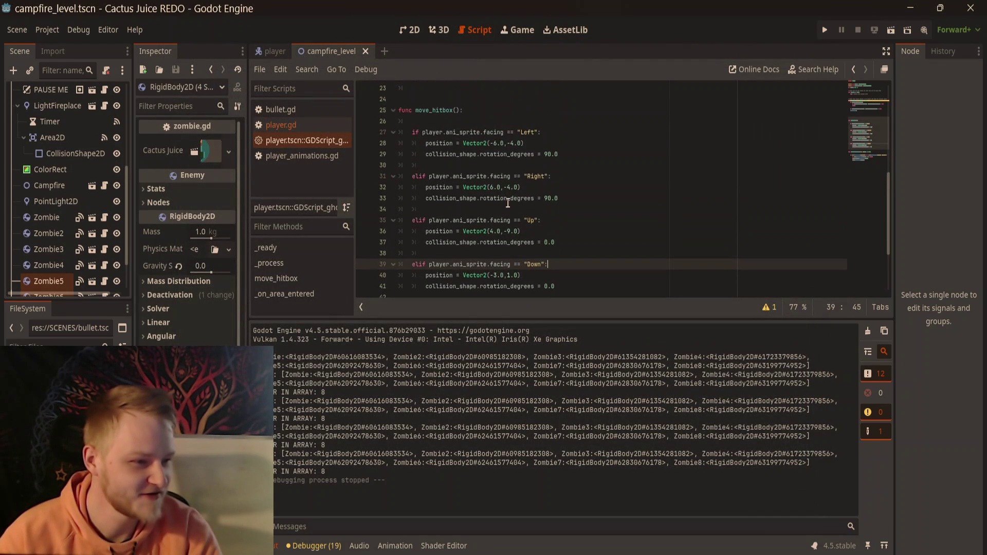
left_click(499, 141)
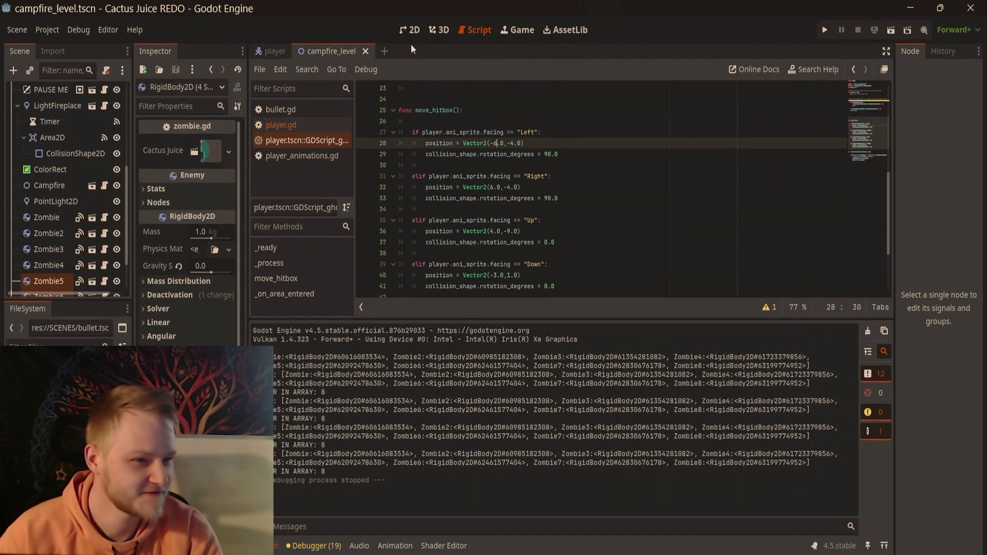
left_click(411, 29)
scroll(521, 168, "up", 3)
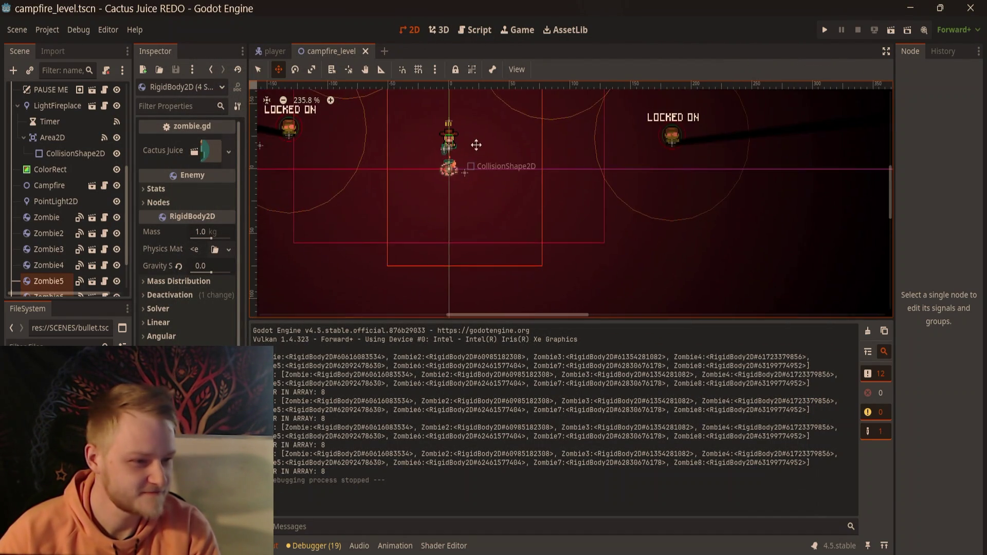
scroll(476, 145, "up", 5)
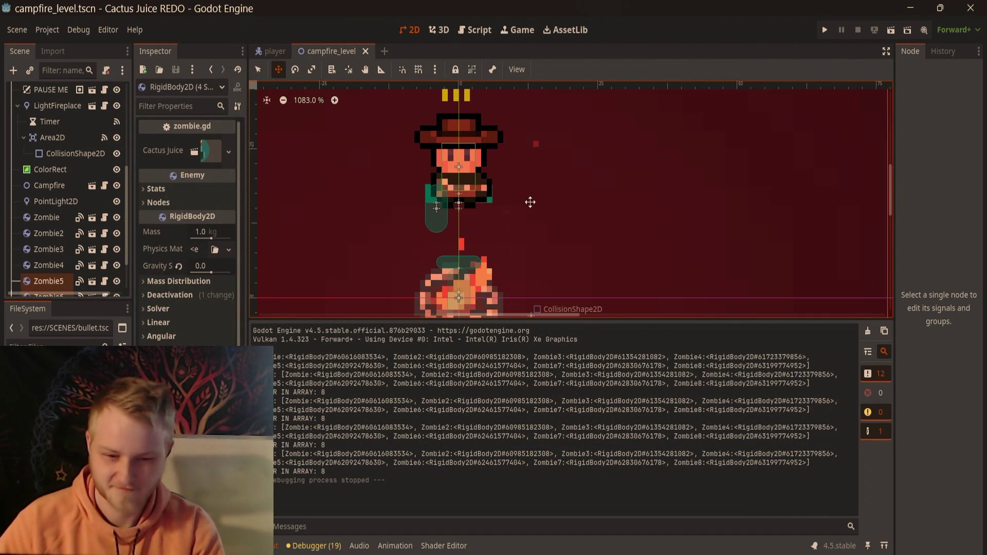
scroll(59, 190, "up", 5)
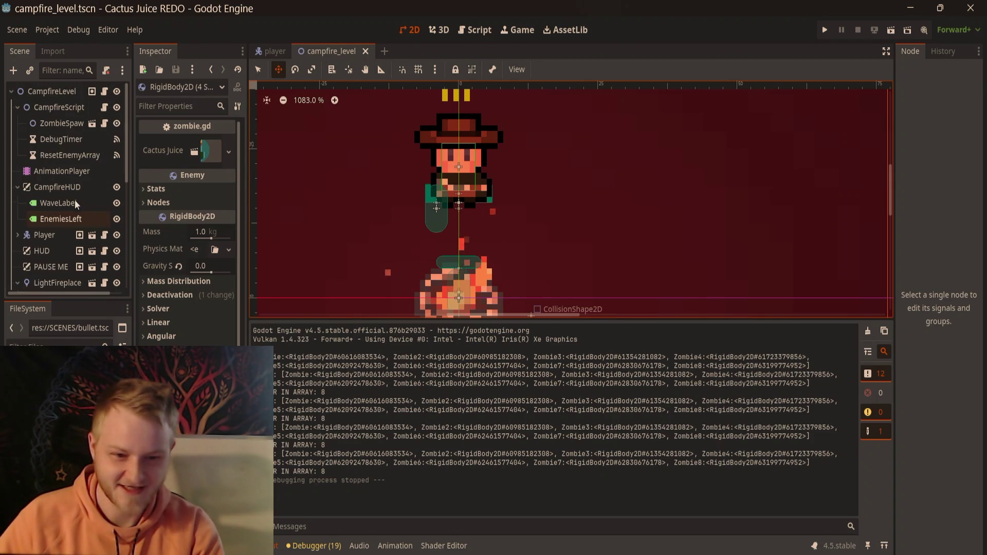
scroll(61, 134, "down", 5)
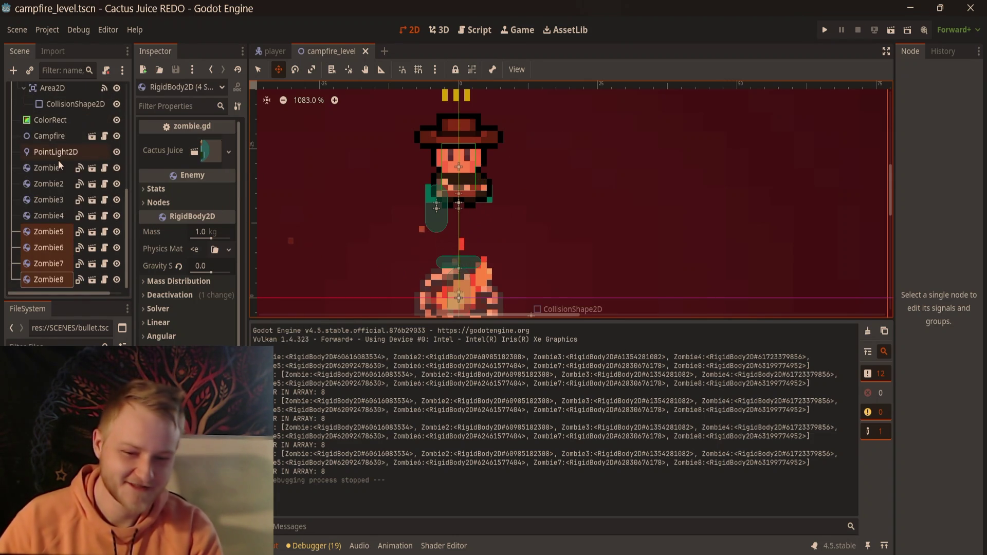
scroll(70, 192, "up", 5)
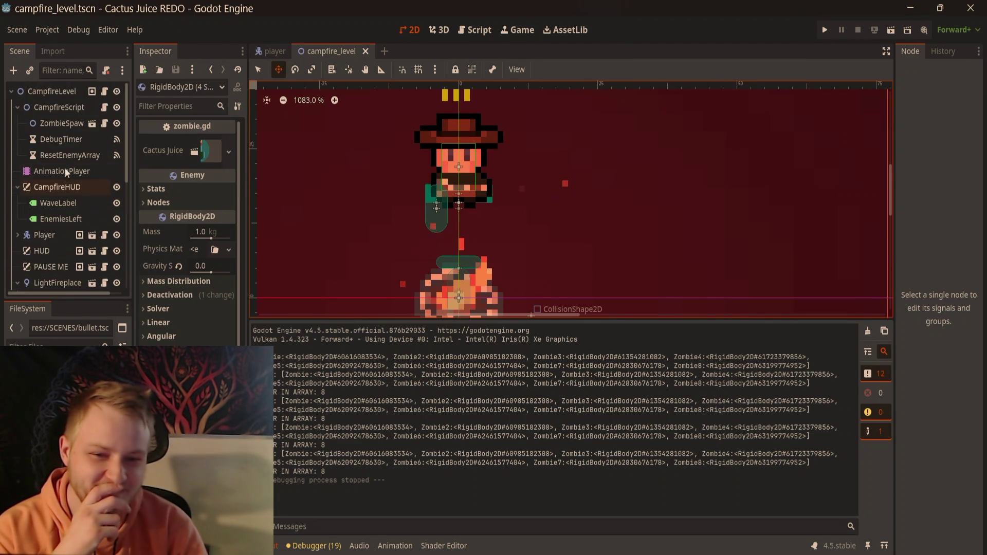
- Open the player scene and select AnimatedSprite2D to show its punch_idle_down frames
left_click(273, 51)
scroll(54, 121, "up", 3)
left_click(55, 108)
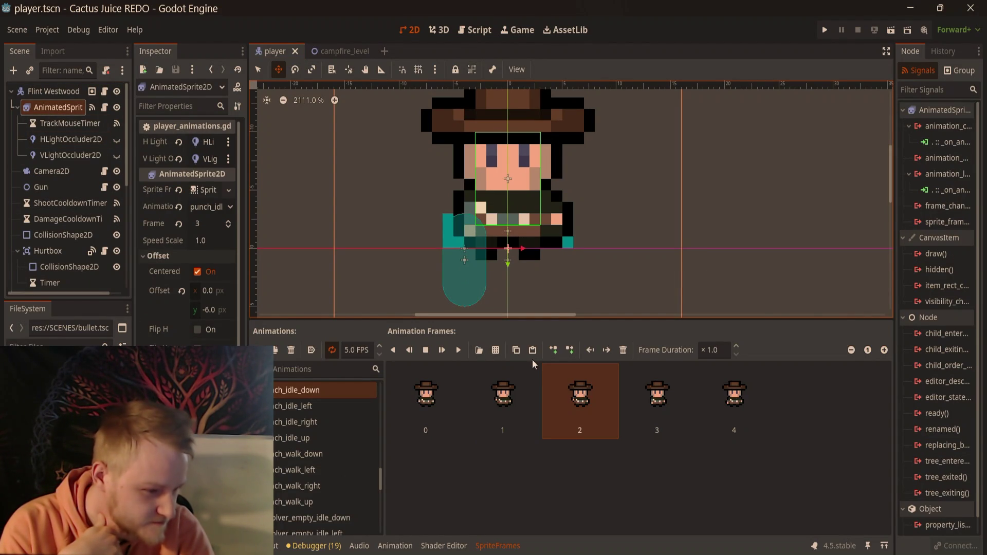
- Stop, play, and stop again the sprite's punch idle animation preview
left_click(425, 350)
left_click(458, 351)
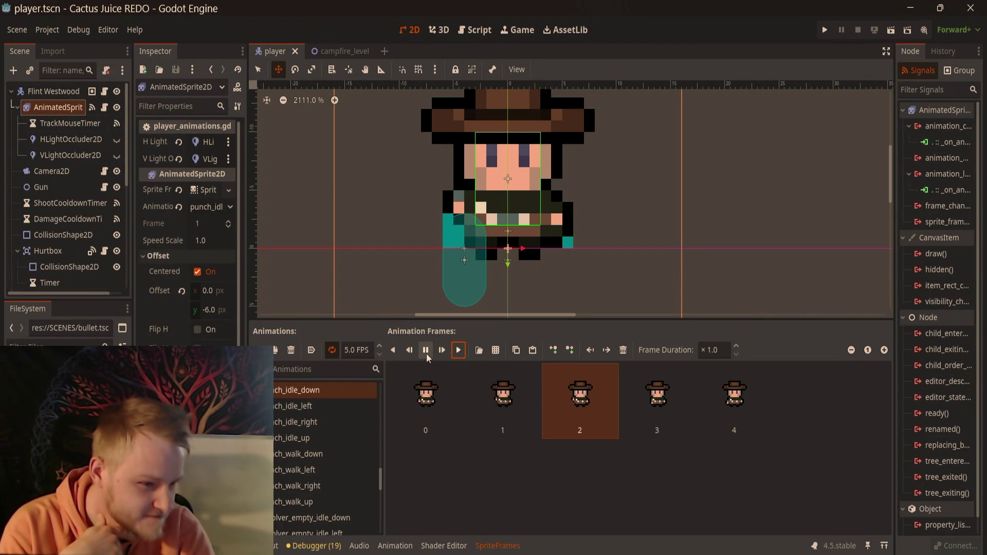
left_click(426, 351)
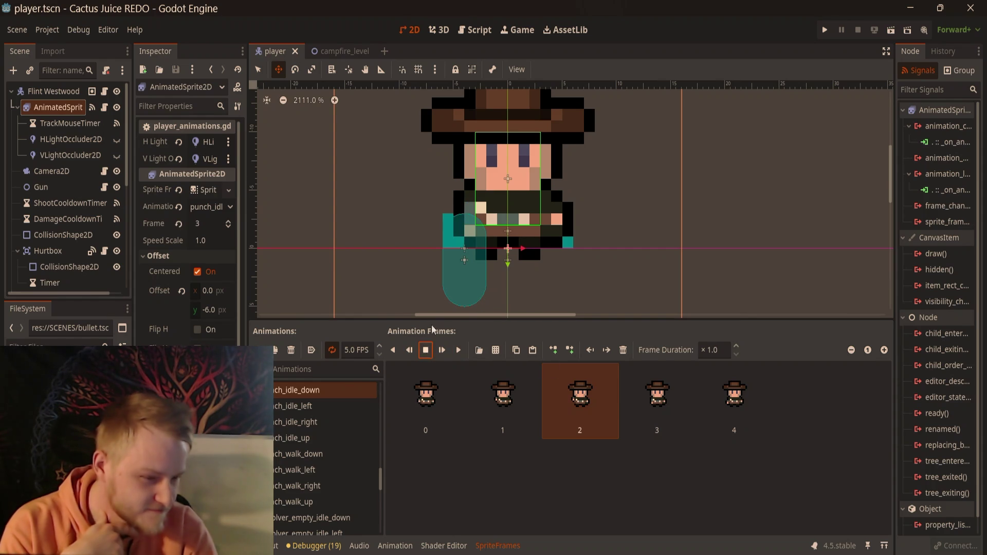
scroll(367, 307, "up", 2)
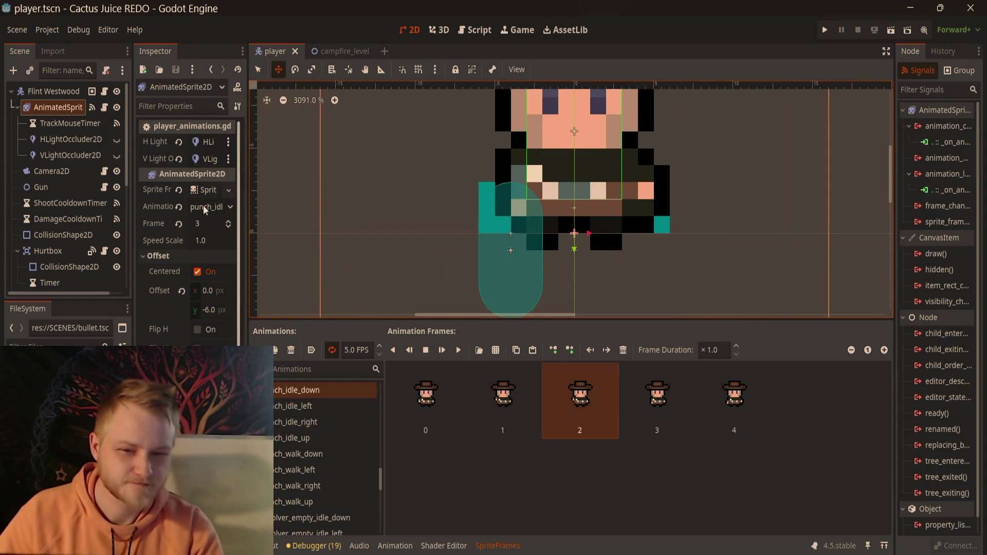
scroll(73, 255, "down", 5)
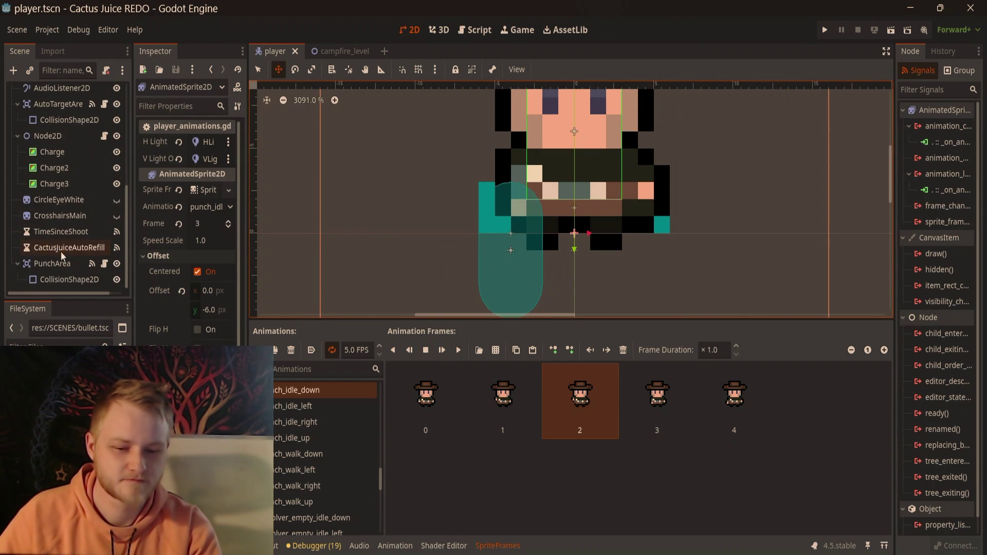
- Nudge PunchArea up and shorten its capsule collision shape from the bottom
left_click(57, 278)
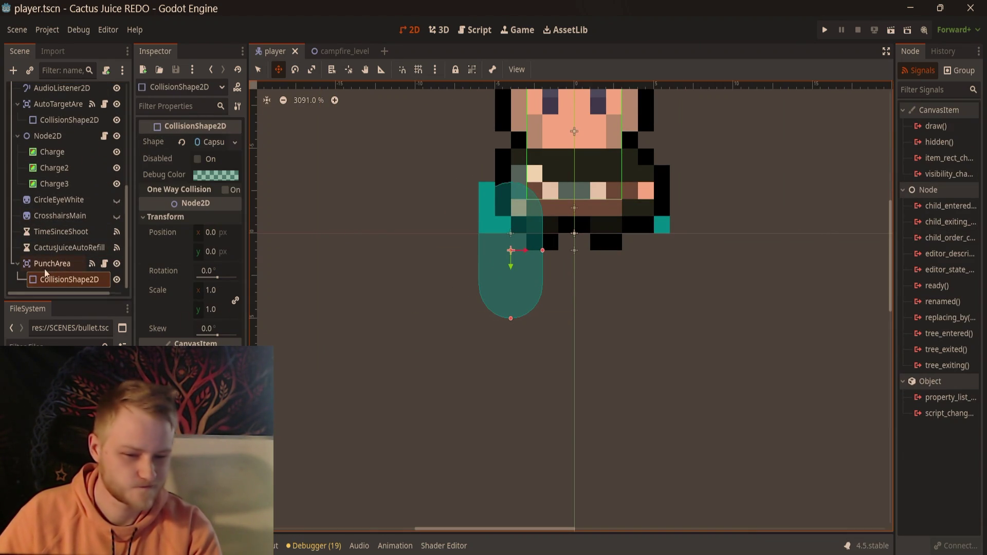
left_click(49, 265)
mouse_move(553, 281)
left_mouse_down()
mouse_move(555, 235)
mouse_move(546, 273)
left_mouse_up()
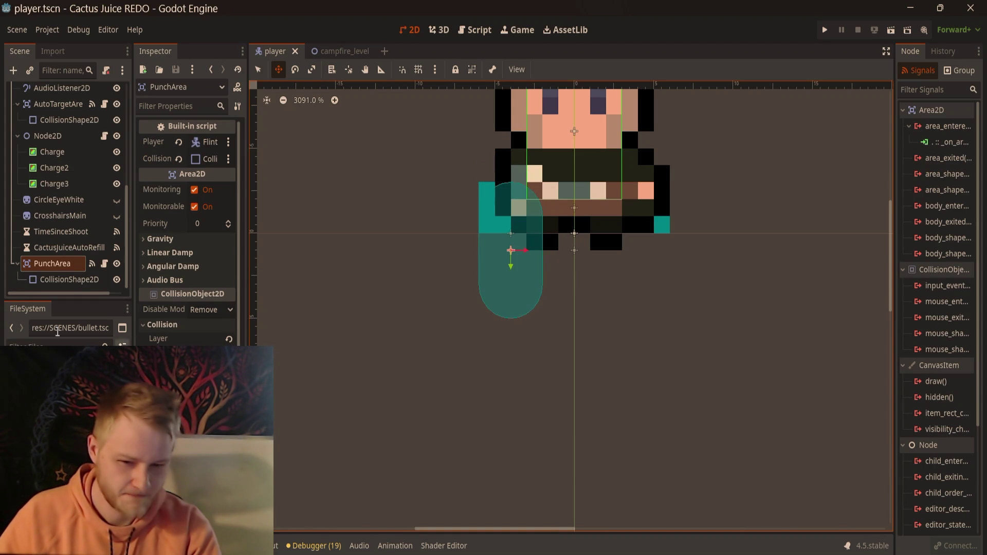
left_click(76, 283)
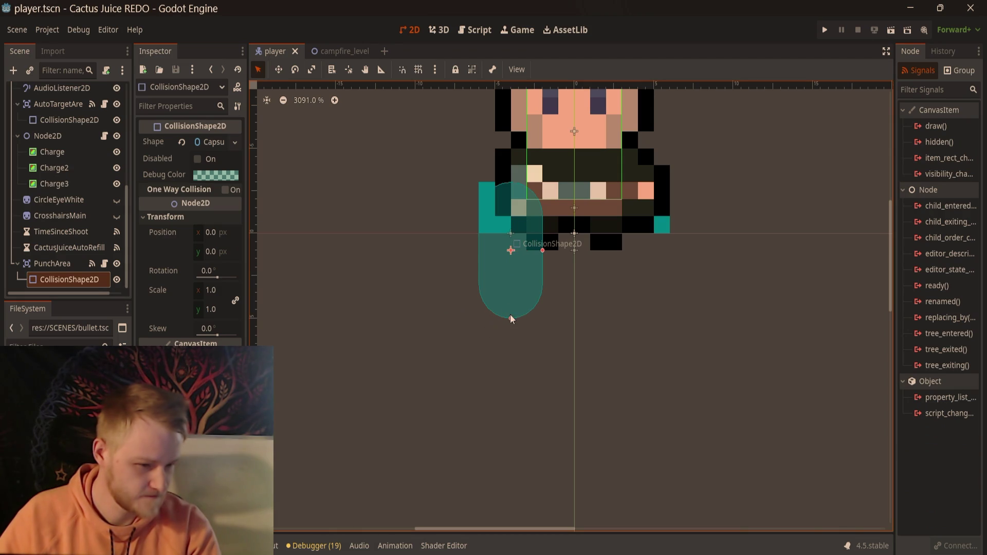
left_click_drag(510, 317, 509, 292)
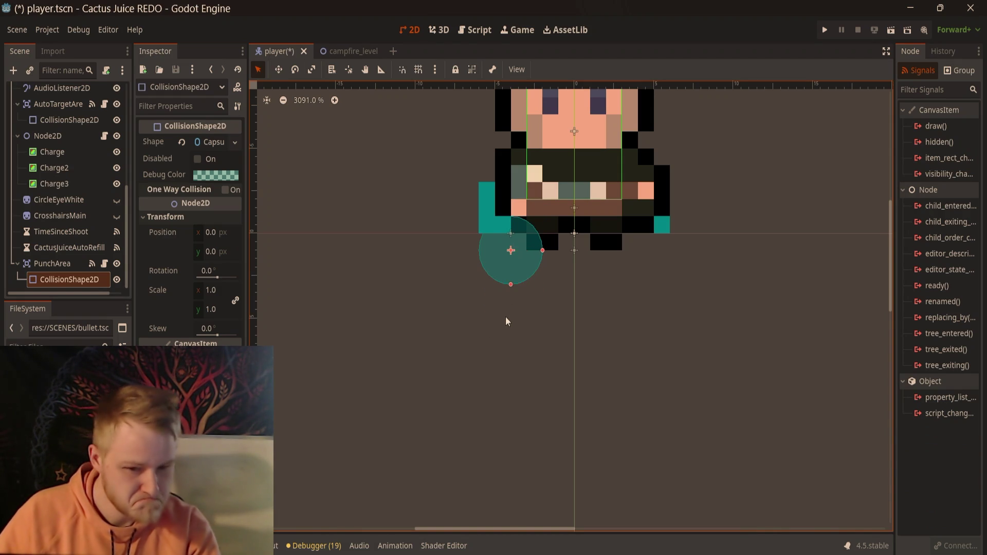
left_click(46, 264)
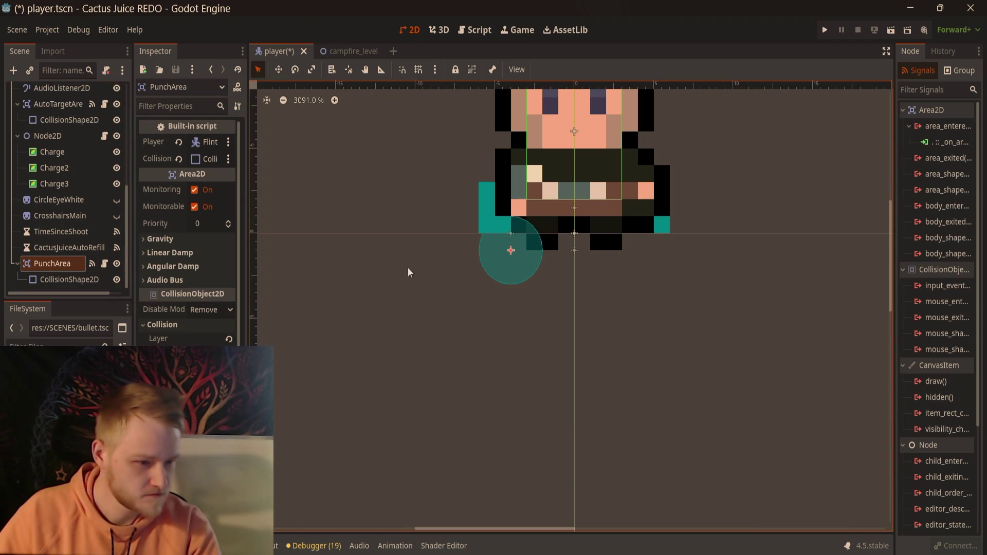
left_click_drag(500, 251, 499, 245)
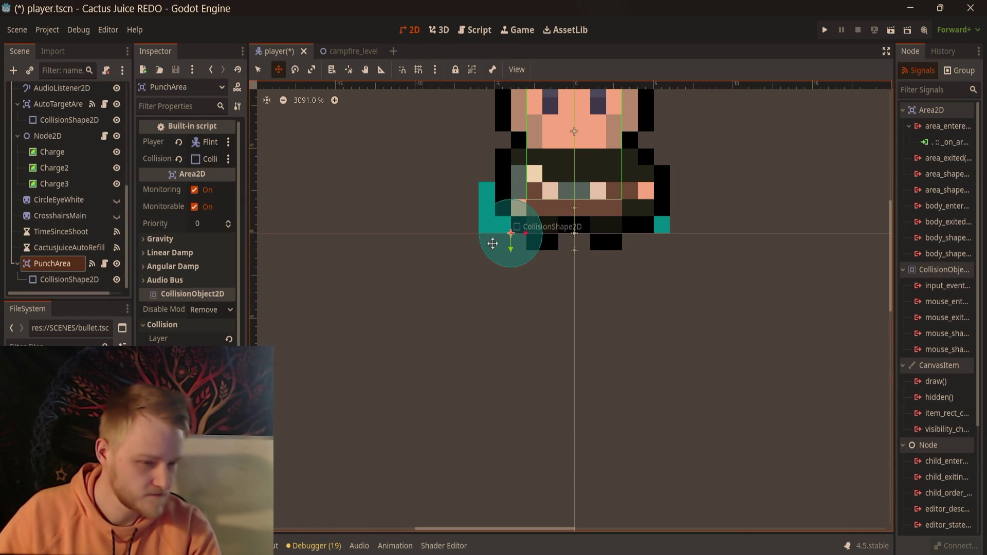
- Replace the capsule with a circle collision shape sized to a 2 px radius
left_click(72, 280)
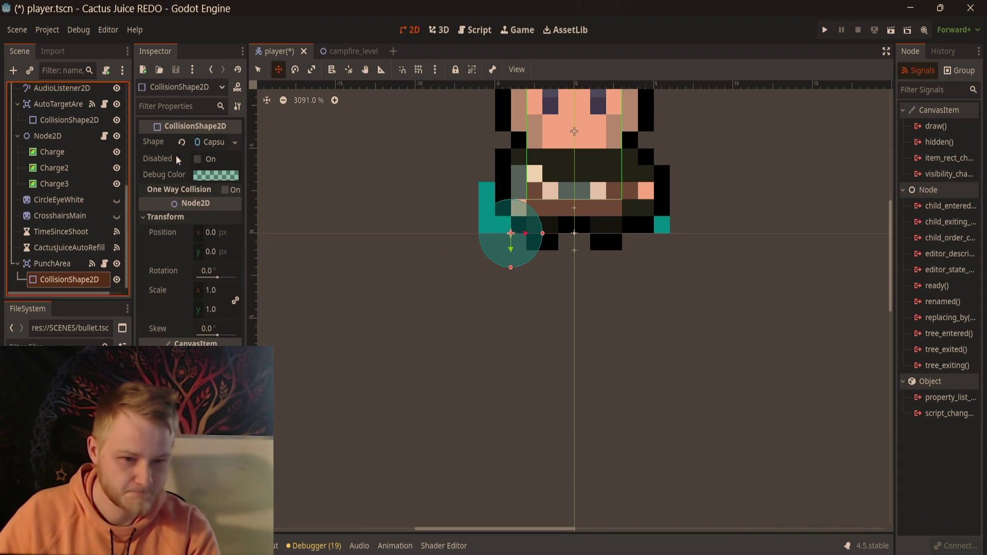
left_click(228, 143)
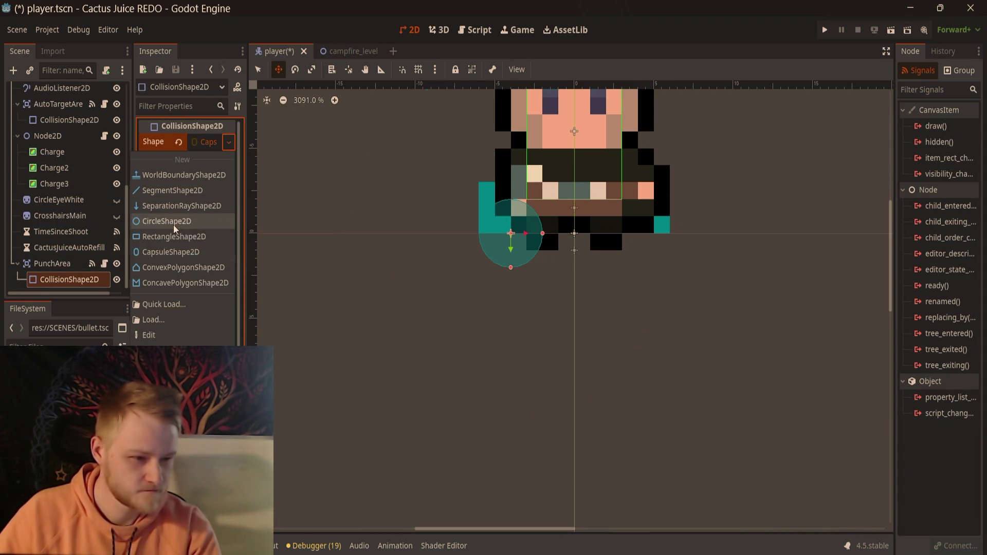
left_click(173, 224)
mouse_move(670, 235)
left_mouse_down()
mouse_move(587, 230)
mouse_move(528, 243)
left_mouse_up()
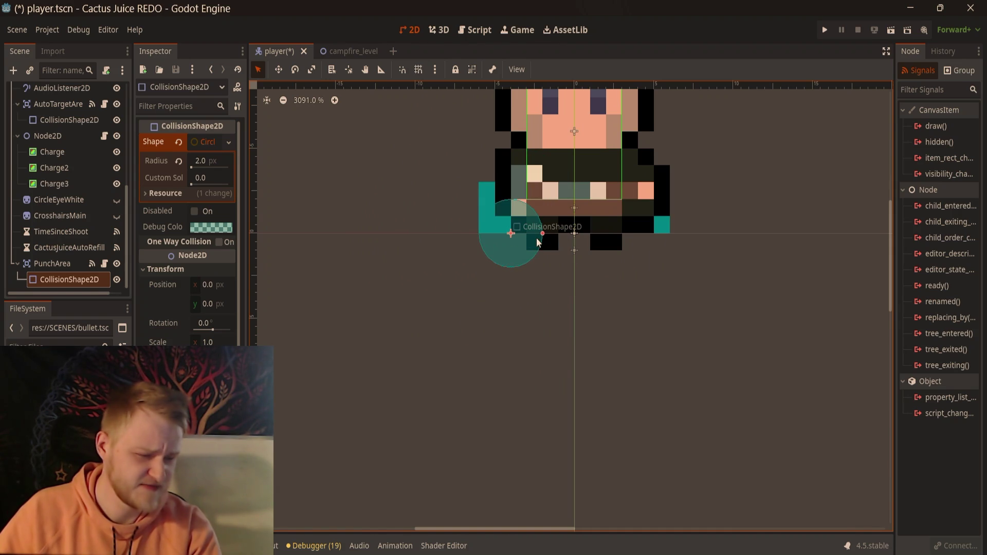
scroll(534, 247, "up", 3)
mouse_move(530, 268)
left_mouse_down()
mouse_move(542, 269)
mouse_move(525, 269)
left_mouse_up()
- Select PunchArea, save the player scene, and bring up its hitbox script
left_click(54, 264)
key("w")
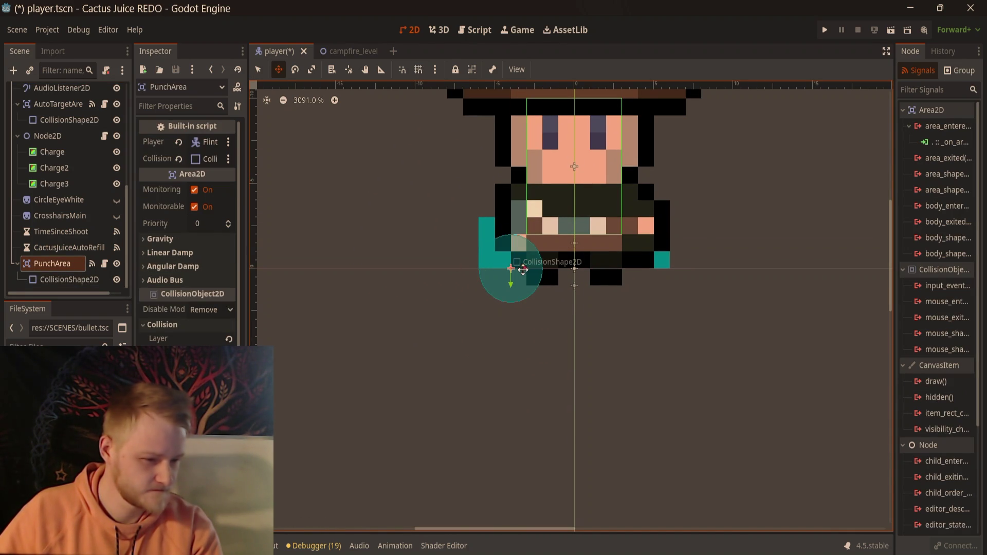
key("ctrl+s")
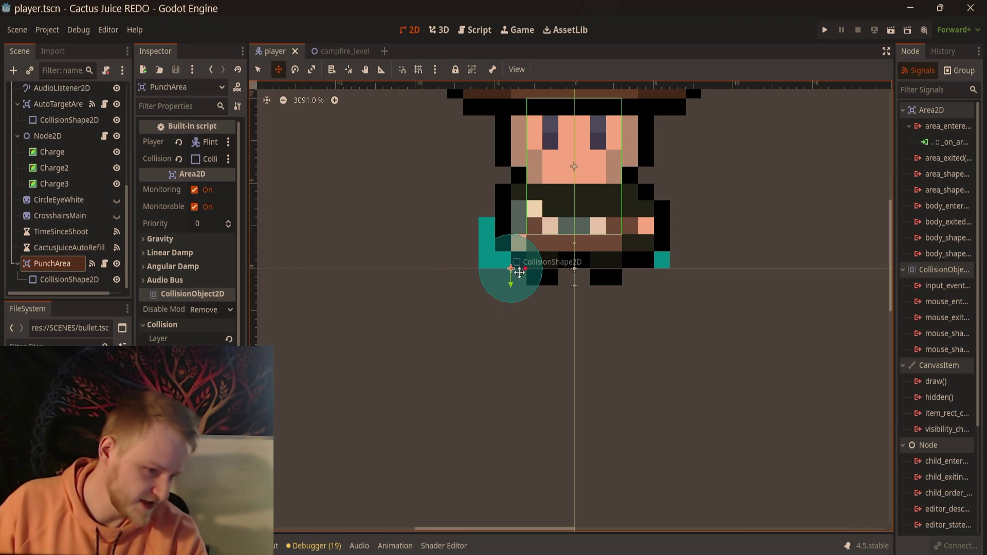
left_click(495, 271)
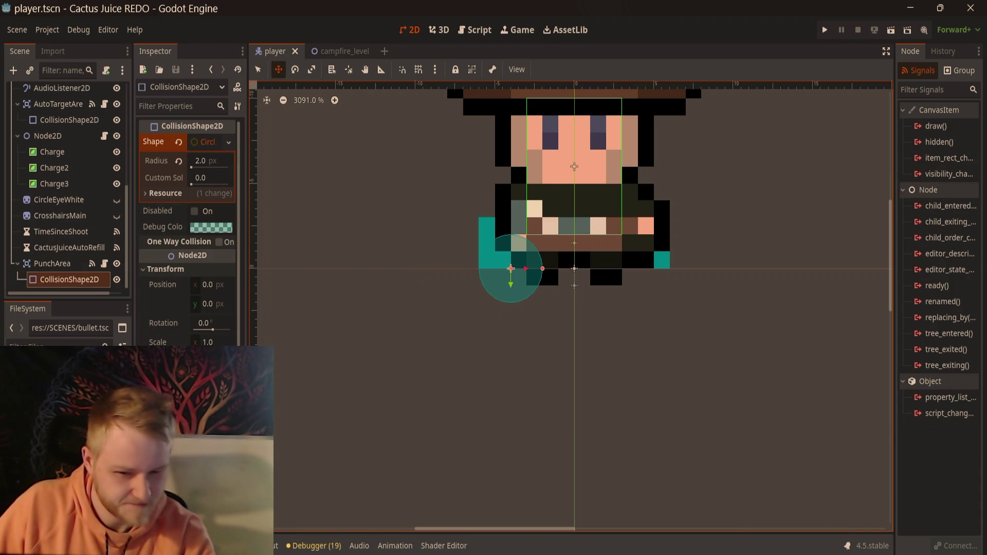
left_click(69, 264)
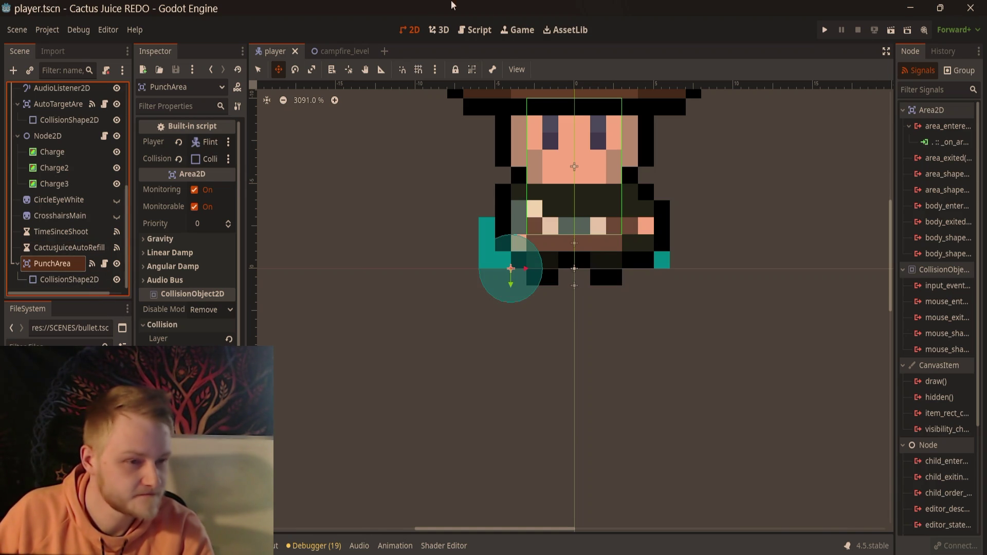
left_click(469, 31)
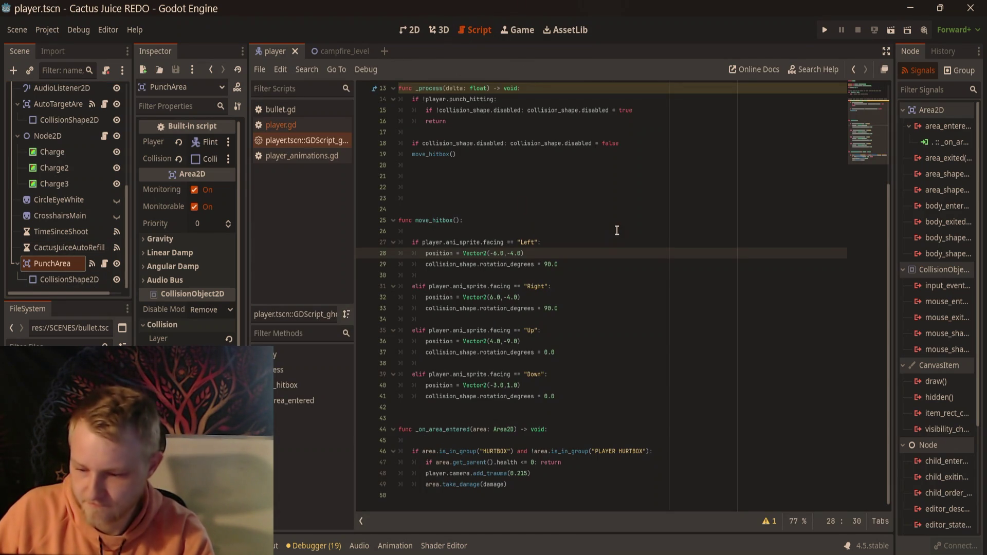
- Change the Down-facing hitbox position on line 40 to Vector2(-4.0, 0.0)
left_click(399, 31)
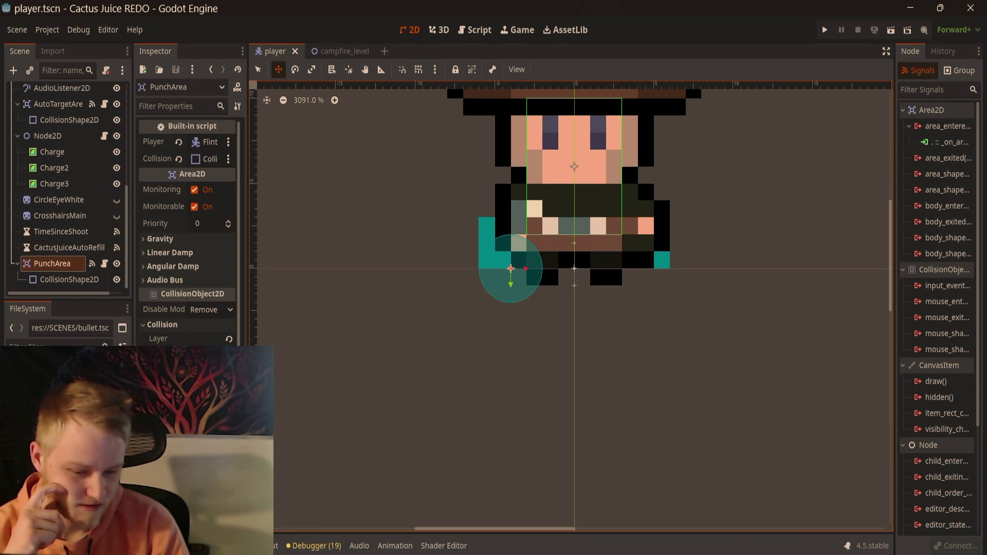
scroll(149, 234, "down", 5)
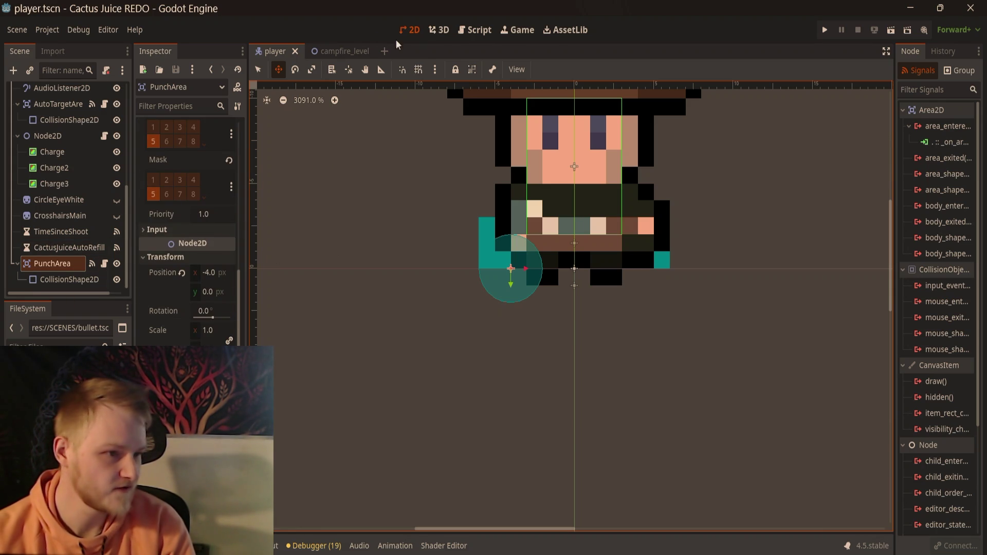
left_click(475, 29)
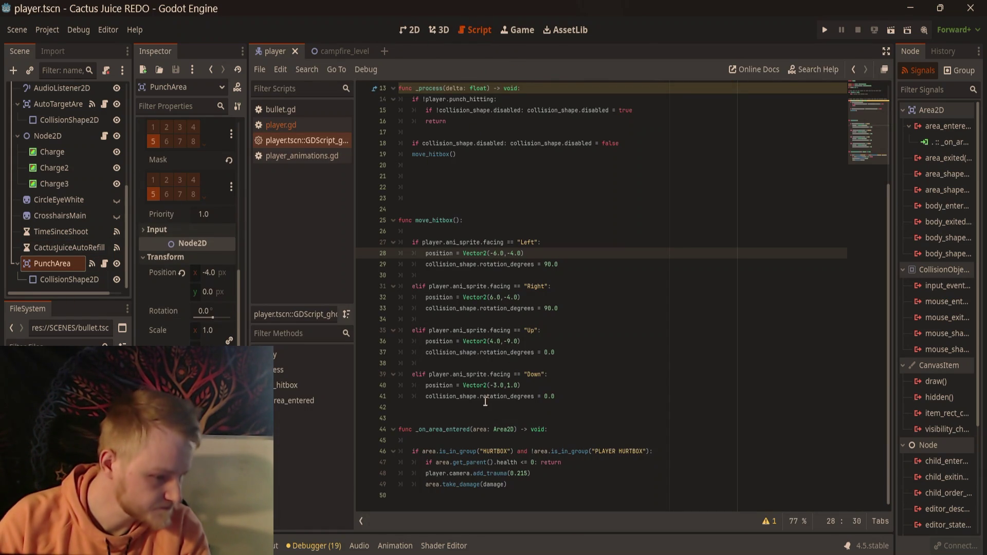
left_click(497, 385)
key("BackSpace")
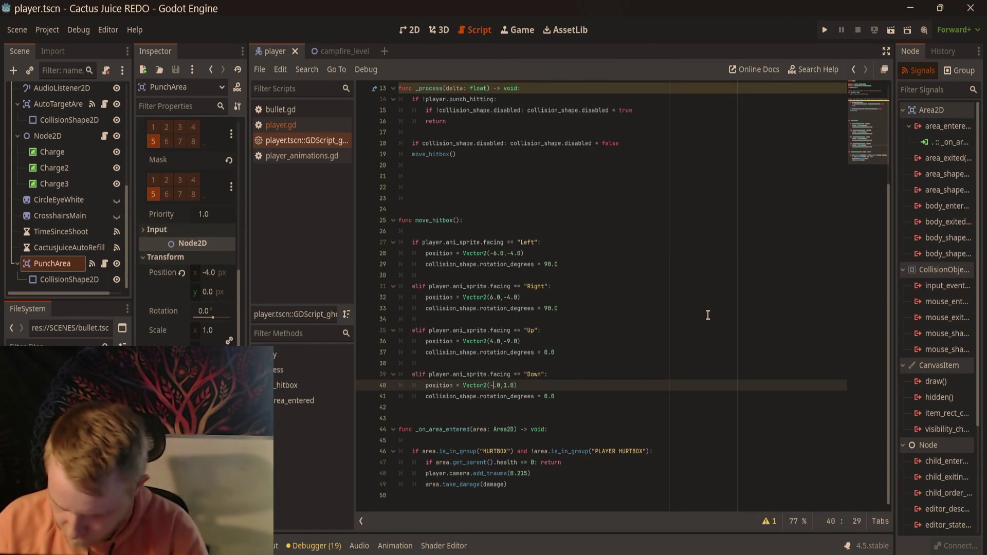
key("Right")
key("Right")
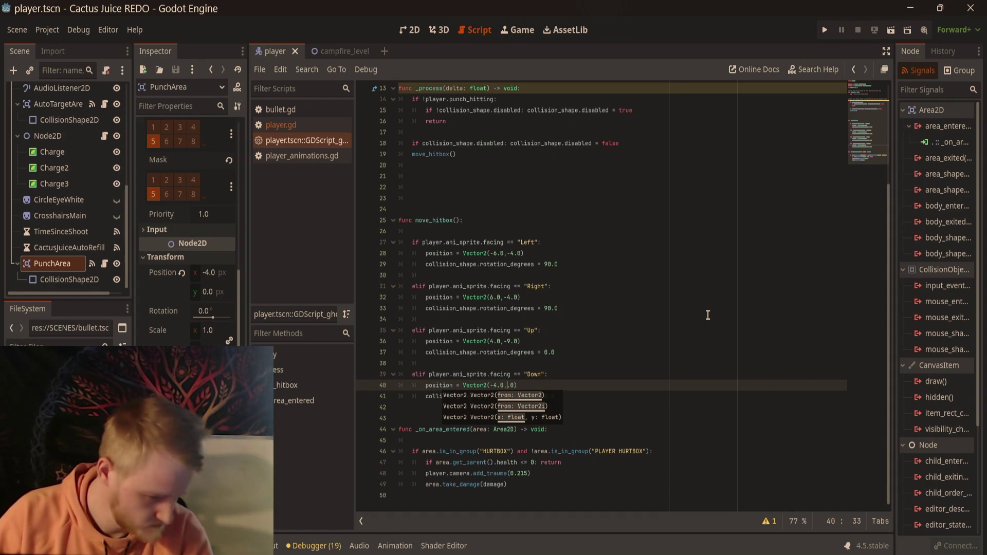
- Save the scene and script with Ctrl+S and return to the player's 2D view
key("ctrl+s")
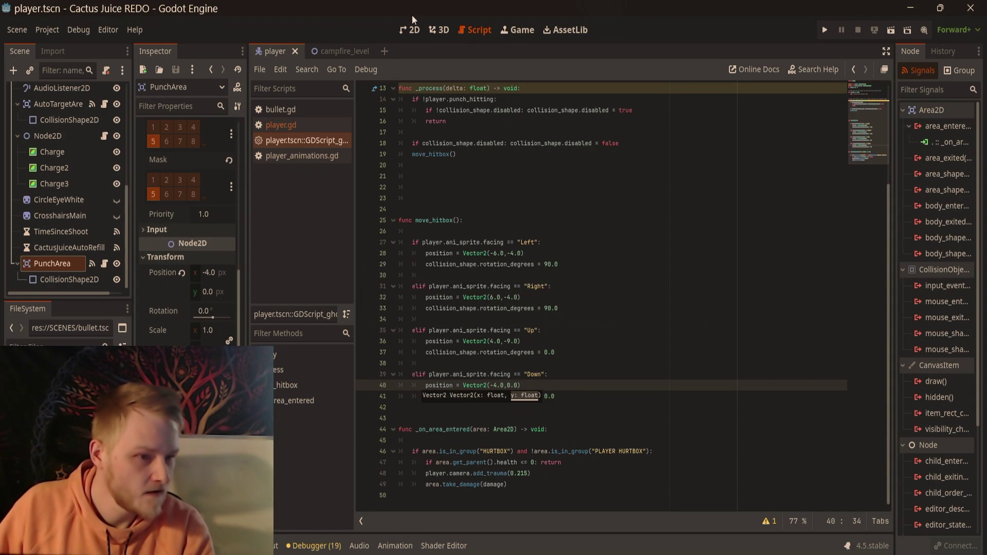
left_click(403, 30)
scroll(77, 195, "up", 5)
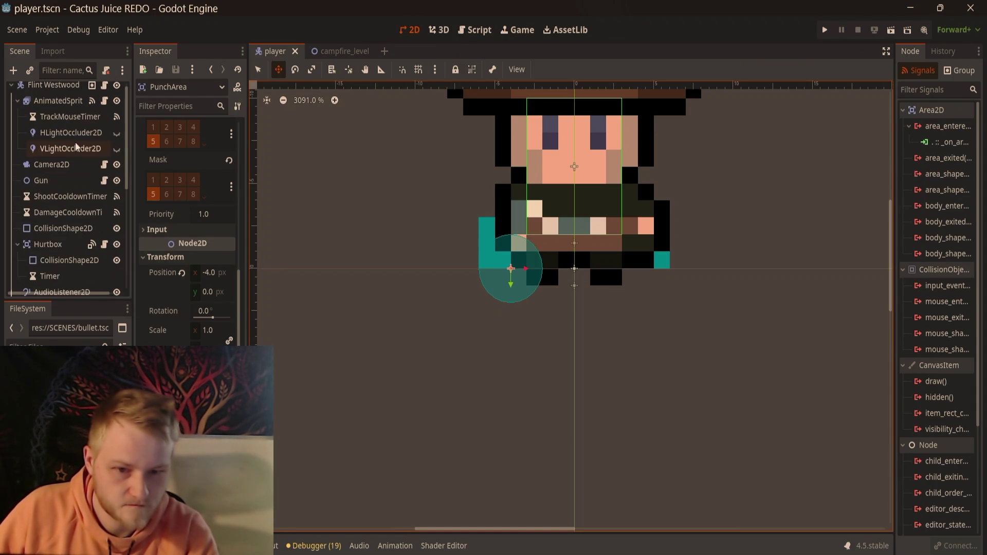
- Preview the punch_idle_right animation on the player sprite and pause it on frame 3
left_click(53, 111)
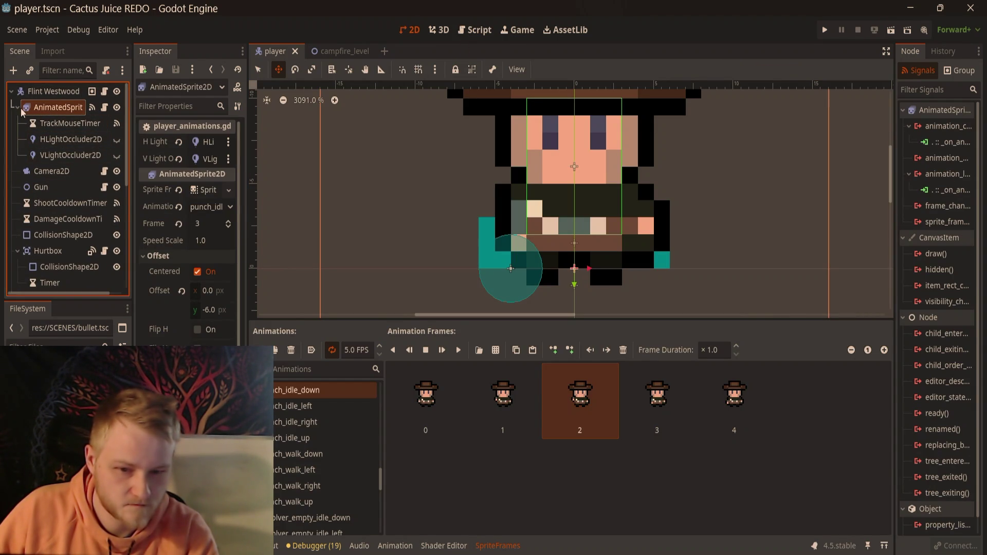
left_click(318, 429)
left_click(458, 350)
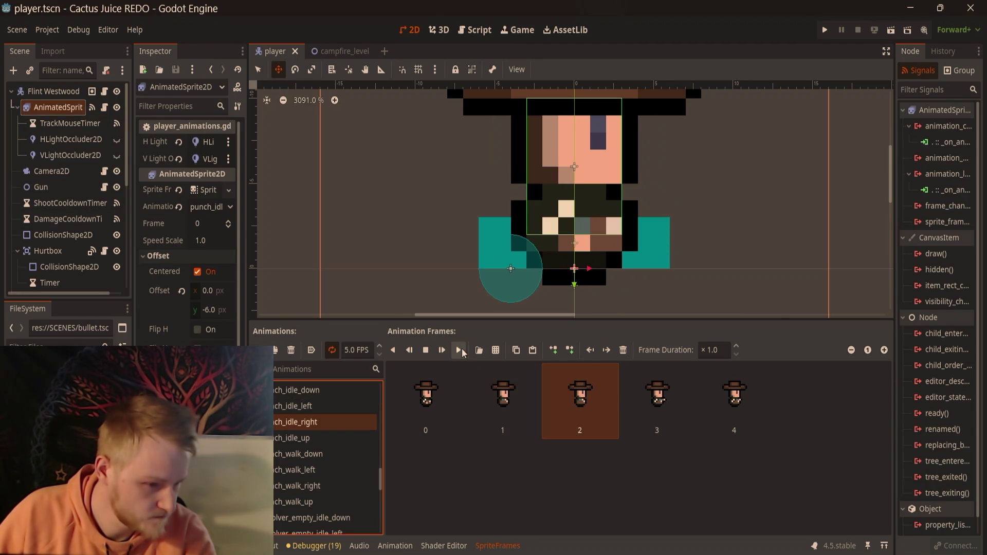
left_click(425, 350)
left_click(458, 349)
left_click(458, 349)
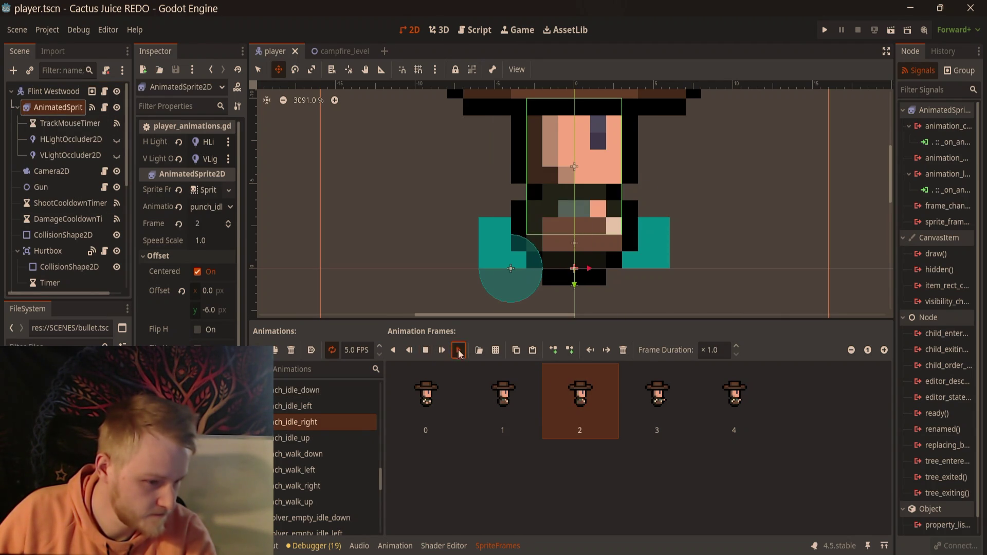
left_click(426, 351)
left_click(426, 351)
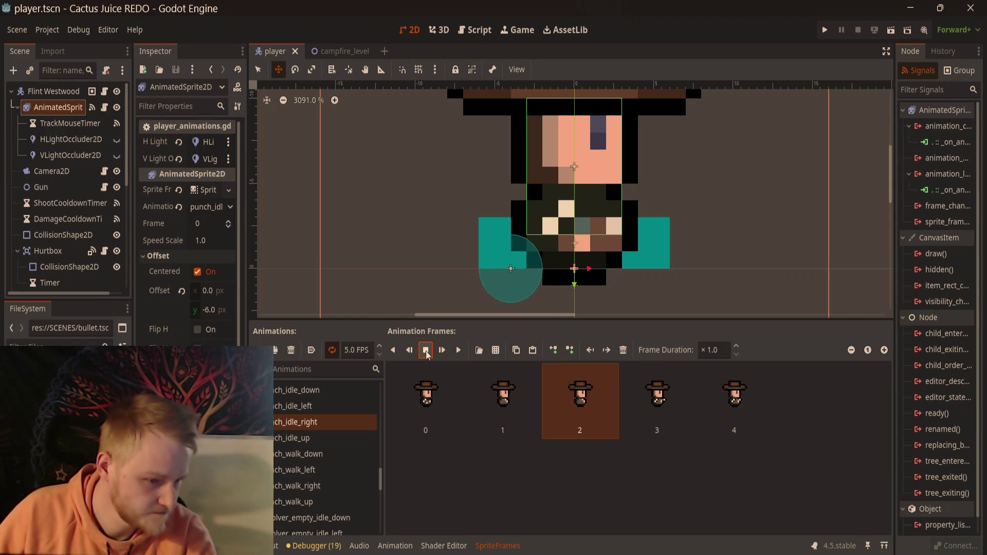
left_click(457, 351)
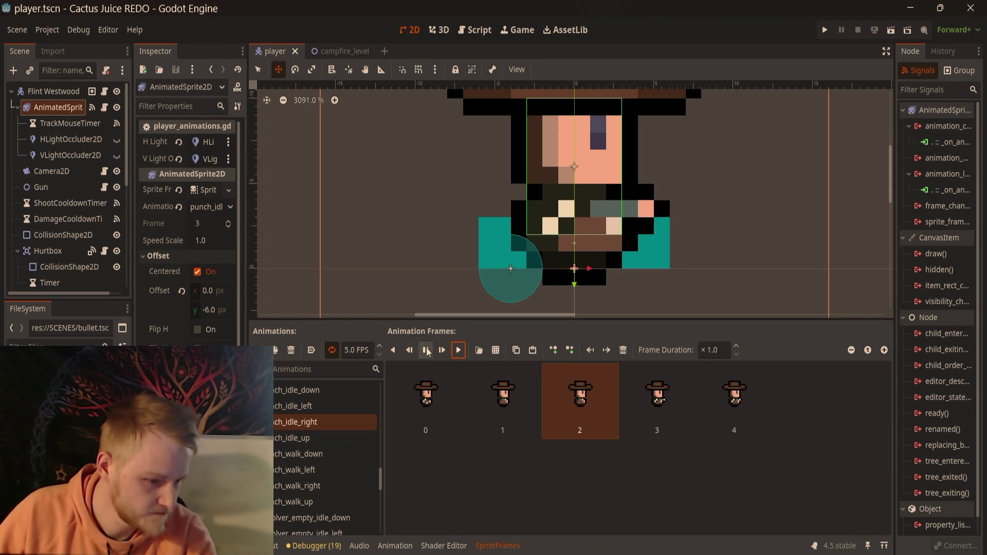
left_click(426, 352)
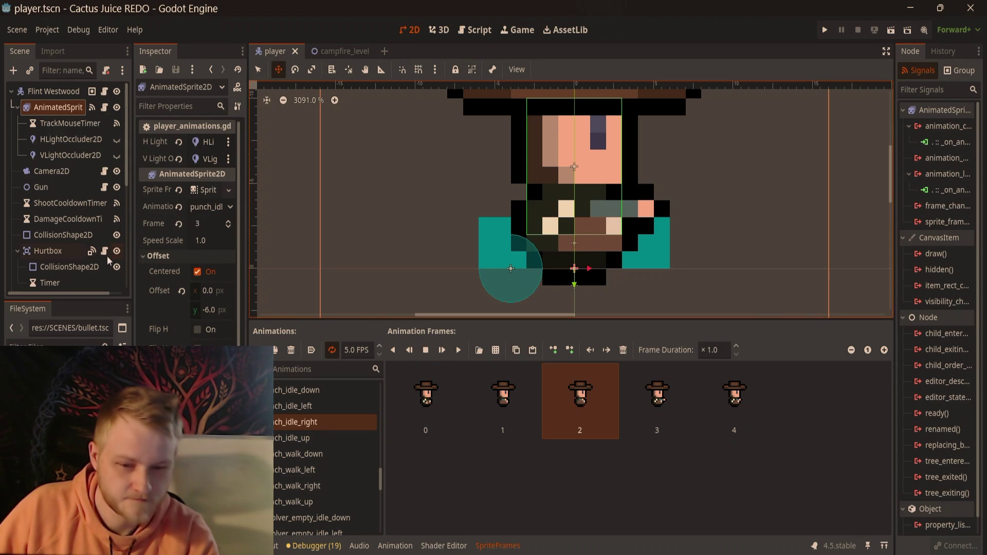
- Drag the PunchArea circle onto the player's right hand
scroll(53, 245, "down", 5)
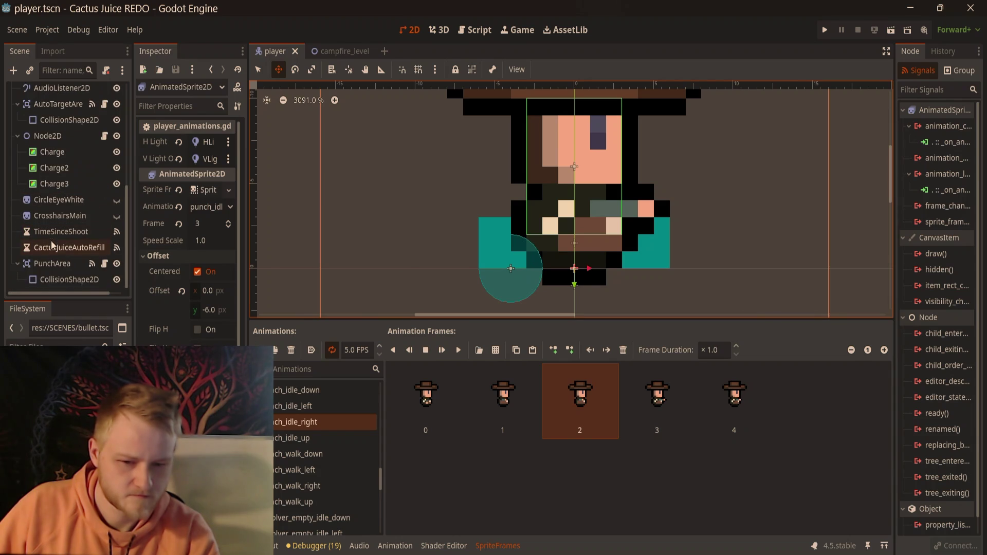
left_click(52, 264)
mouse_move(523, 305)
left_mouse_down()
mouse_move(686, 218)
mouse_move(662, 220)
left_mouse_up()
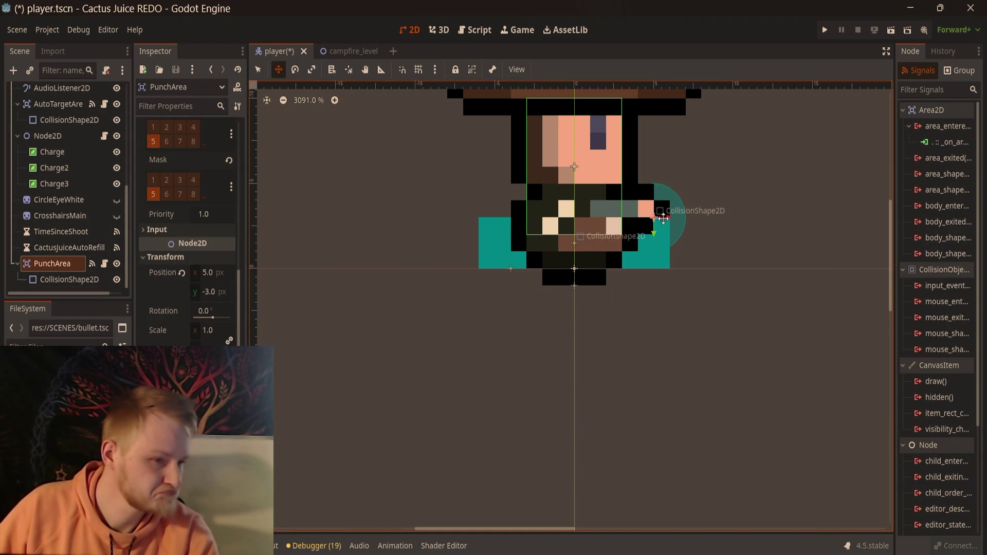
- Set the Right hitbox position to Vector2(5.0, -3.0) in the punch script and save
left_click(479, 32)
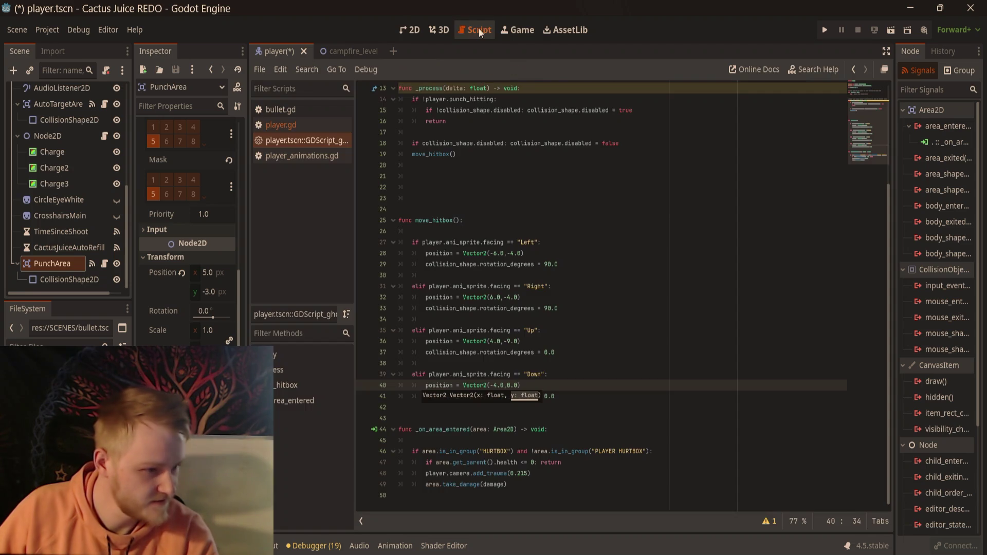
left_click(496, 252)
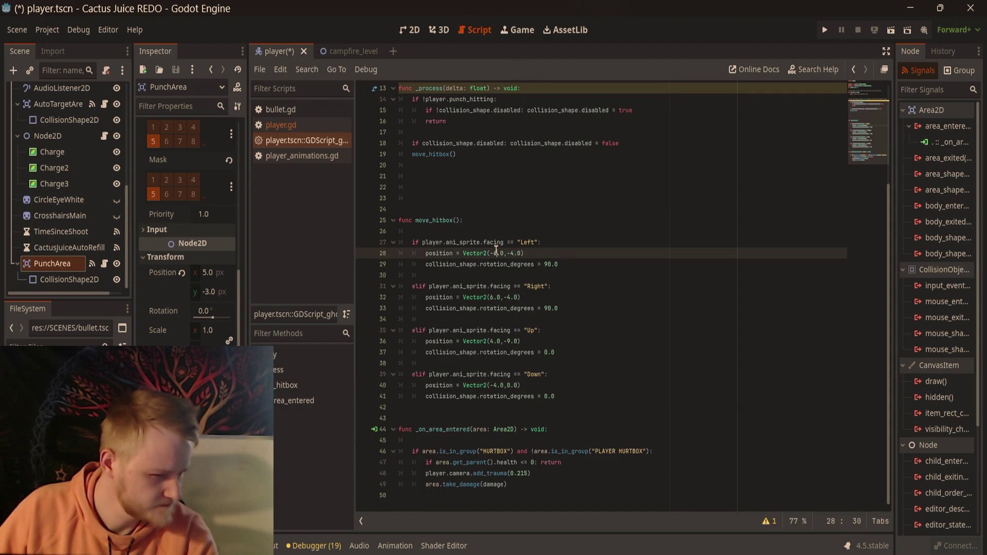
left_click(497, 302)
key("BackSpace")
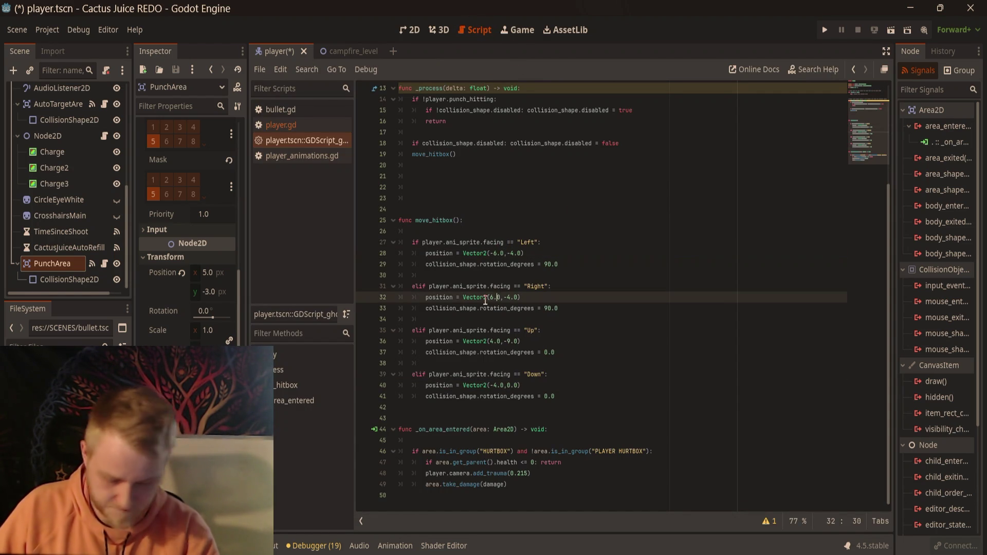
type("5")
key("Right")
key("Right")
key("BackSpace")
type("3")
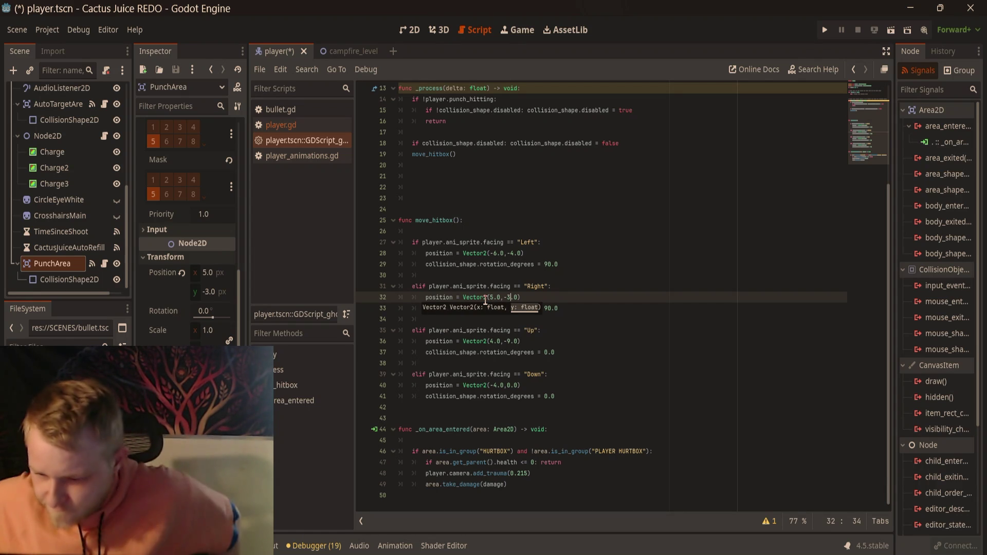
key("ctrl+s")
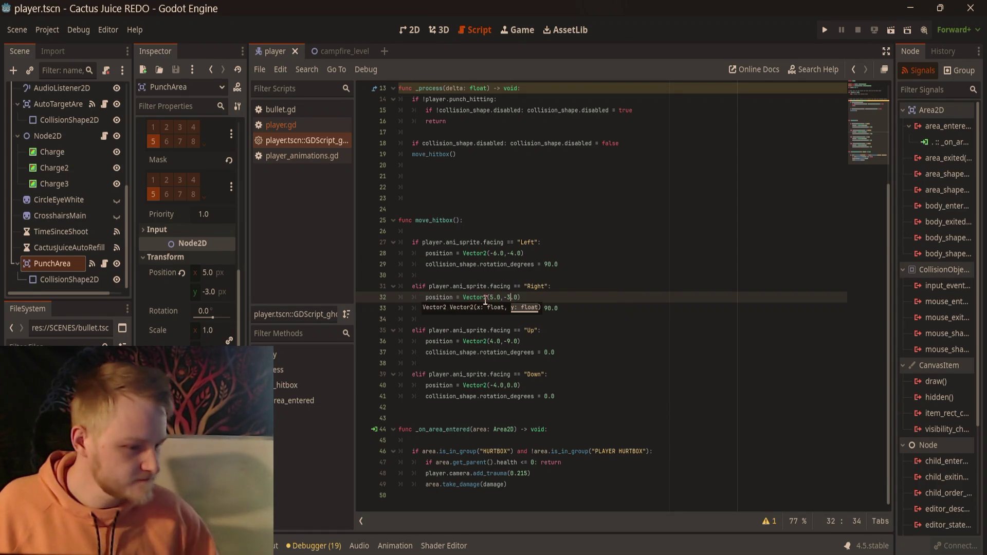
- Change the Left hitbox position to Vector2(-5.0, -3.0) and return to the 2D view
left_click(585, 285)
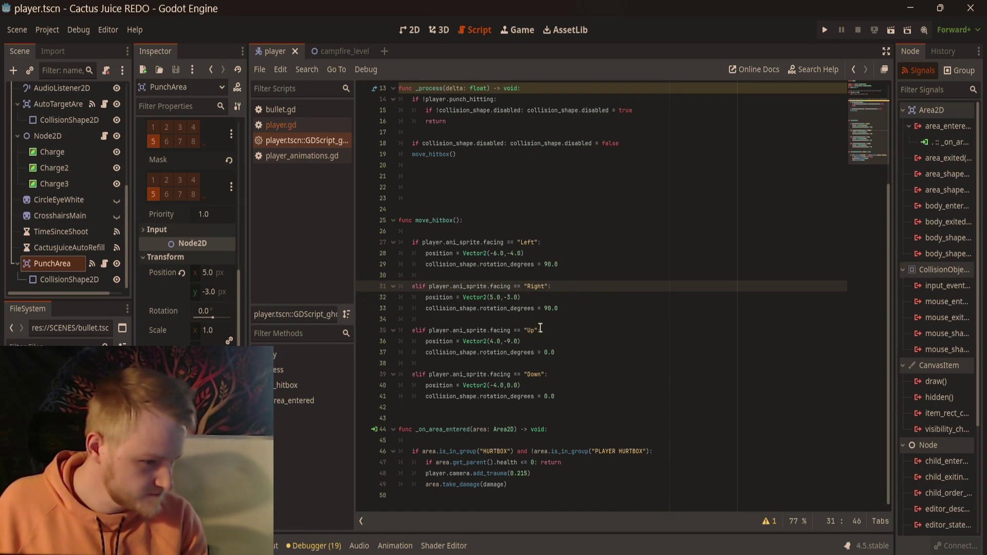
left_click(496, 253)
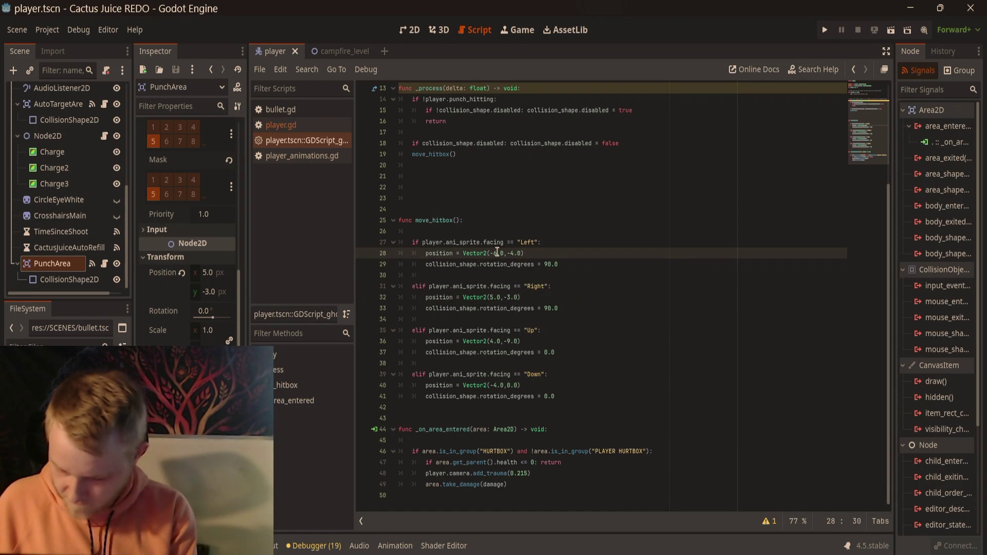
key("Right")
key("Right")
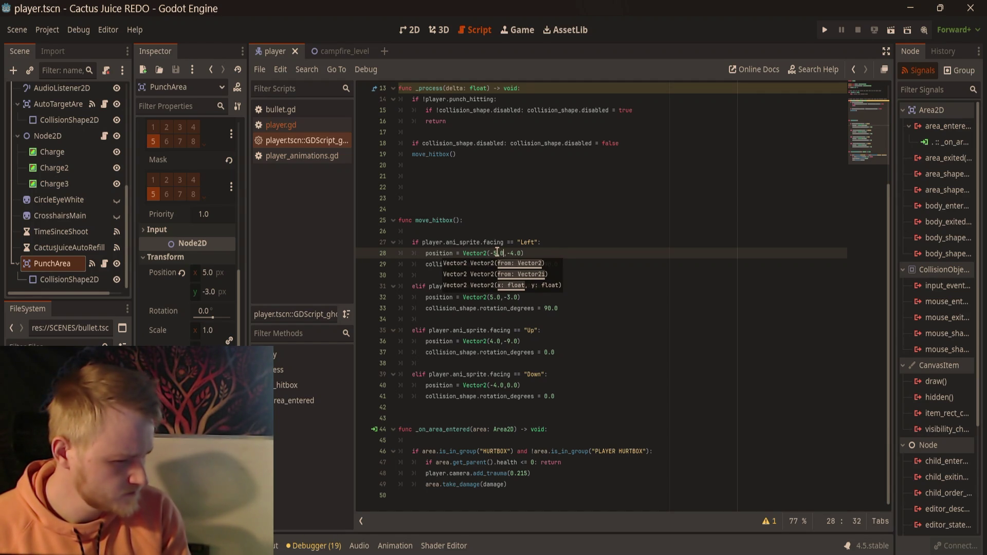
key("BackSpace")
type("3")
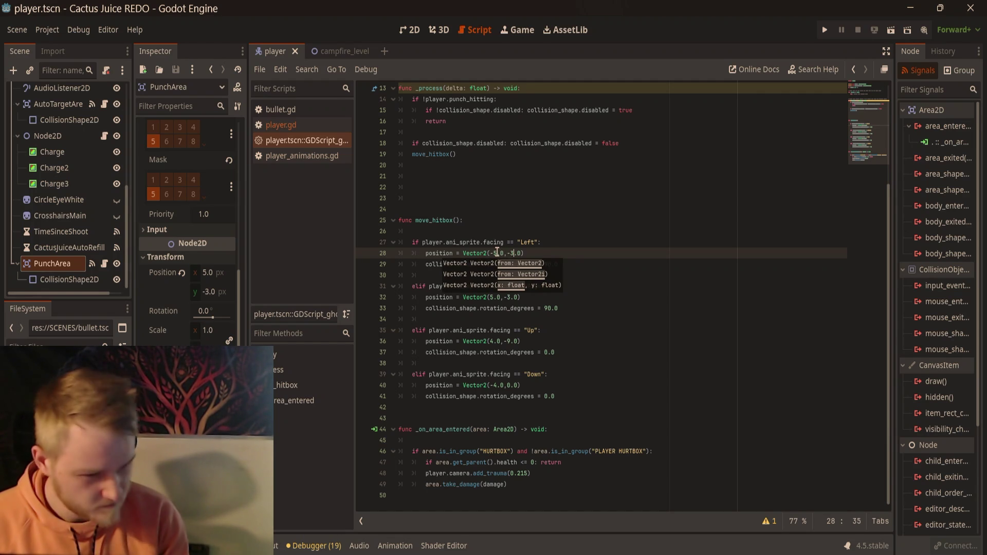
left_click(621, 208)
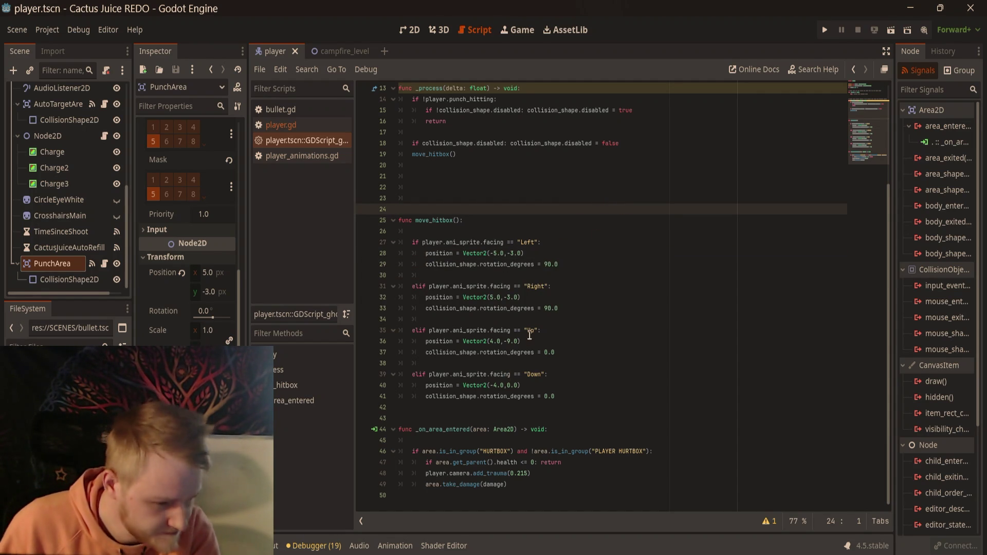
left_click(410, 30)
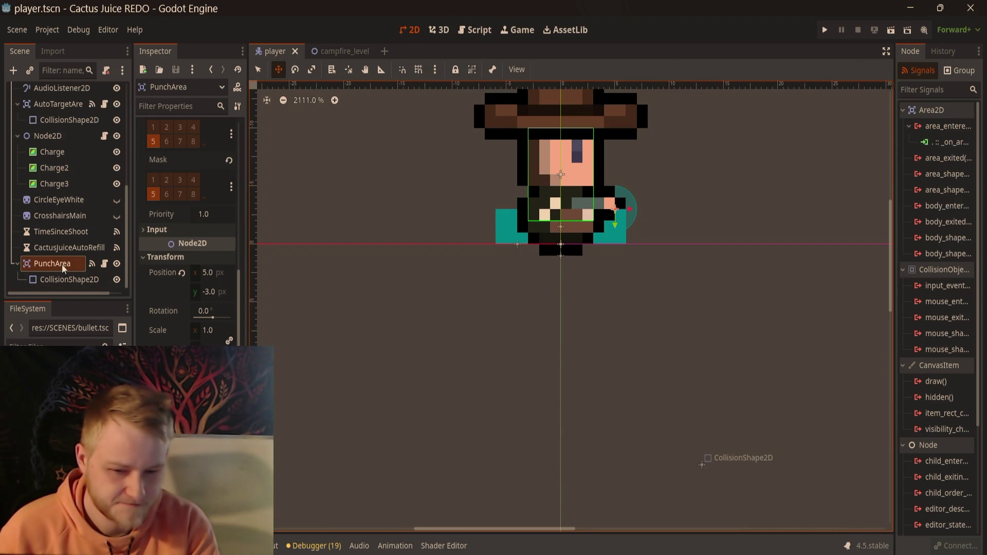
- Preview the upward punch idle animation on the player sprite
scroll(56, 216, "up", 5)
left_click(58, 107)
left_click(320, 438)
left_click(441, 350)
left_click(426, 355)
- Drag the PunchArea hitbox higher on the player for the up-facing punch
scroll(43, 267, "down", 3)
scroll(43, 267, "down", 2)
left_click(51, 263)
scroll(698, 176, "up", 2)
mouse_move(623, 279)
left_mouse_down()
mouse_move(618, 233)
mouse_move(606, 245)
mouse_move(641, 252)
mouse_move(640, 241)
left_mouse_up()
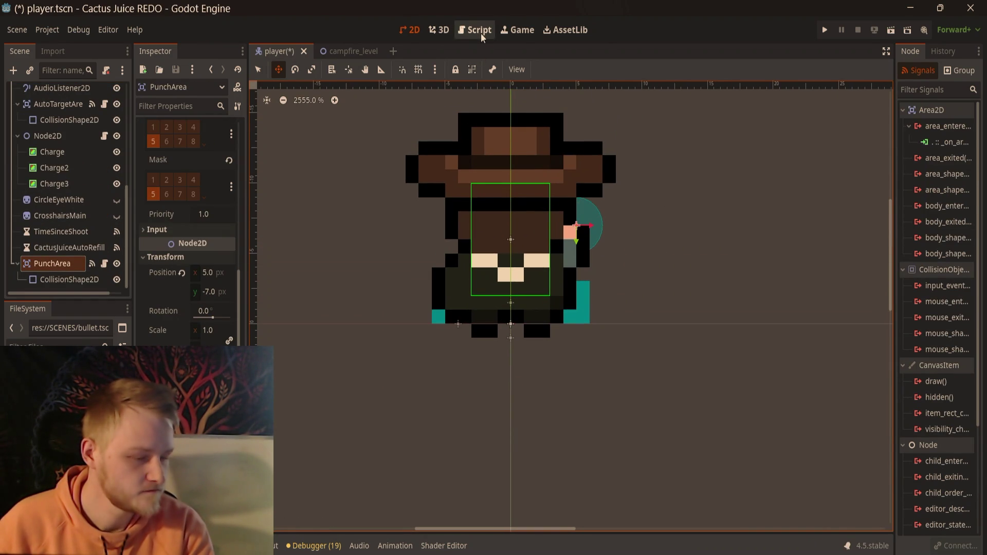
- Set the Up hitbox position on line 36 to Vector2(5.0, -7.0) and save the script
left_click(475, 29)
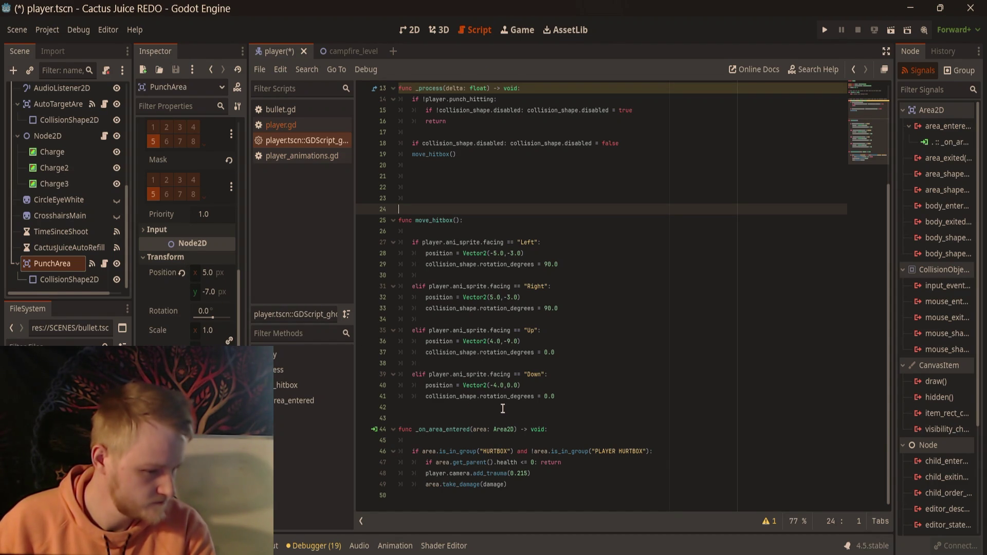
left_click(496, 341)
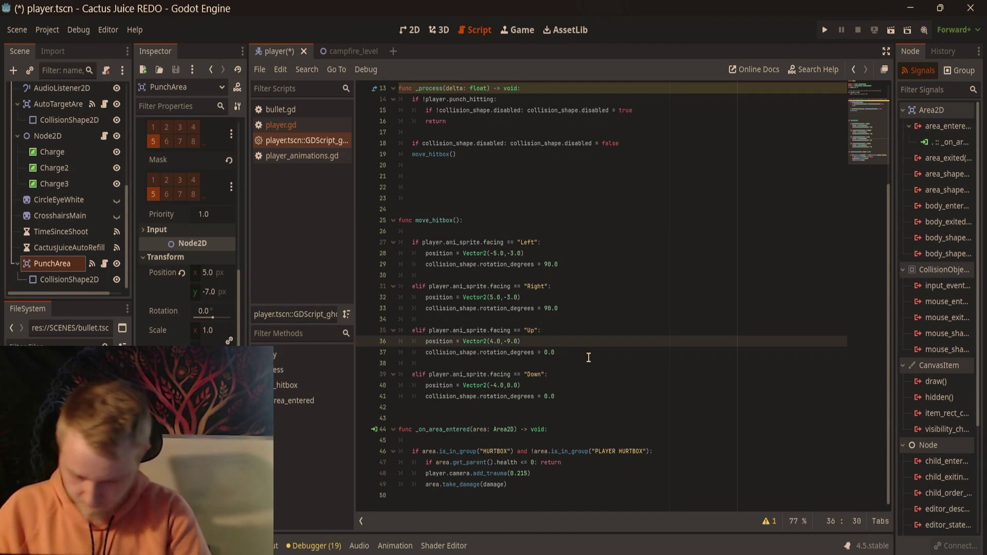
key("Delete")
type("5")
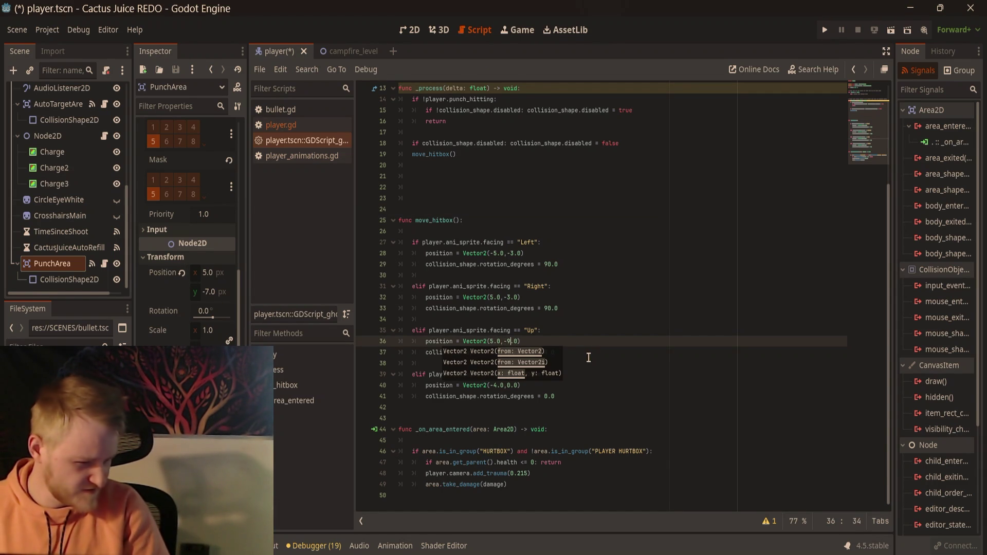
key("BackSpace")
type("7")
key("ctrl+s")
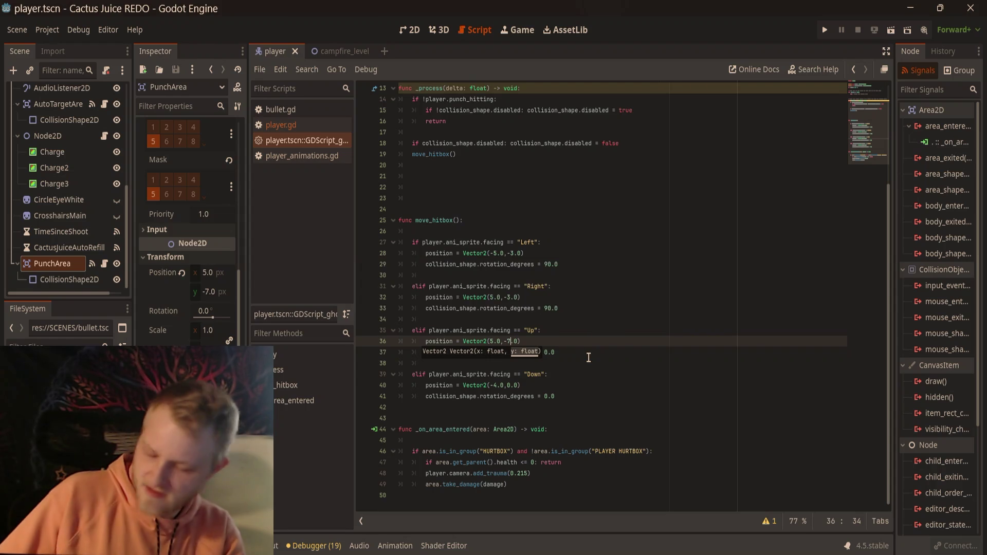
- Run the scene with F6, continue past the player.gd line 128 error, and run campfire_level
key("F6")
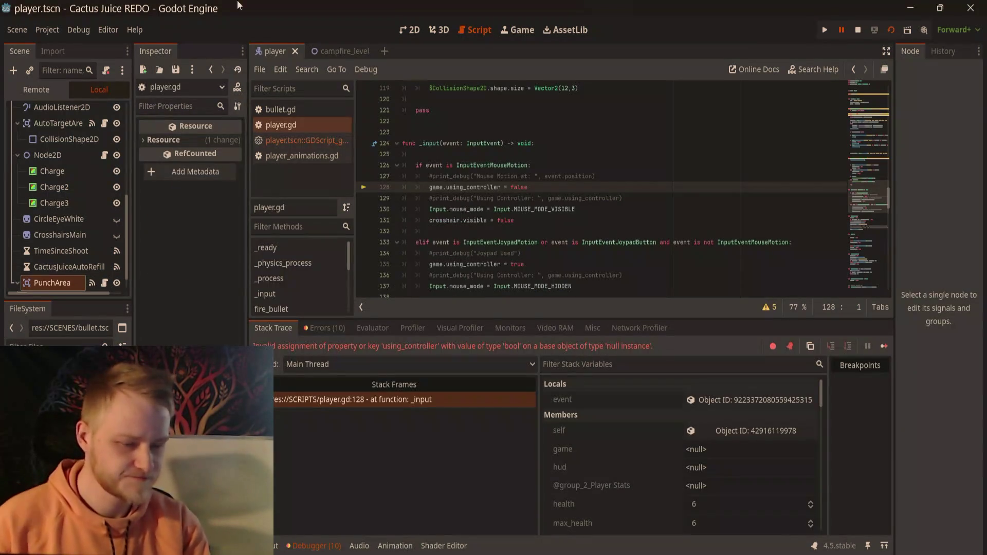
key("F12")
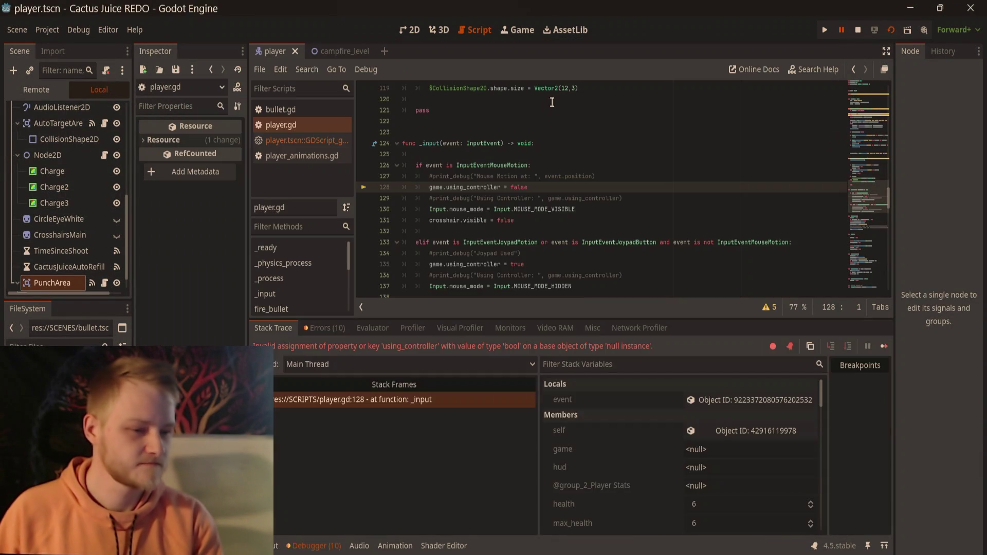
left_click(328, 55)
key("F6")
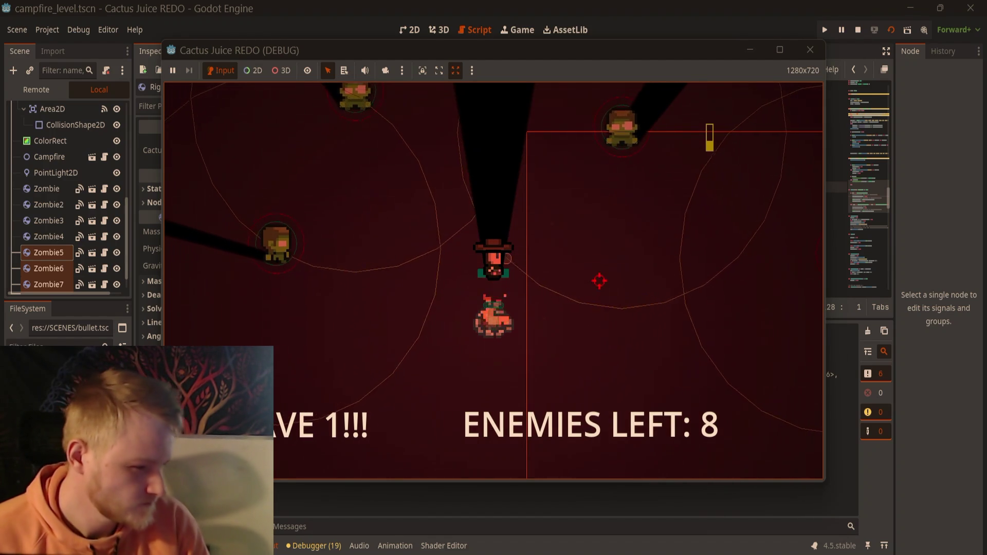
- Walk the player around the campfire level with WASD, fighting the approaching zombies
key("a")
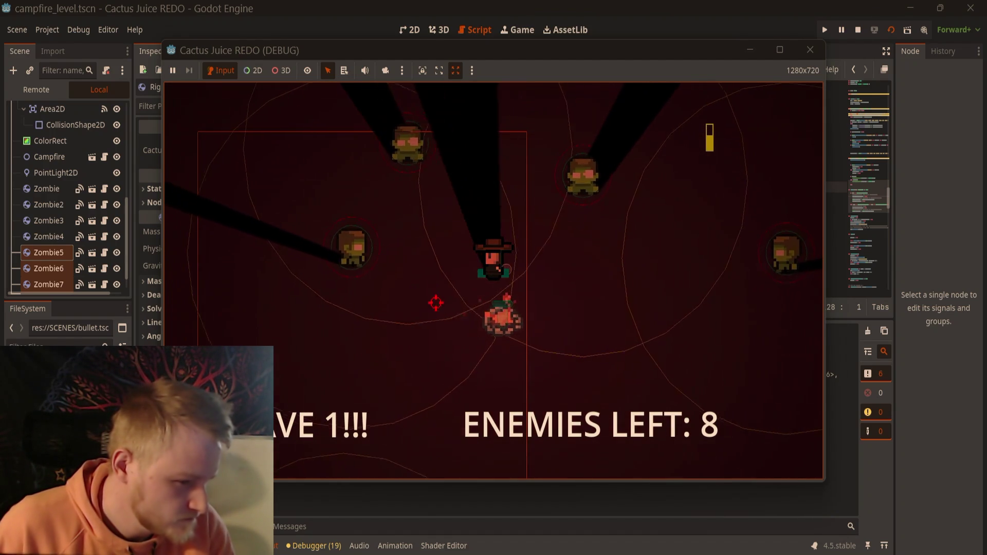
key("s")
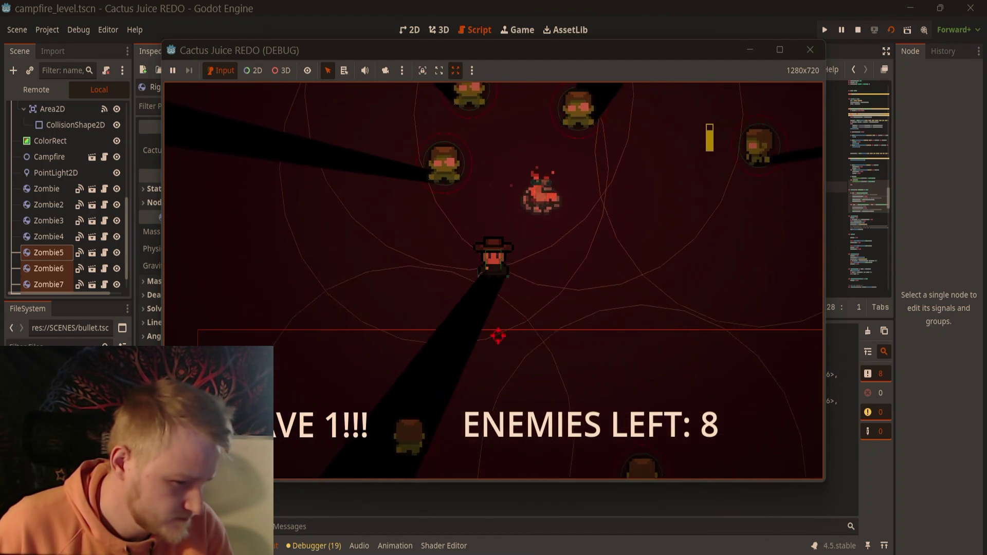
key("a")
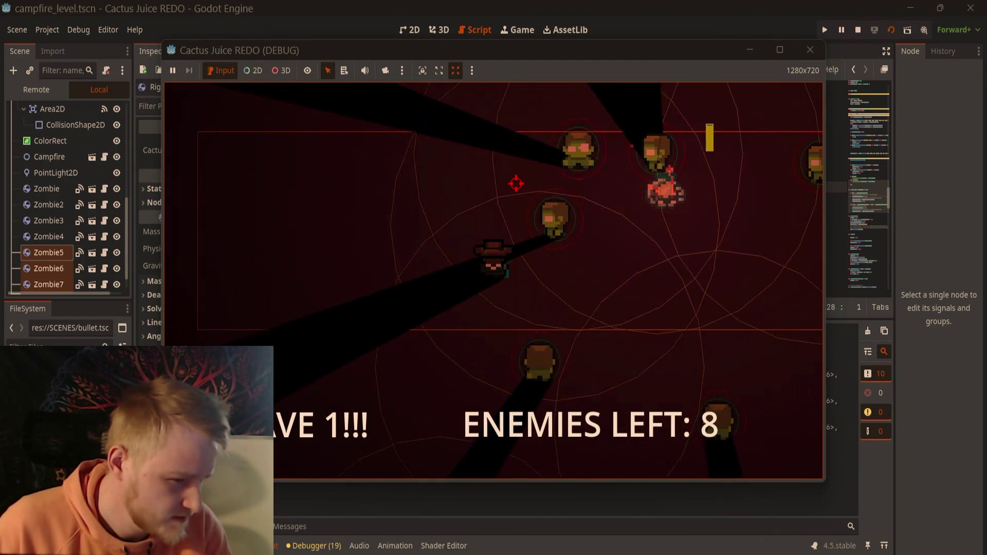
key("w")
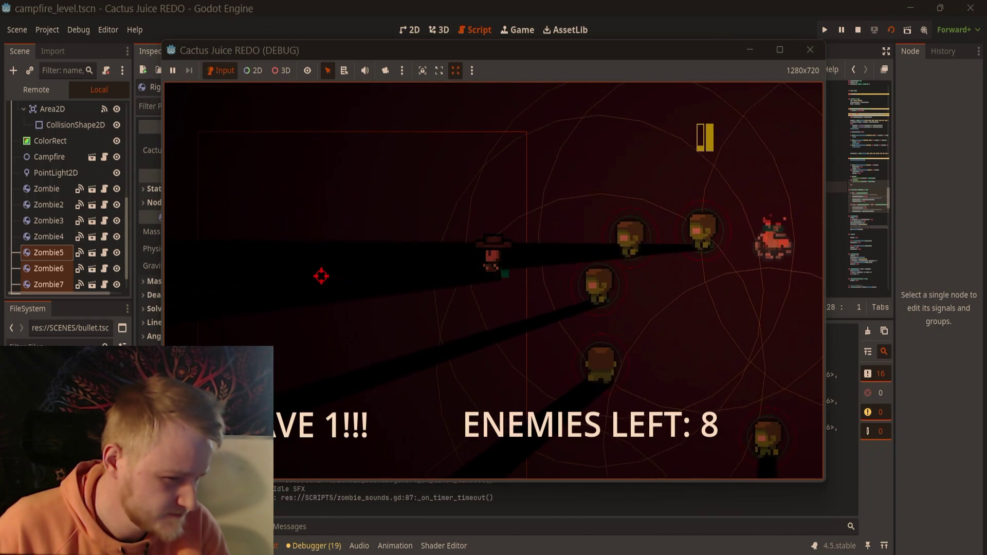
key("w")
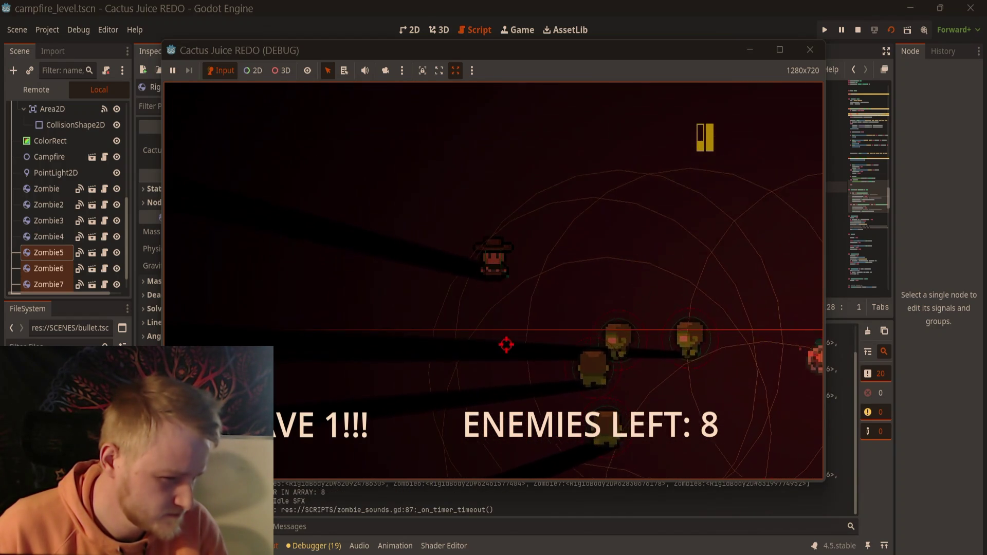
key("w")
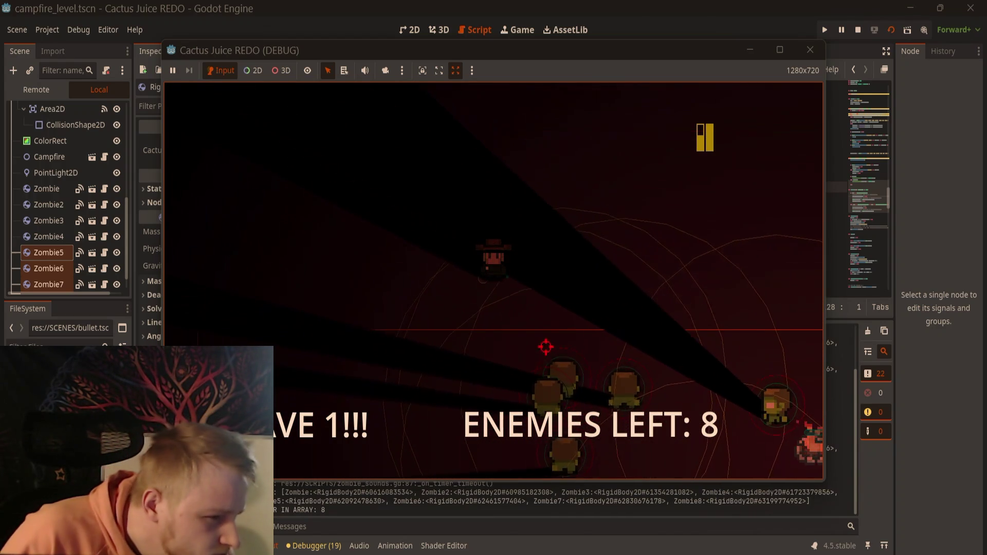
key("d")
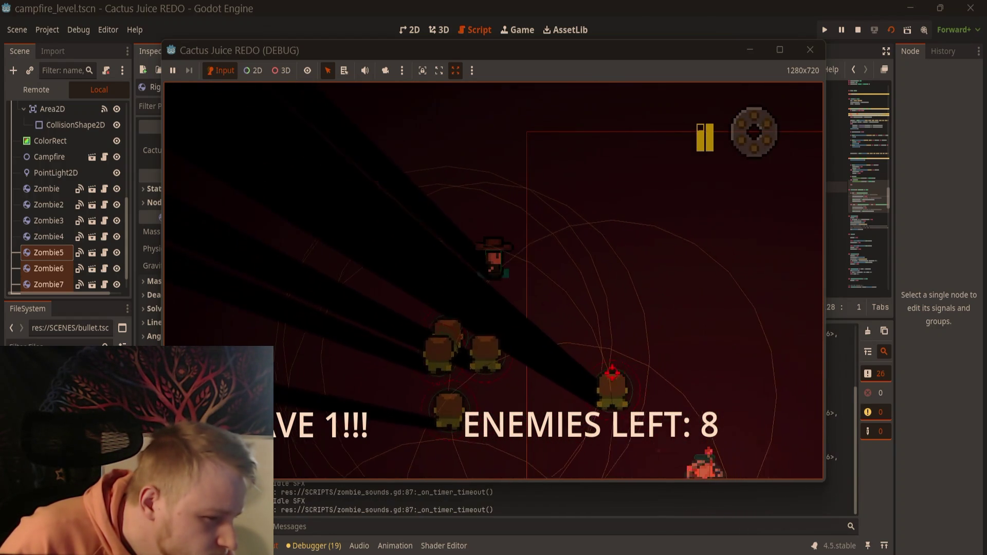
key("d")
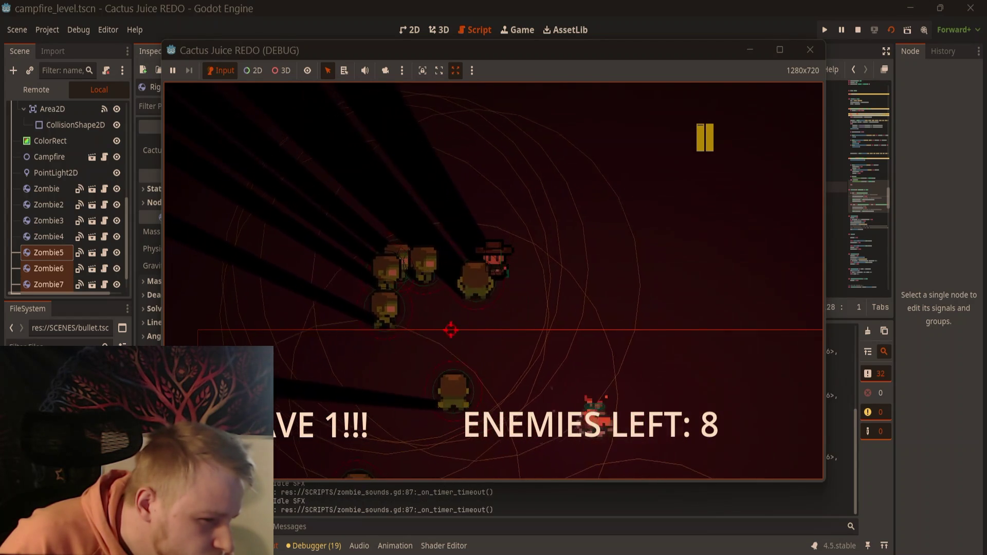
key("s")
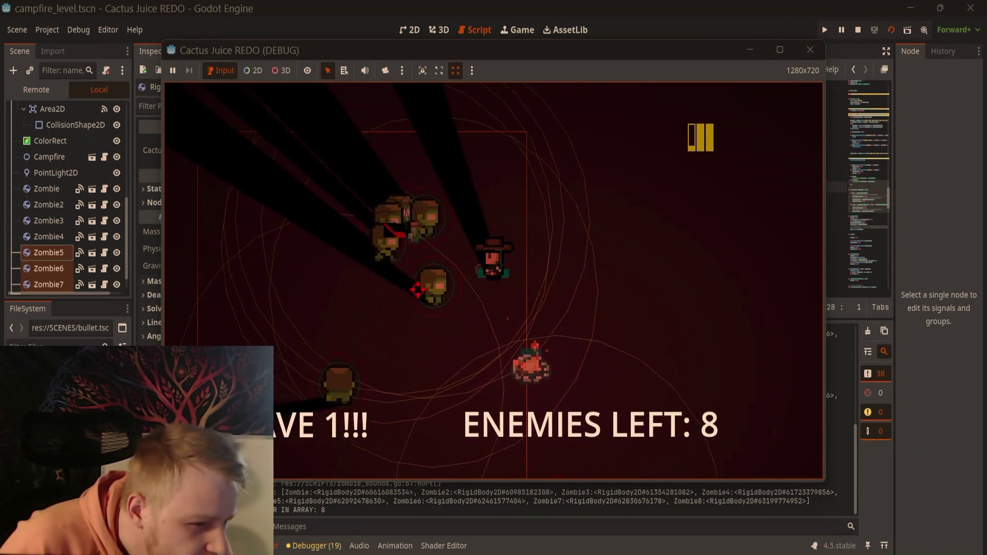
key("s")
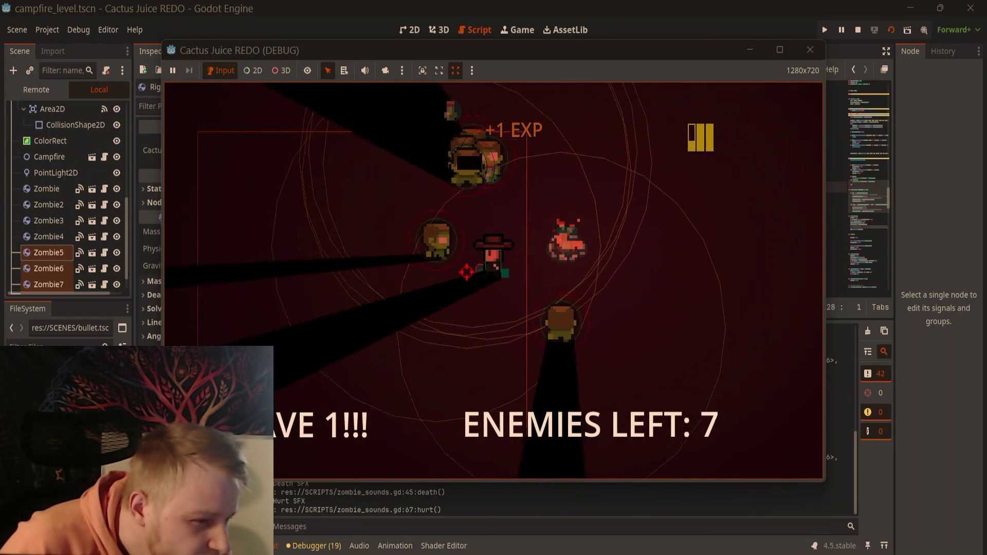
key("s")
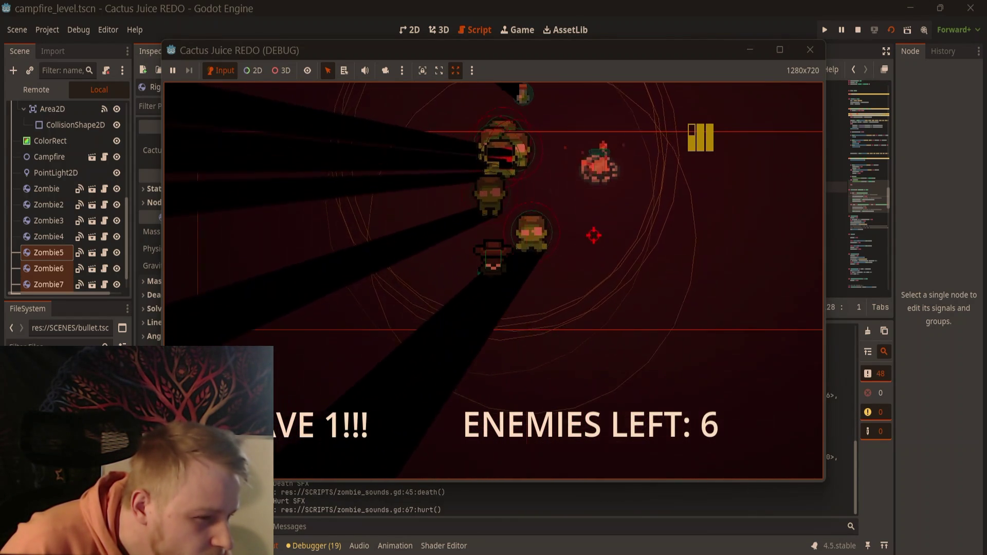
key("a")
key("a")
key("w")
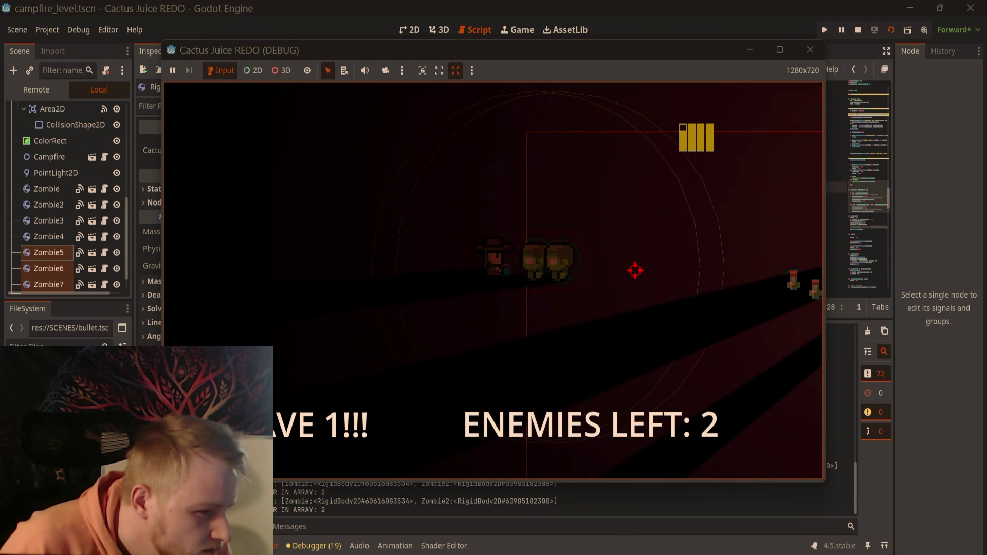
- Punch and shoot the last nearby zombies, then stop the running game
left_click(636, 270)
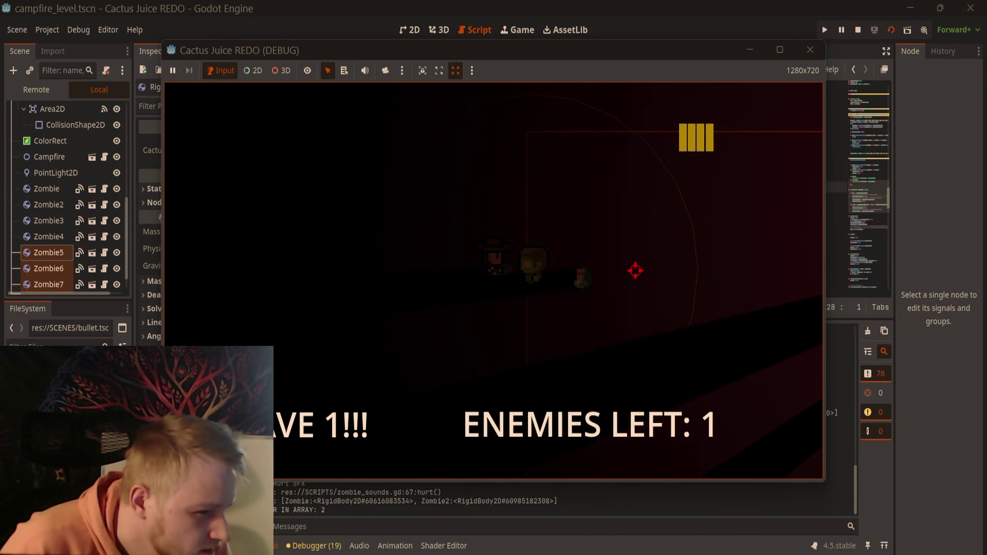
left_click(634, 271)
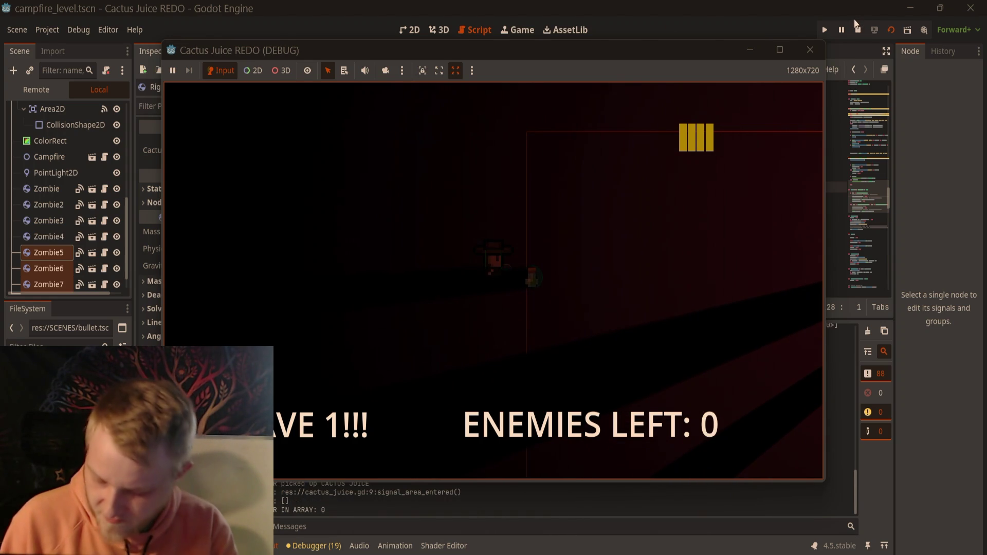
left_click(614, 231)
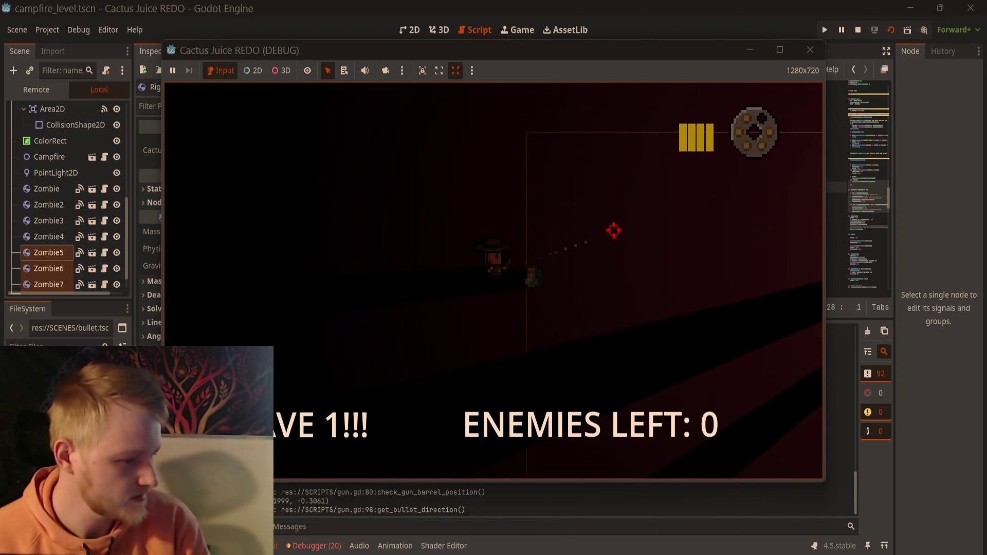
left_click(810, 50)
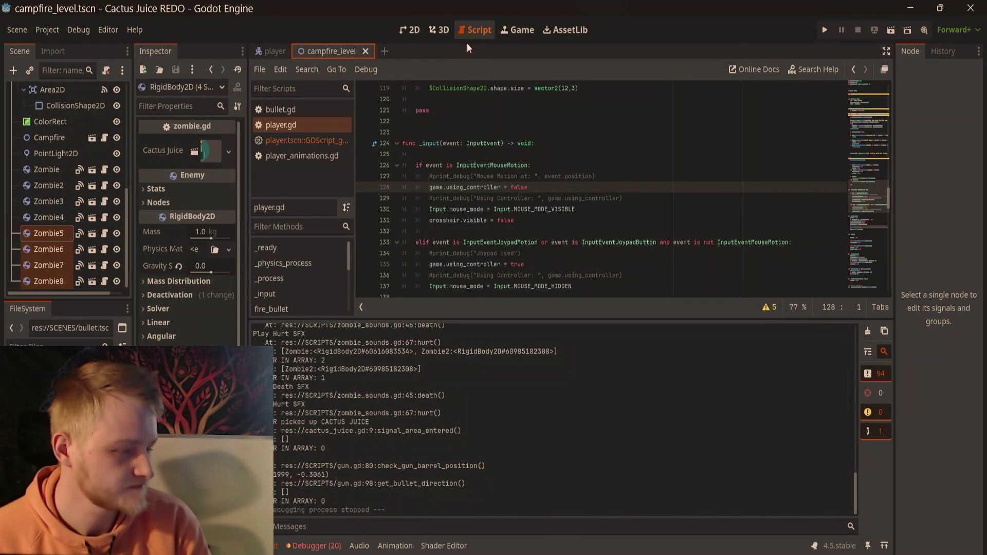
- Run the campfire level with F6 and start moving and shooting at zombies
left_click(411, 30)
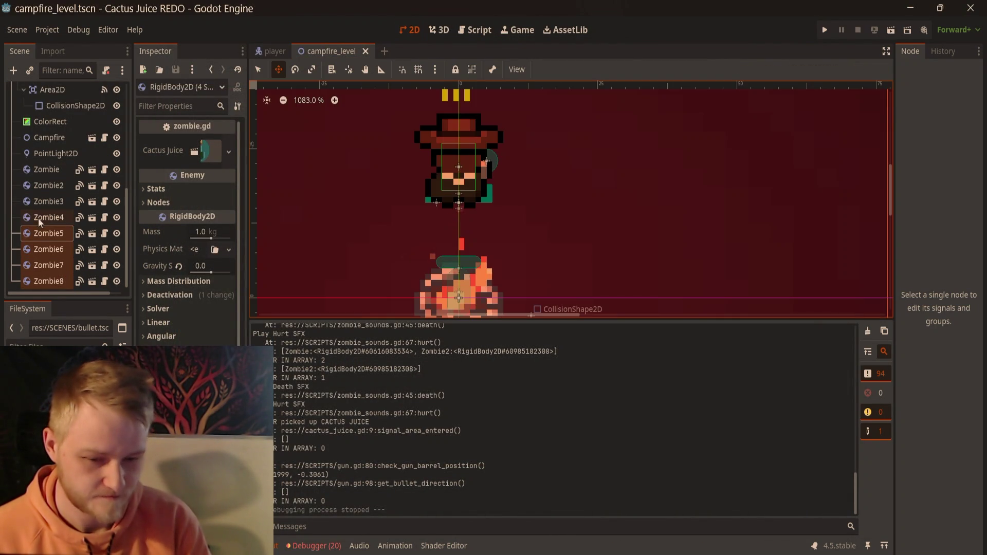
key("F6")
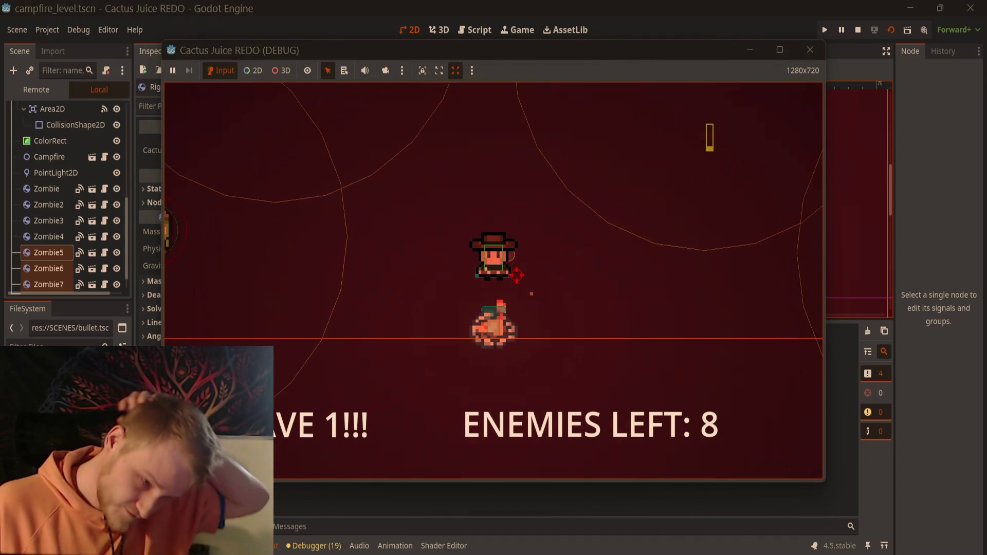
key("a")
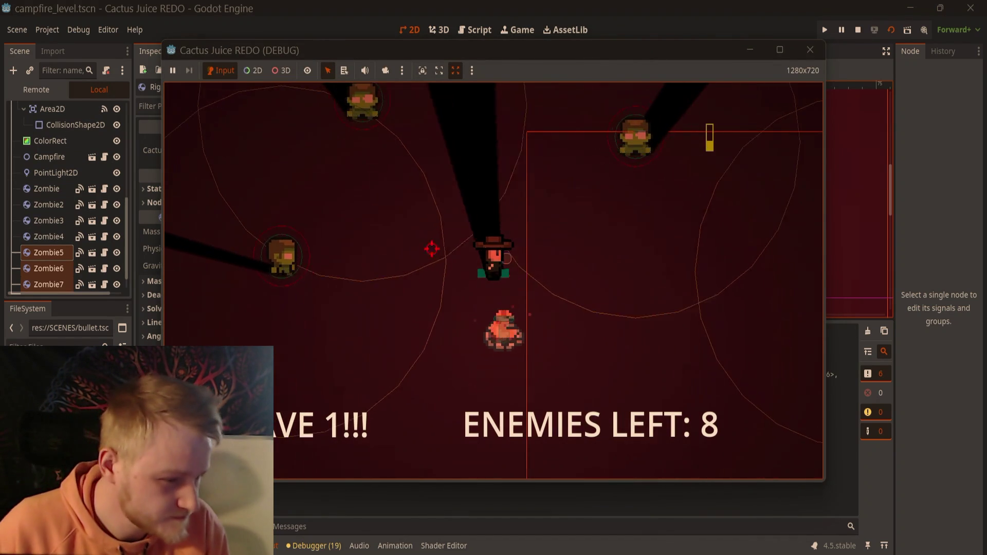
left_click(418, 272)
key("d")
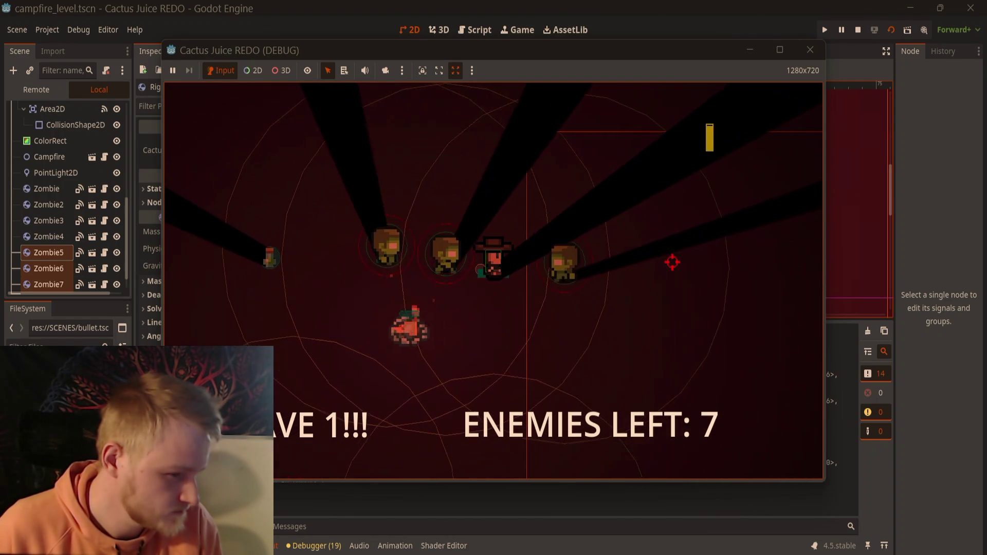
key("s")
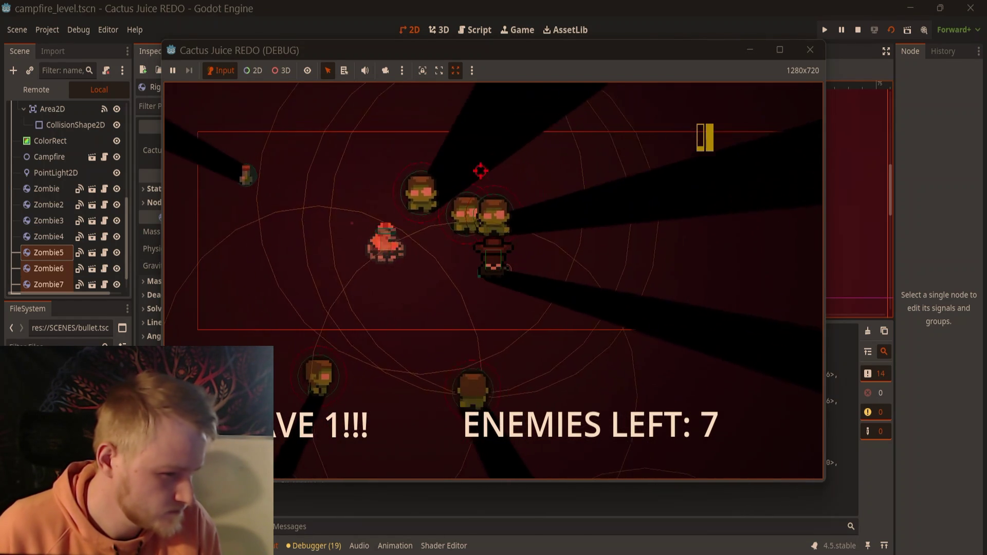
key("a")
- Keep shooting and hitting zombies, checking damage numbers, until the last one dies
left_click(521, 194)
key("a")
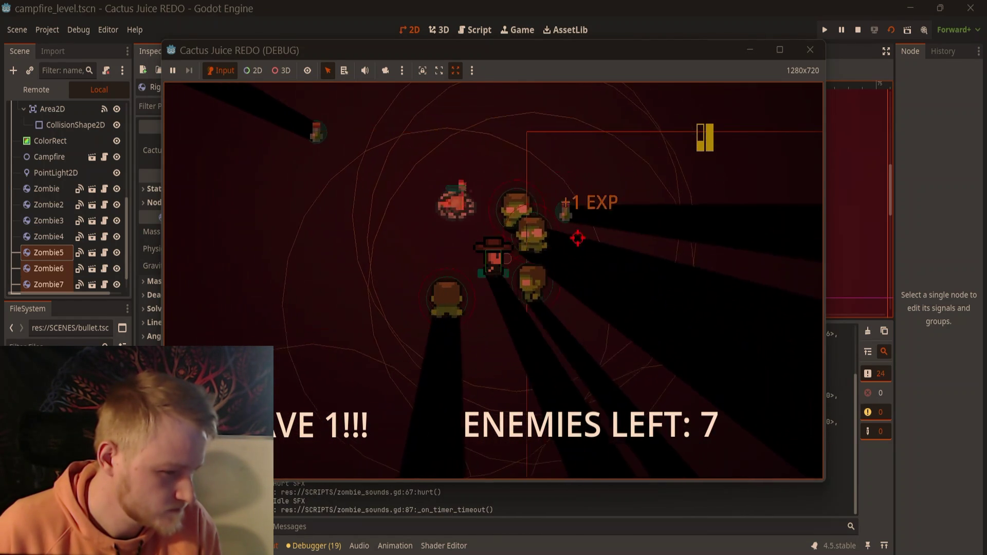
left_click(569, 231)
key("a")
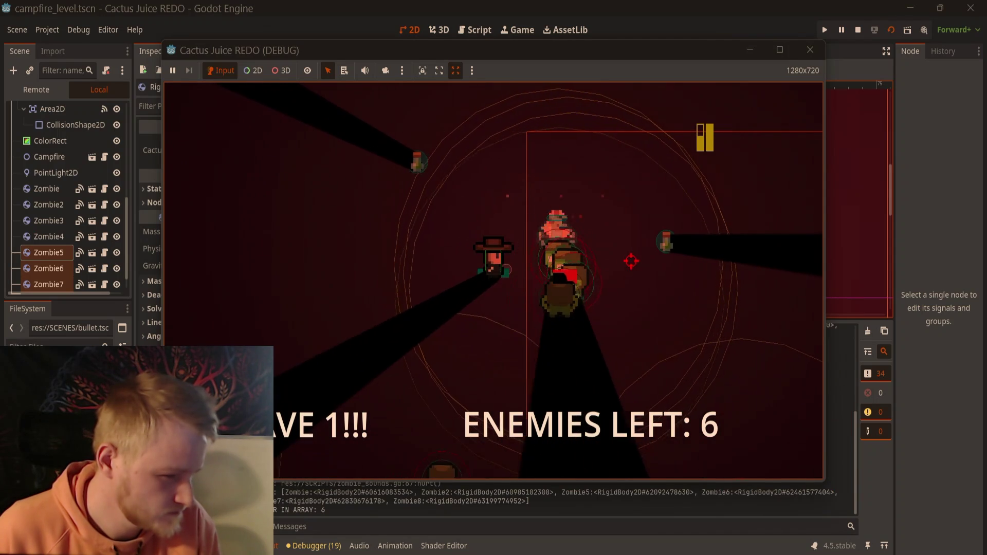
left_click(628, 259)
key("a")
left_click(636, 262)
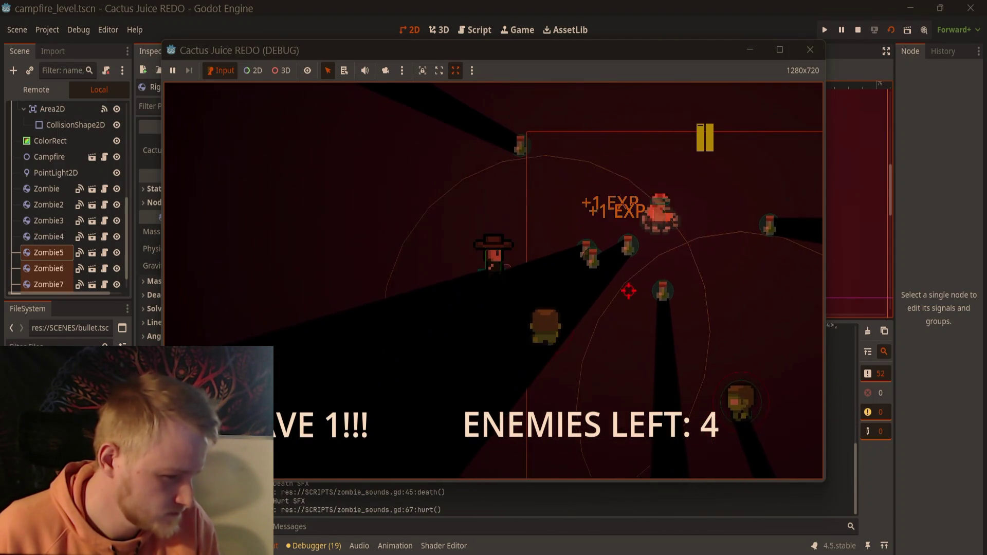
left_click(627, 287)
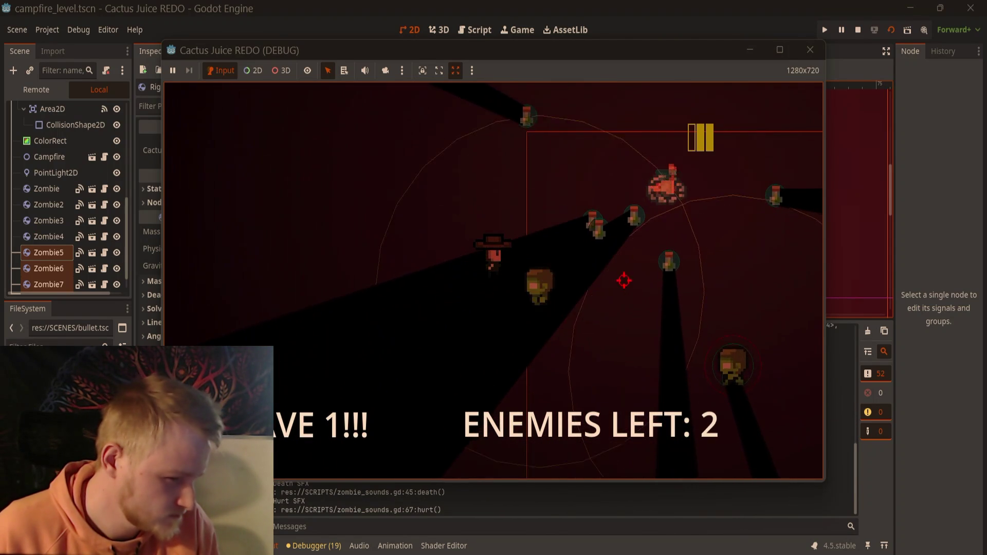
left_click(623, 253)
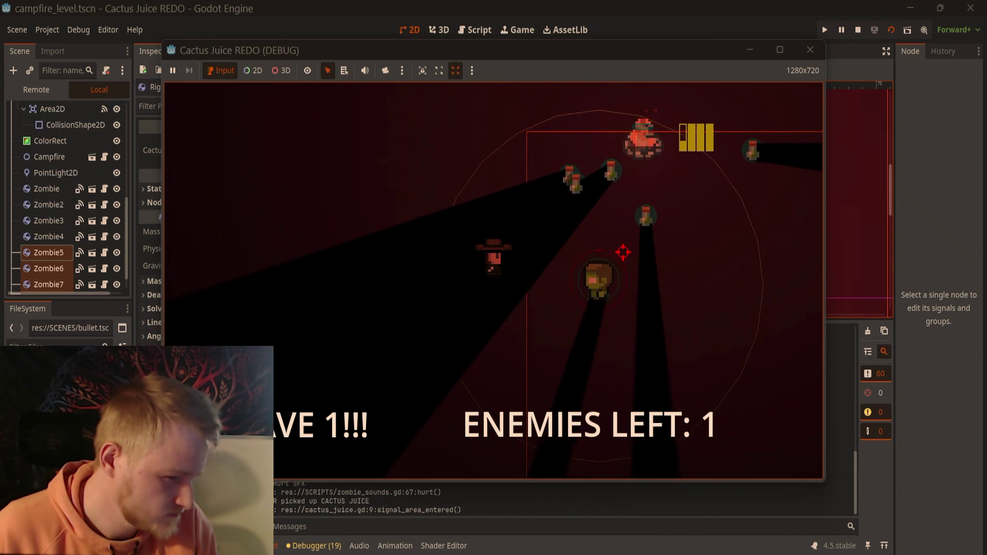
left_click(623, 247)
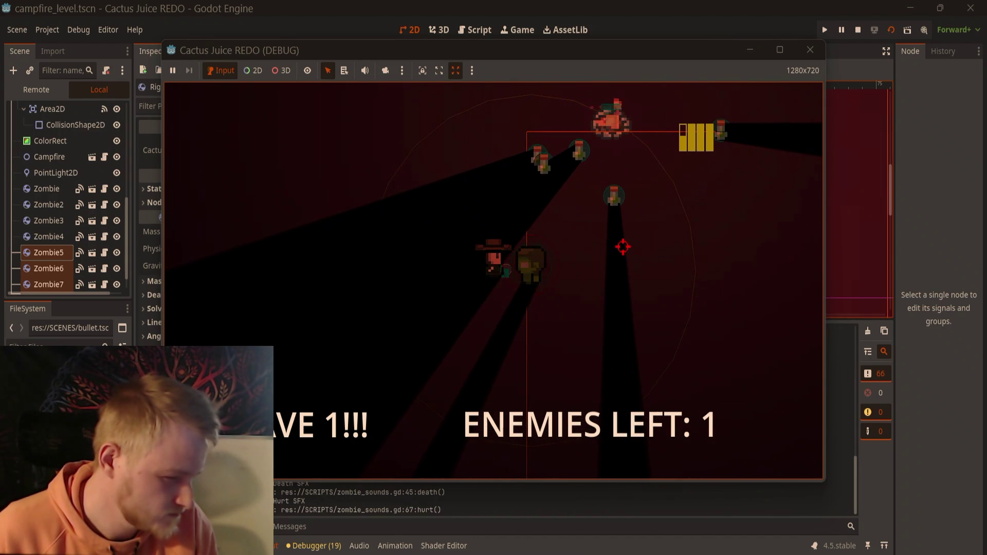
left_click(623, 245)
- Walk around the cleared level, then restart the game
key("w")
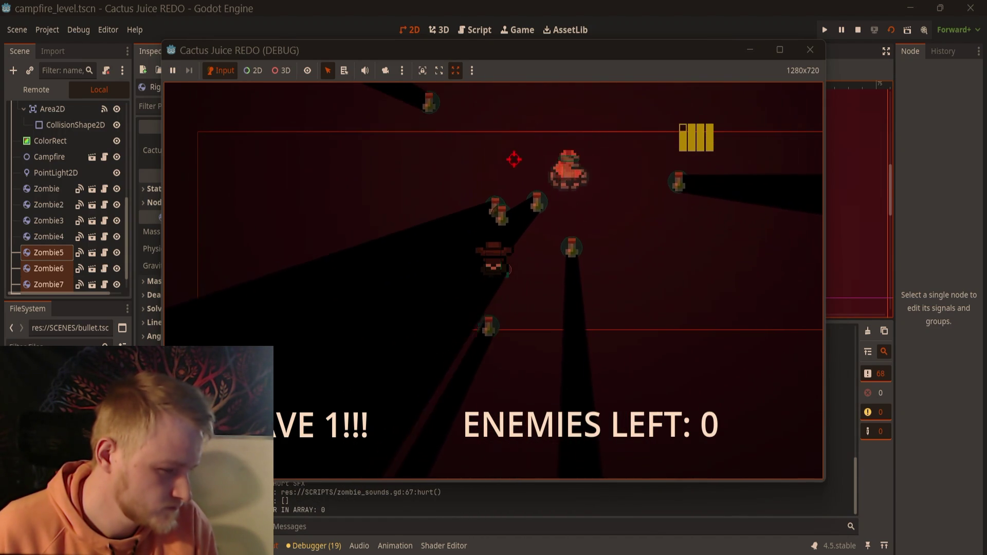
key("w")
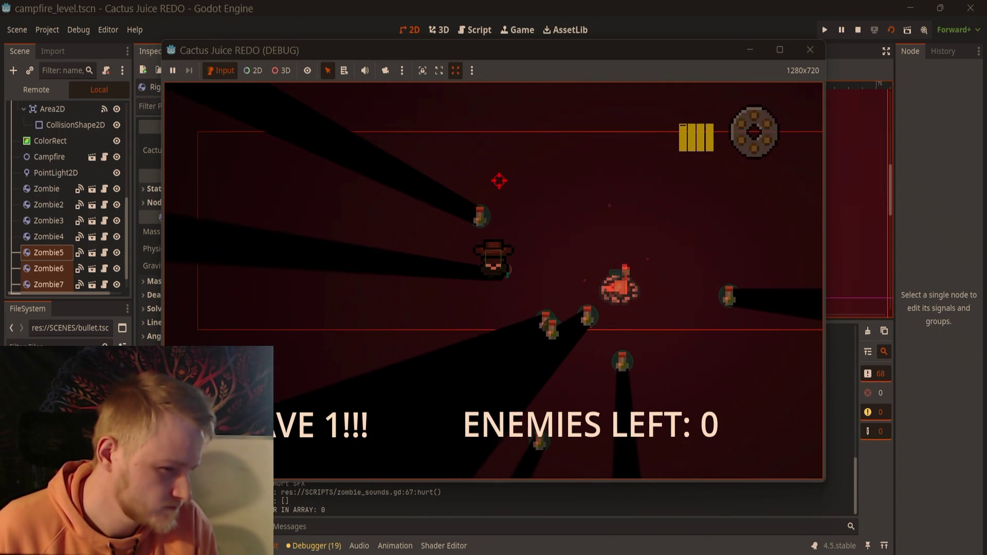
key("s")
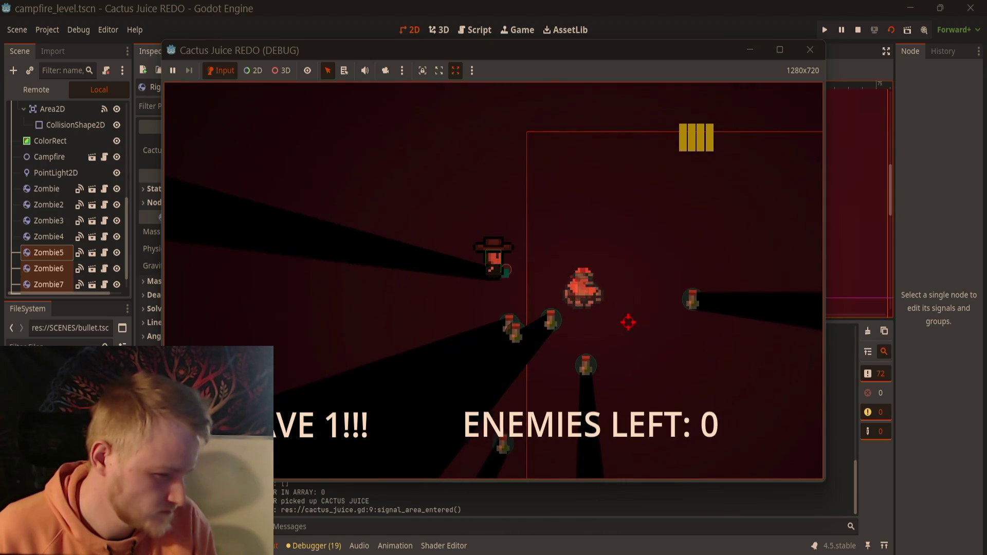
key("d")
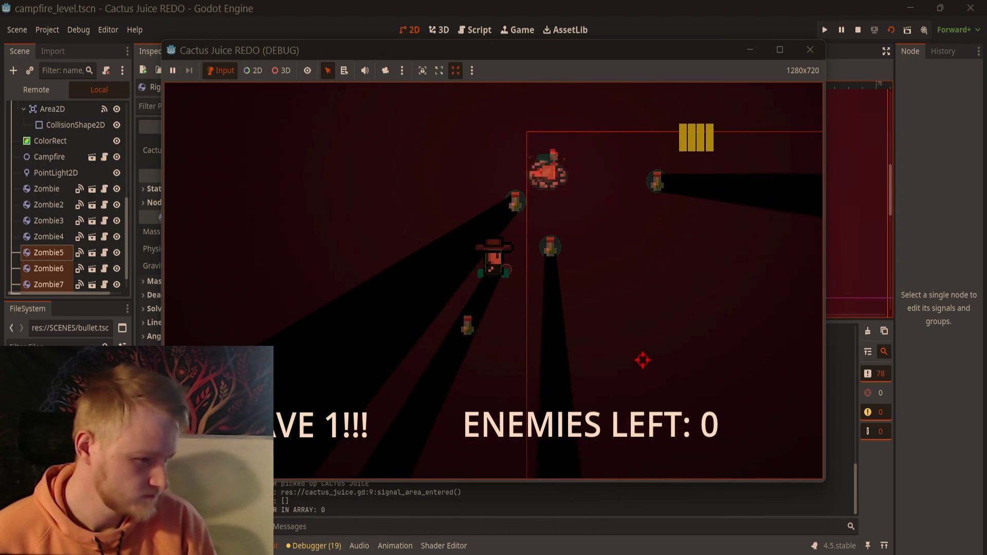
key("w")
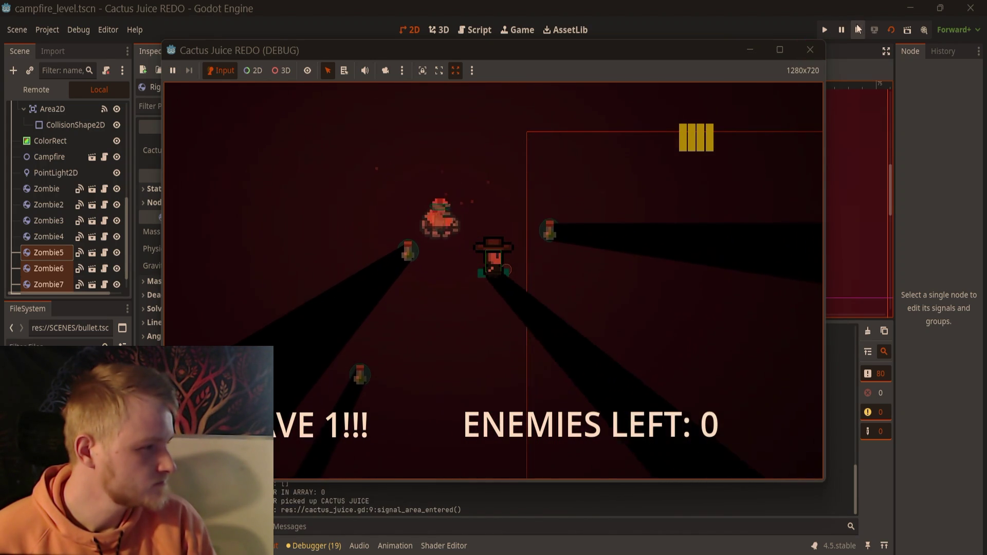
left_click(865, 27)
key("F5")
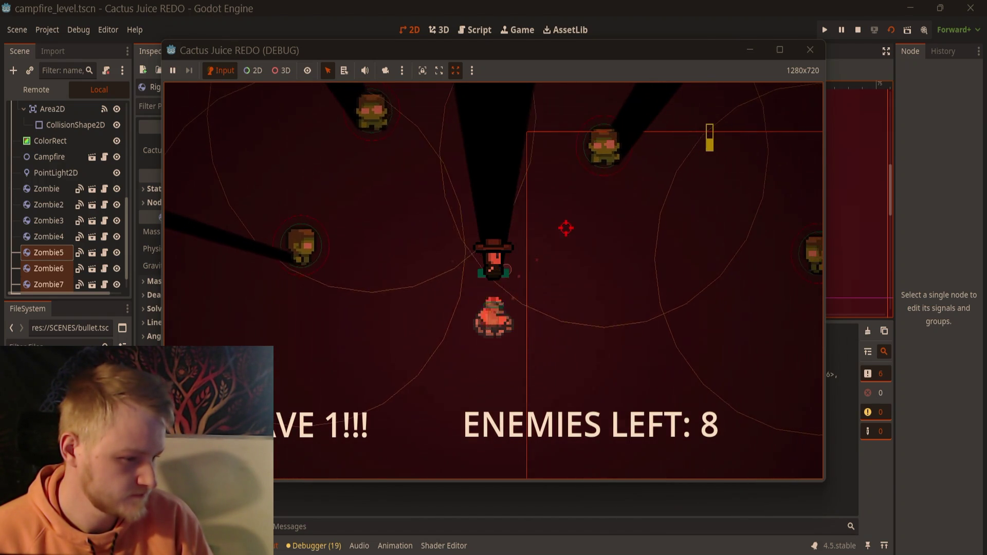
- Move the player briefly, stop the test run with F8, and reopen the player scene
key("a")
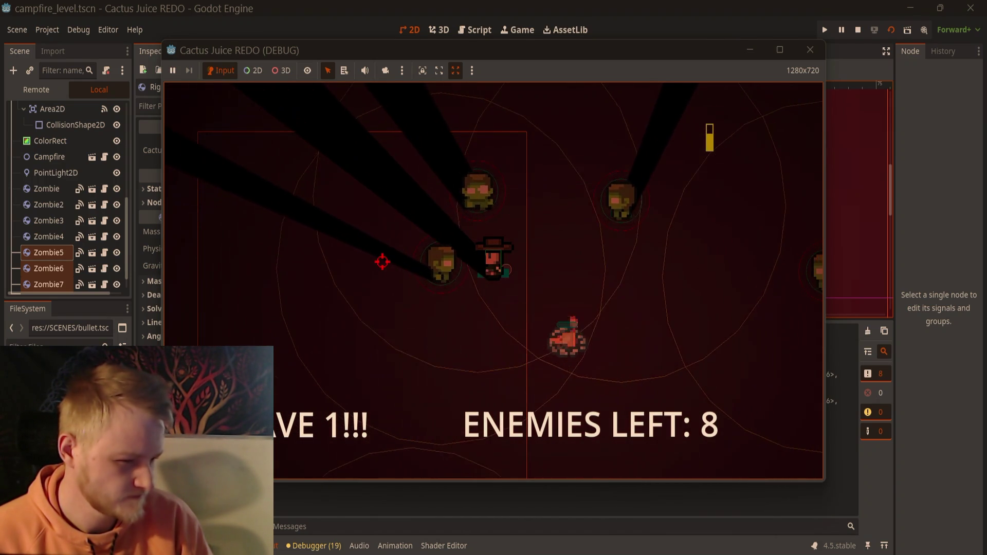
key("d")
key("d")
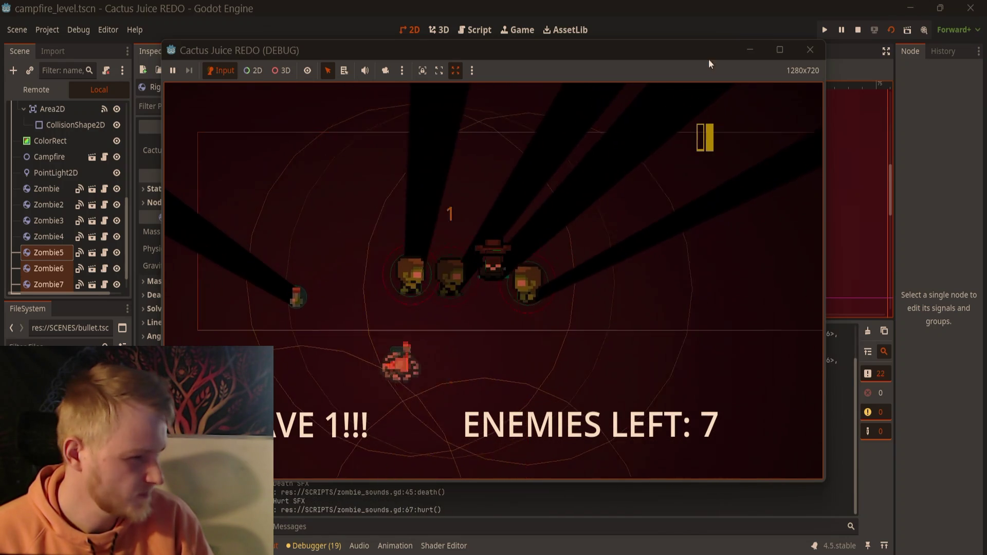
key("F8")
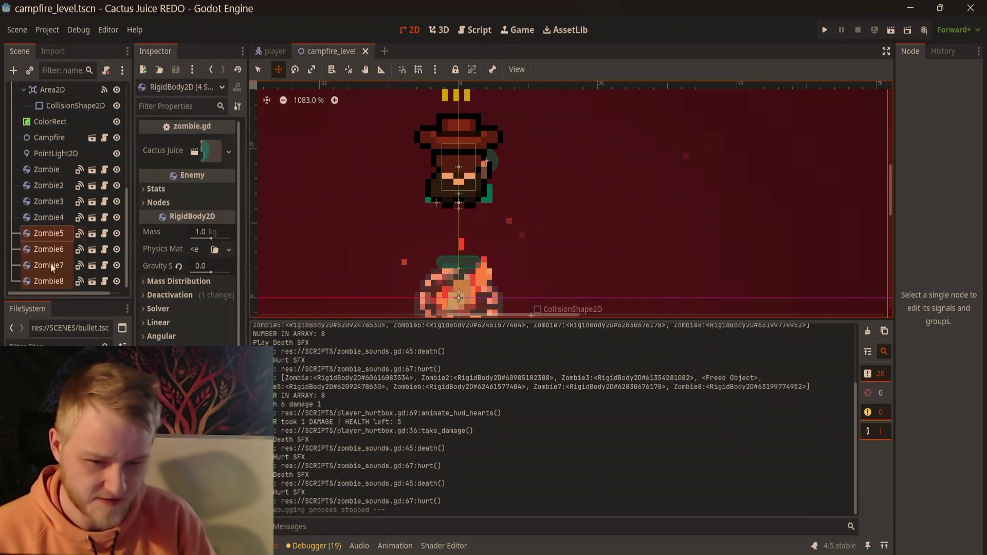
left_click(273, 52)
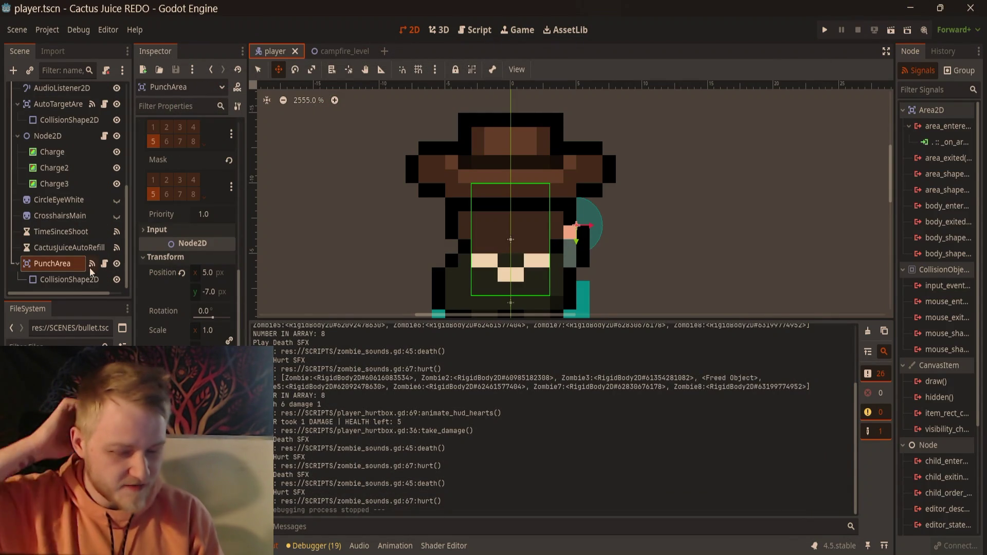
- Shrink the PunchArea collision circle to a 1.0 px radius and test-run the game
left_click(70, 279)
scroll(472, 255, "down", 1)
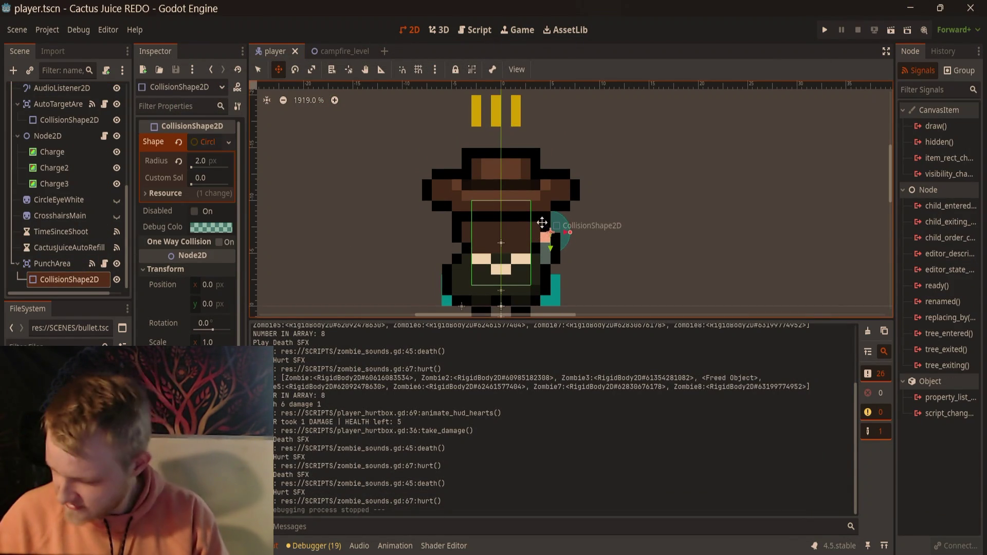
scroll(576, 218, "up", 4)
key("q")
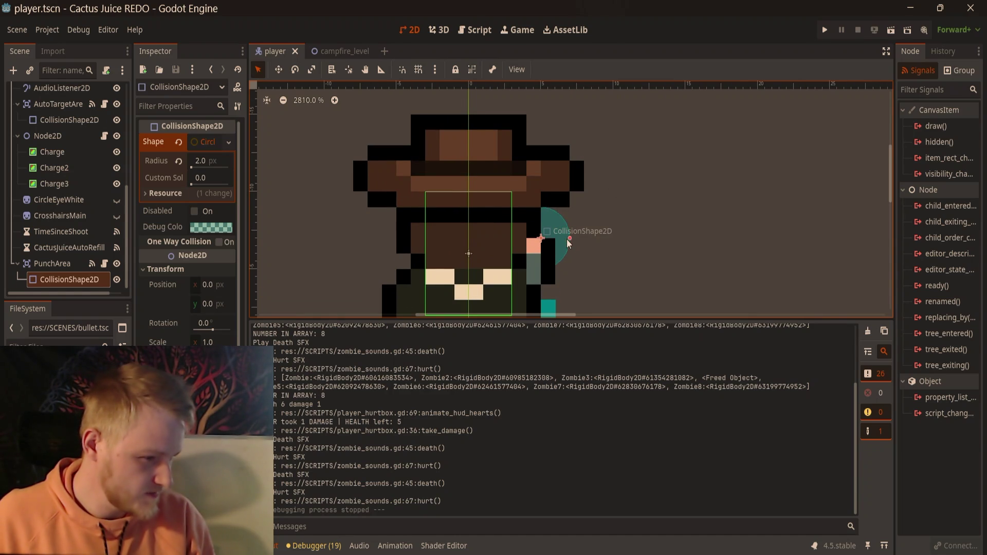
left_click_drag(570, 243, 557, 242)
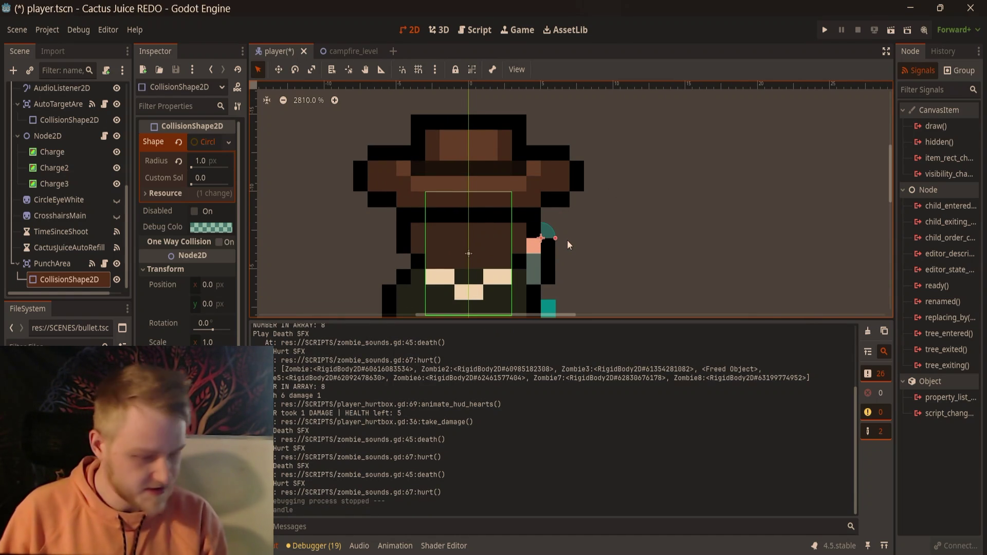
key("F6")
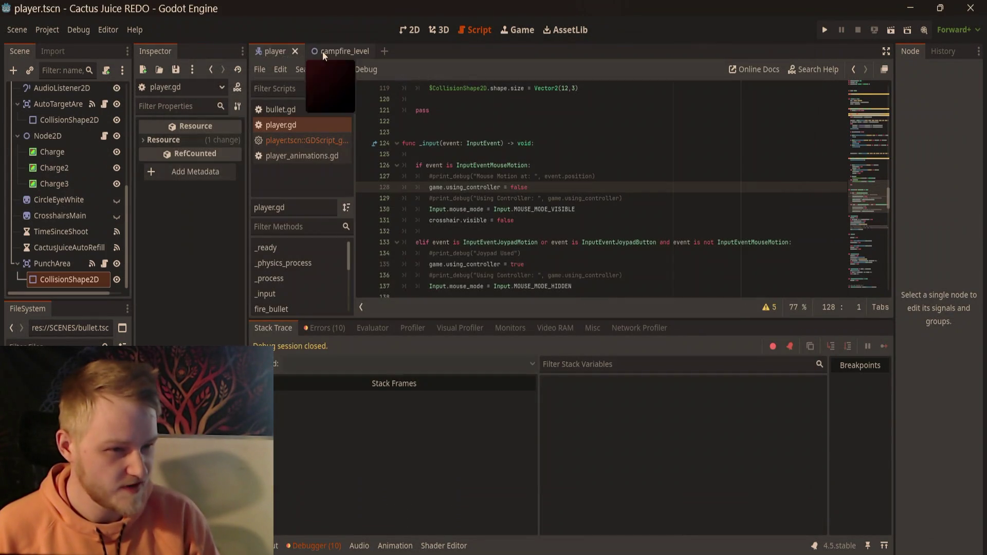
left_click(322, 51)
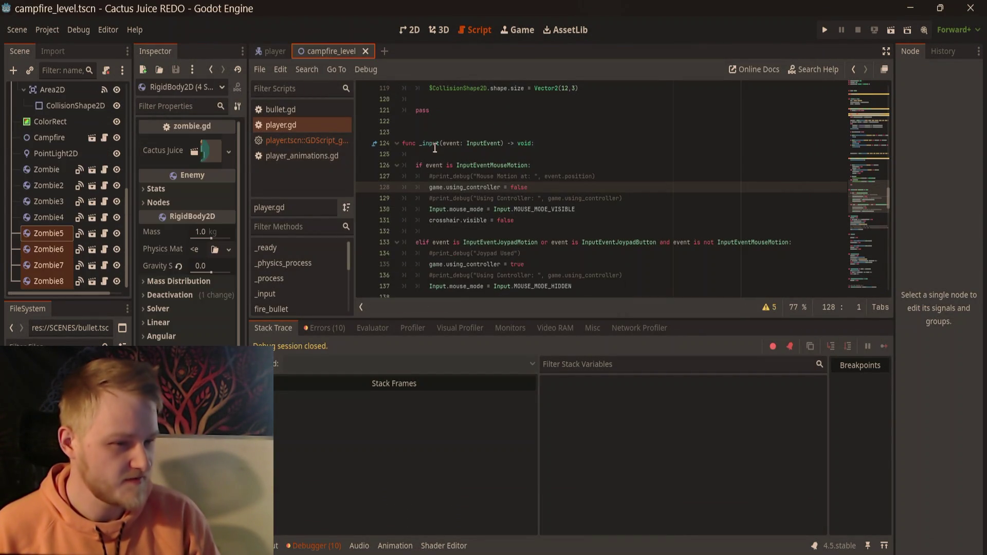
- Run campfire_level again and shoot the zombies until ENEMIES LEFT reaches 0
key("F6")
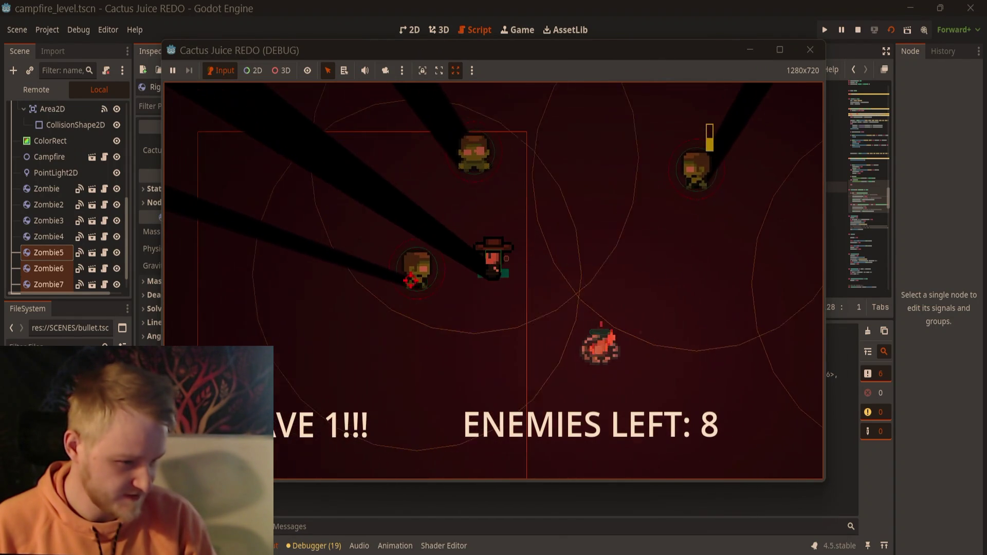
left_click(411, 275)
key("d")
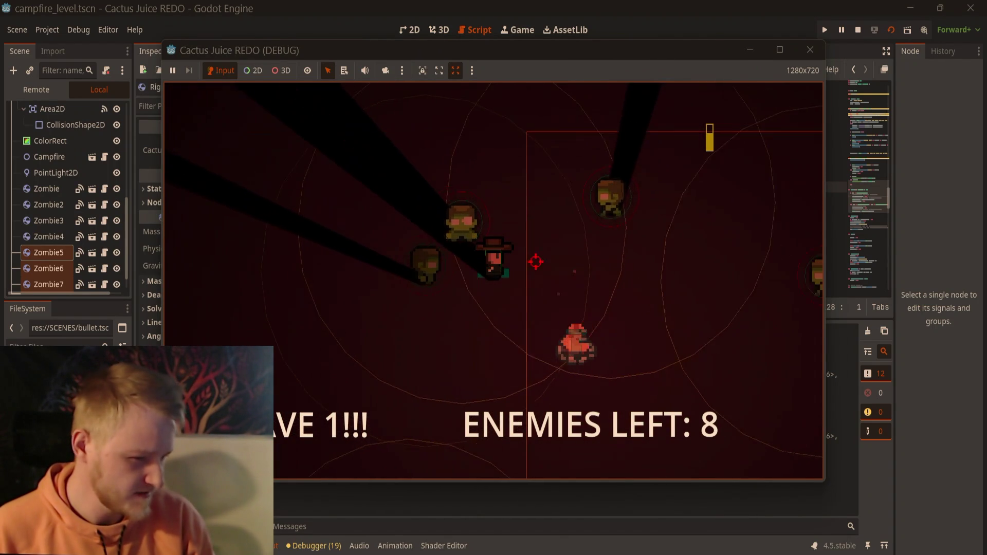
key("w")
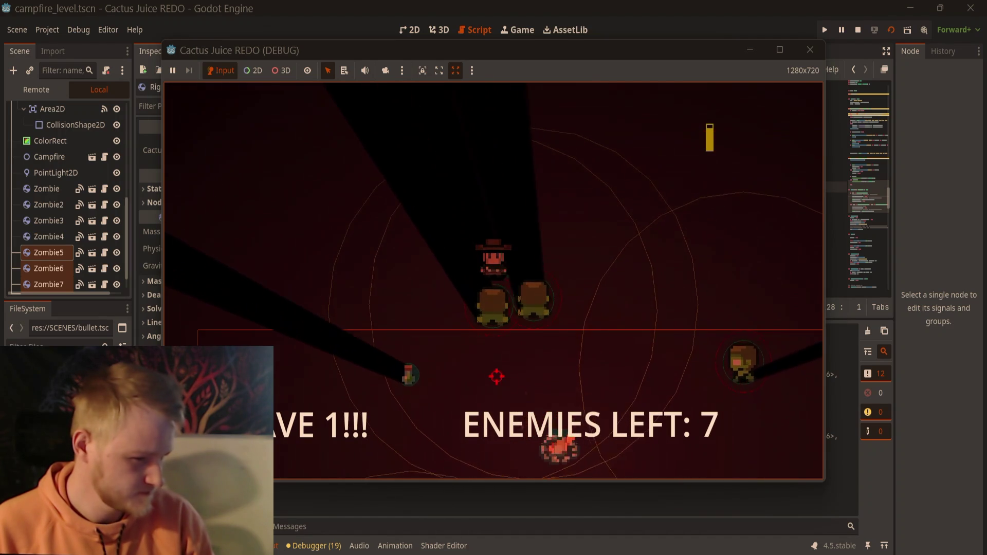
left_click(468, 366)
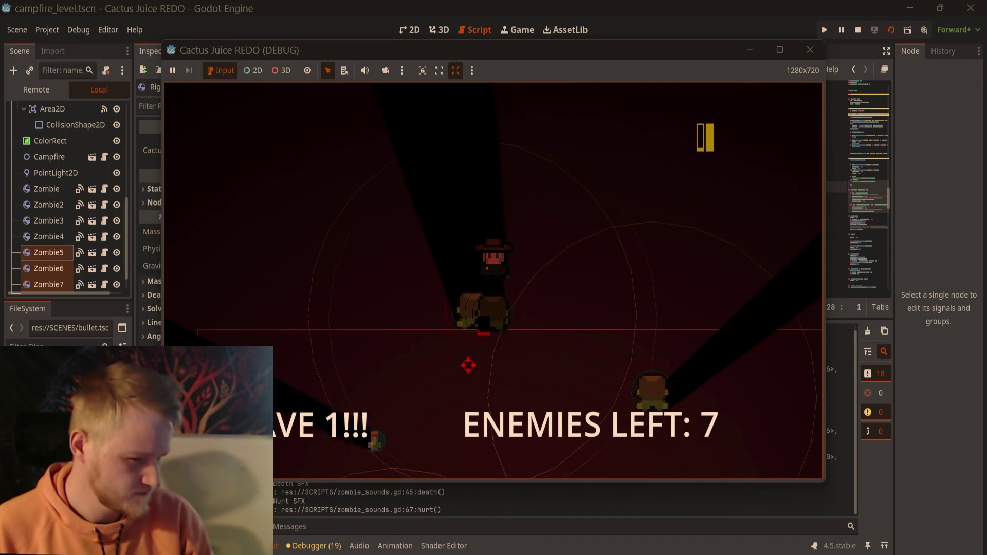
left_click(483, 357)
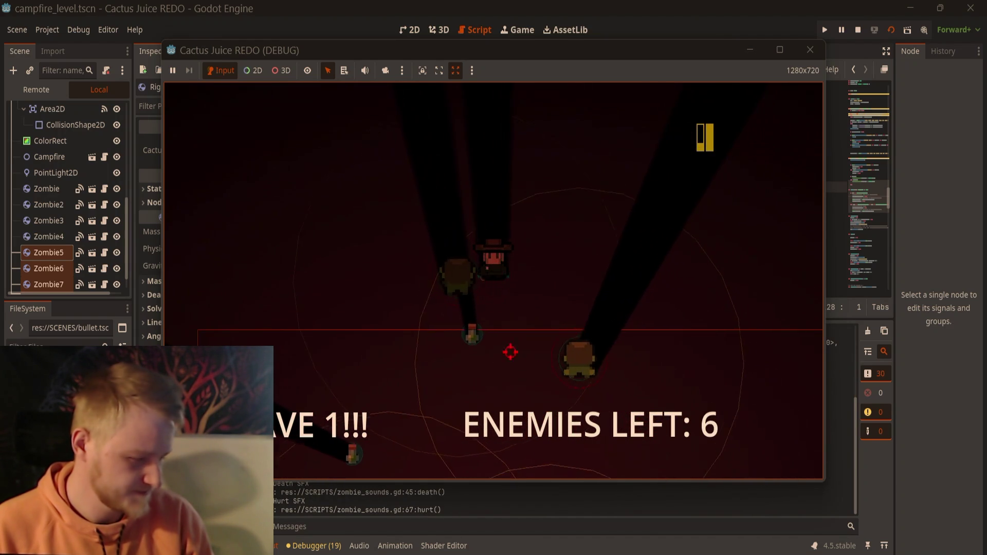
left_click(672, 267)
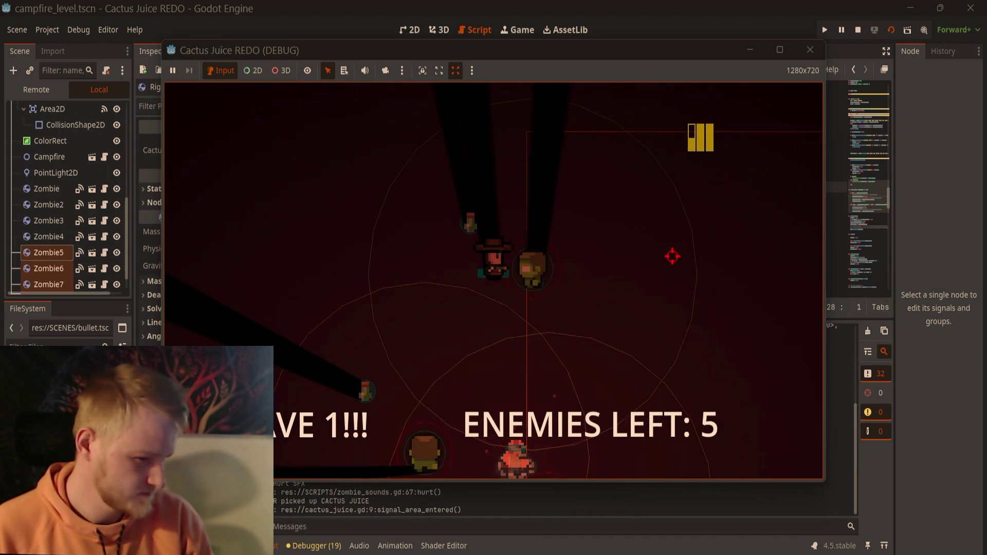
left_click(674, 255)
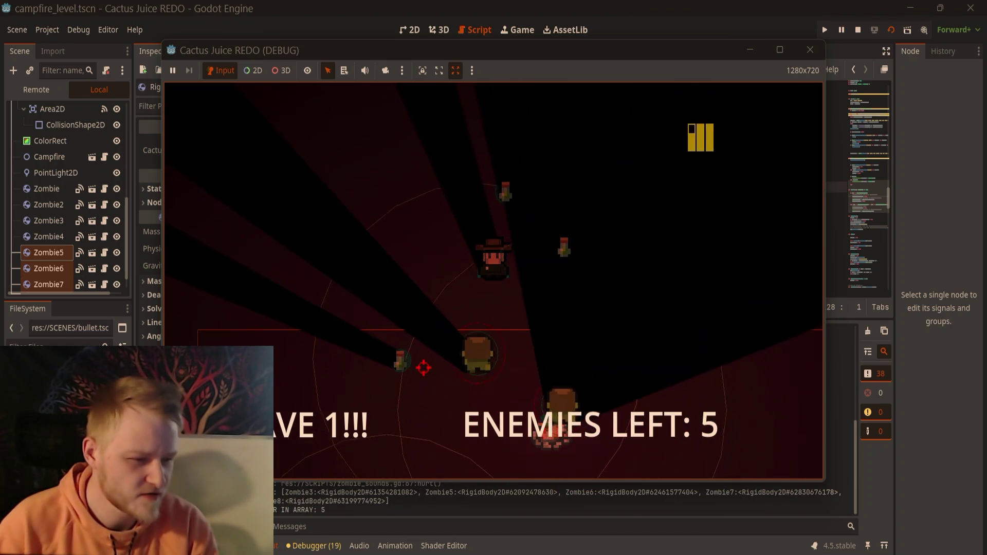
left_click(478, 382)
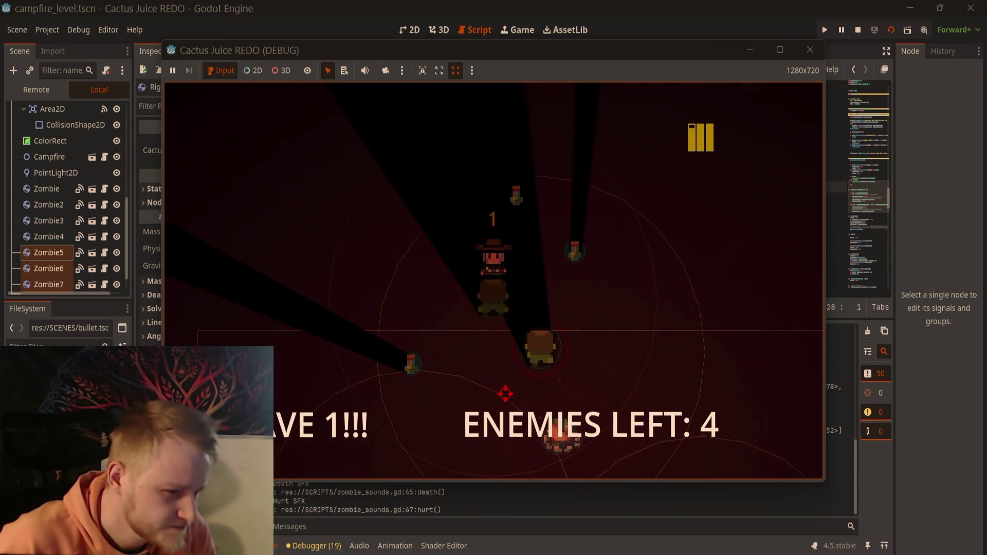
left_click(694, 303)
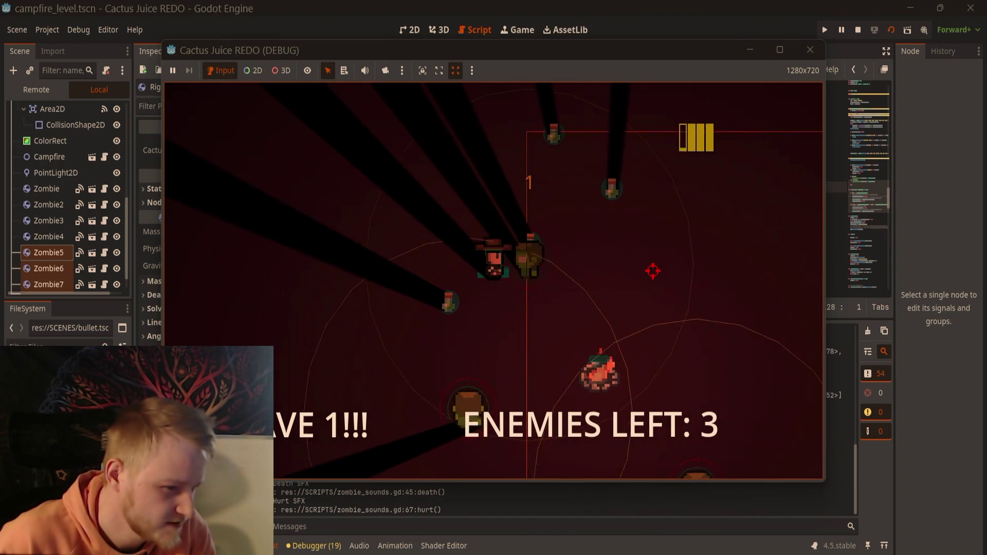
left_click(516, 396)
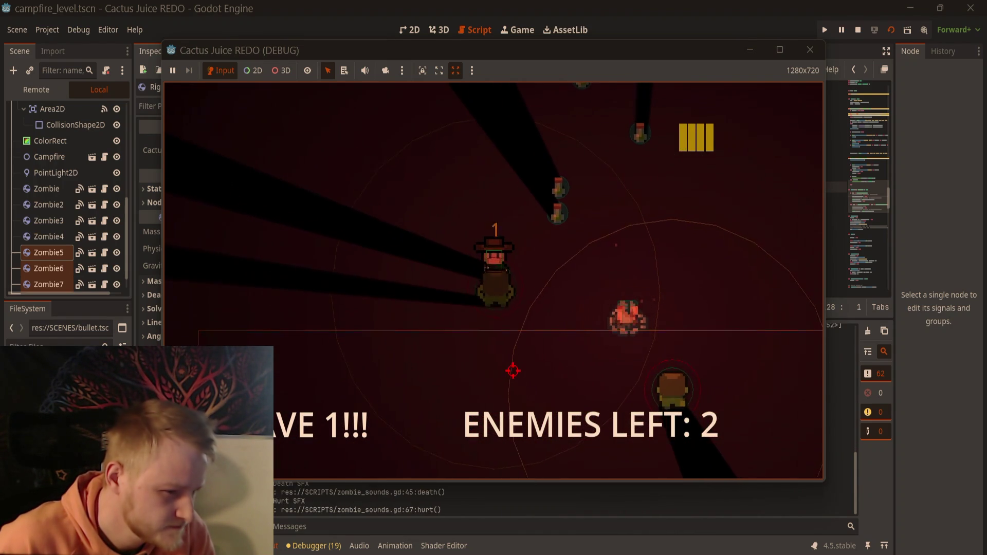
left_click(676, 348)
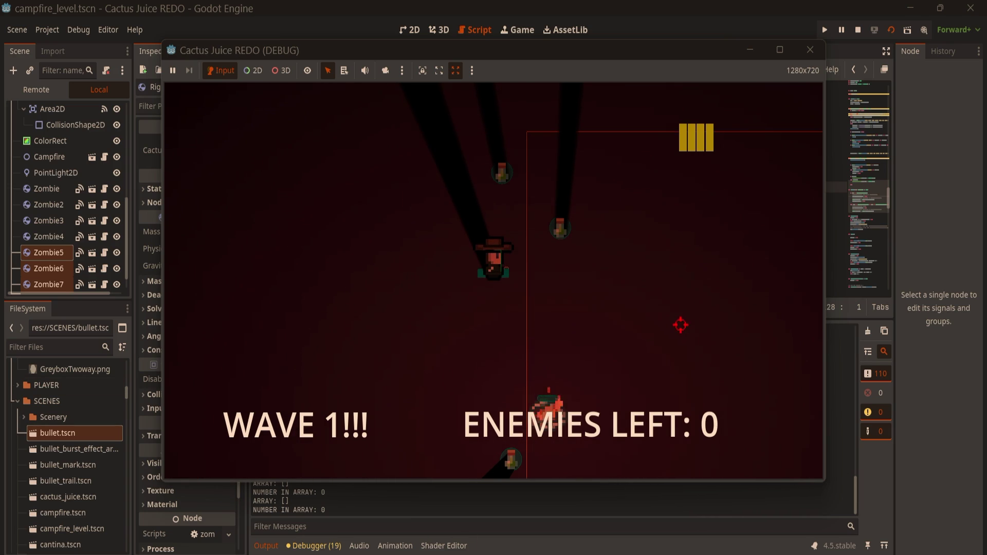
- Finish playing through wave 1, then stop the running game
left_click(619, 325)
key("s")
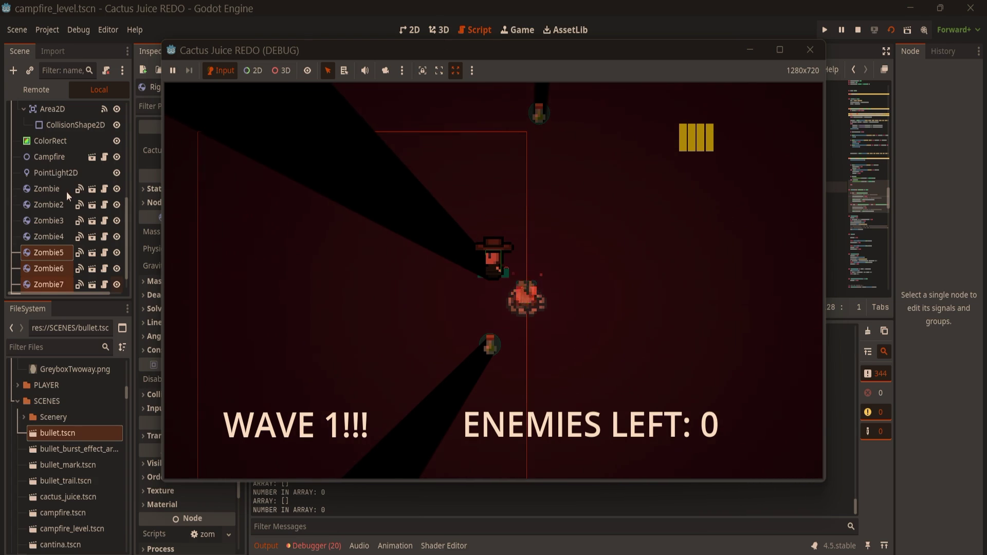
scroll(64, 189, "up", 5)
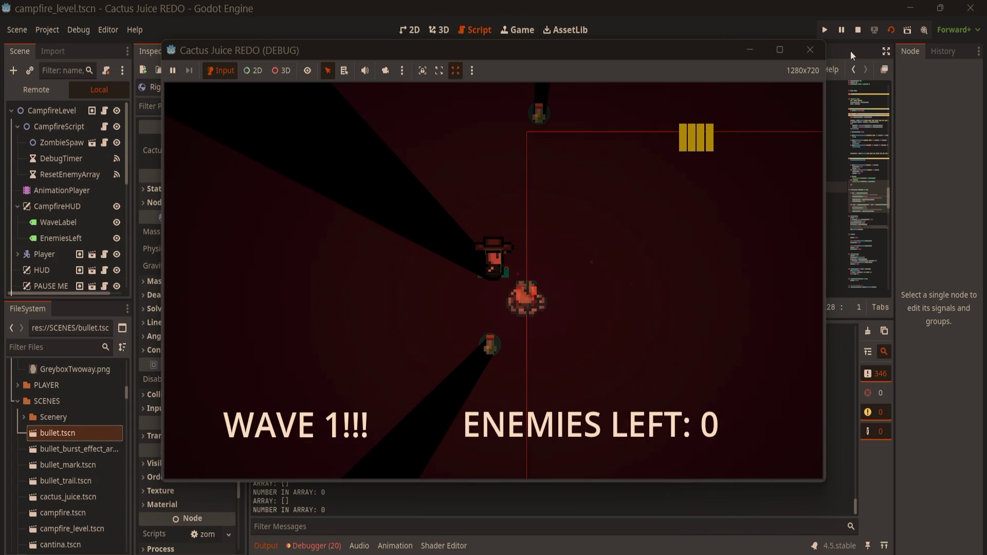
left_click(811, 49)
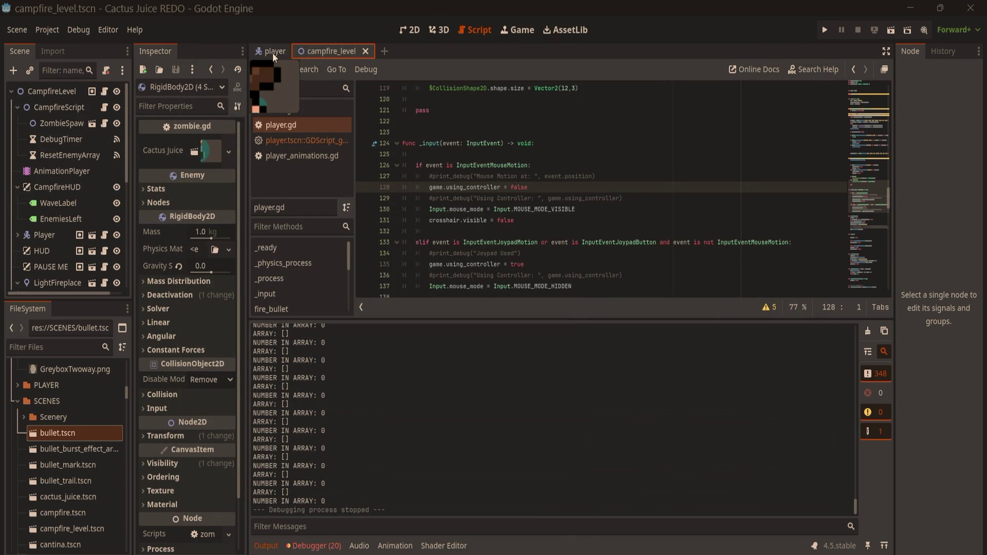
- Select the player's AnimatedSprite and show its revolver_idle_down animation in the 2D view
left_click(274, 52)
scroll(58, 193, "up", 5)
scroll(57, 154, "up", 3)
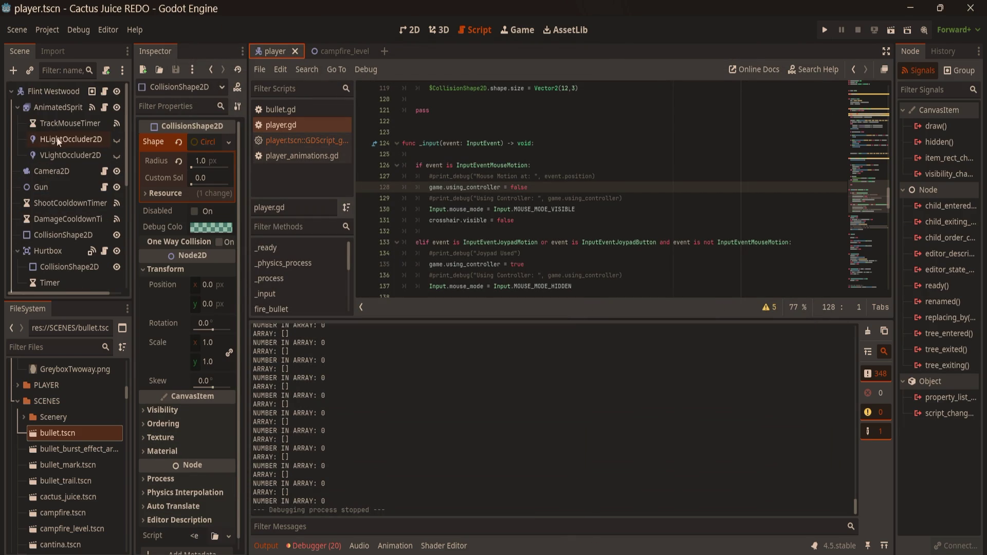
left_click(57, 108)
scroll(314, 457, "down", 5)
scroll(314, 459, "up", 3)
scroll(317, 463, "up", 8)
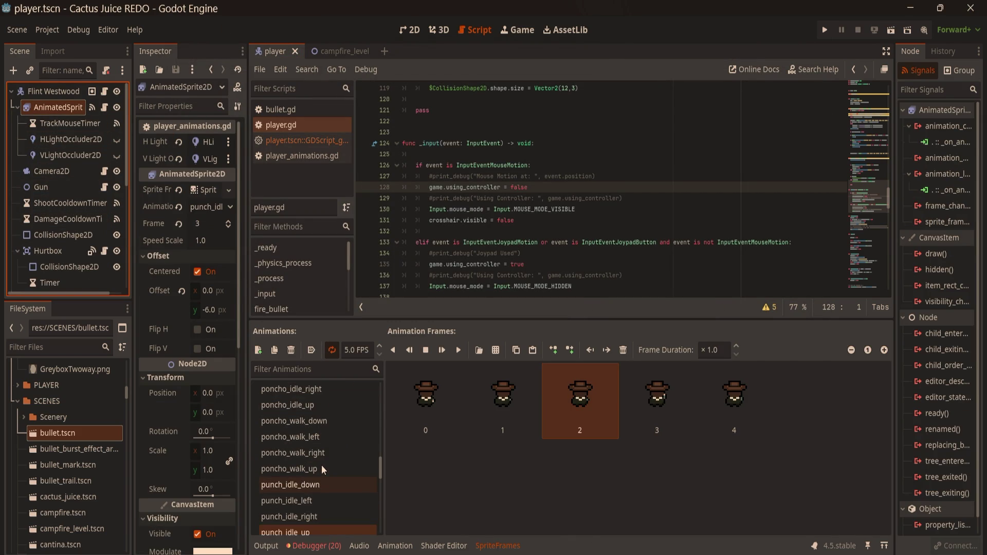
scroll(322, 479, "up", 6)
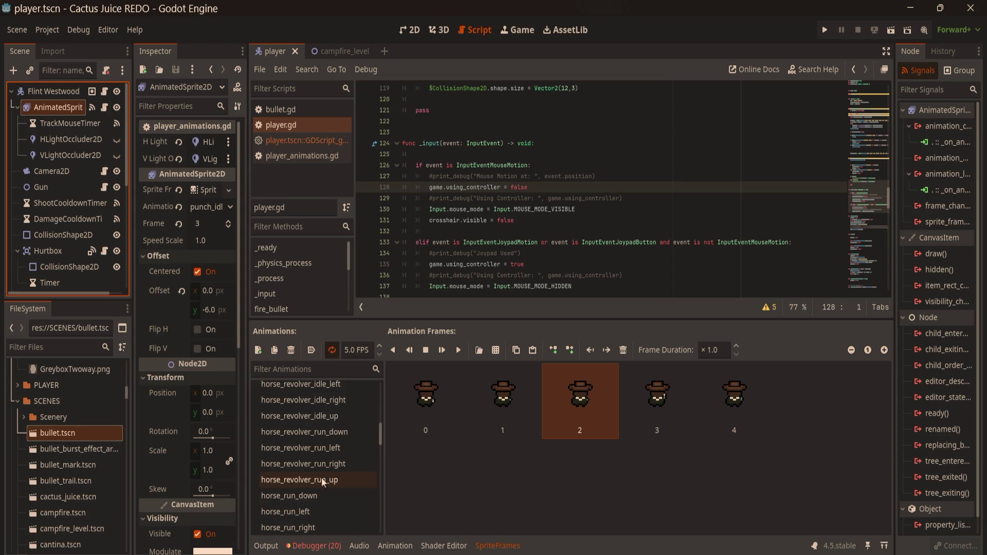
scroll(314, 463, "down", 15)
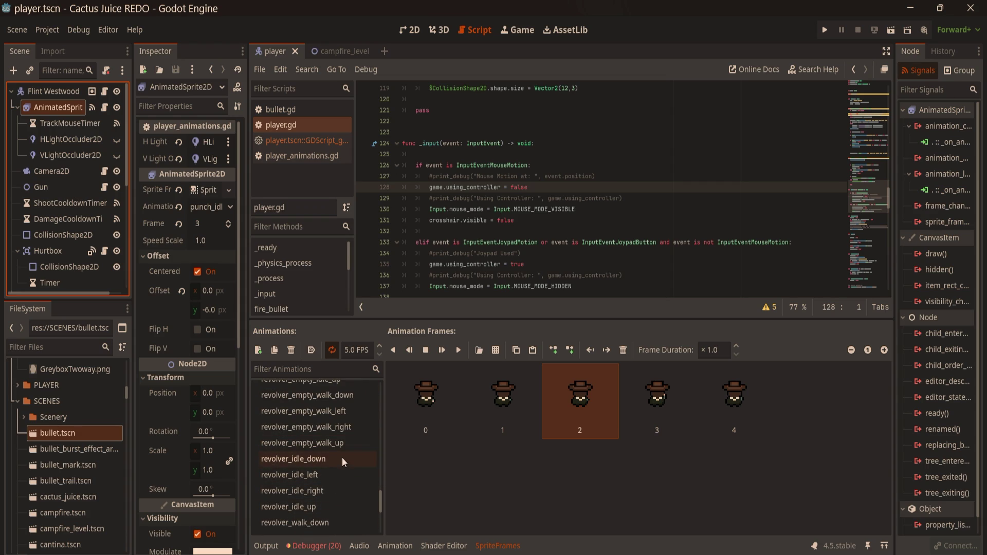
left_click(341, 458)
left_click(409, 30)
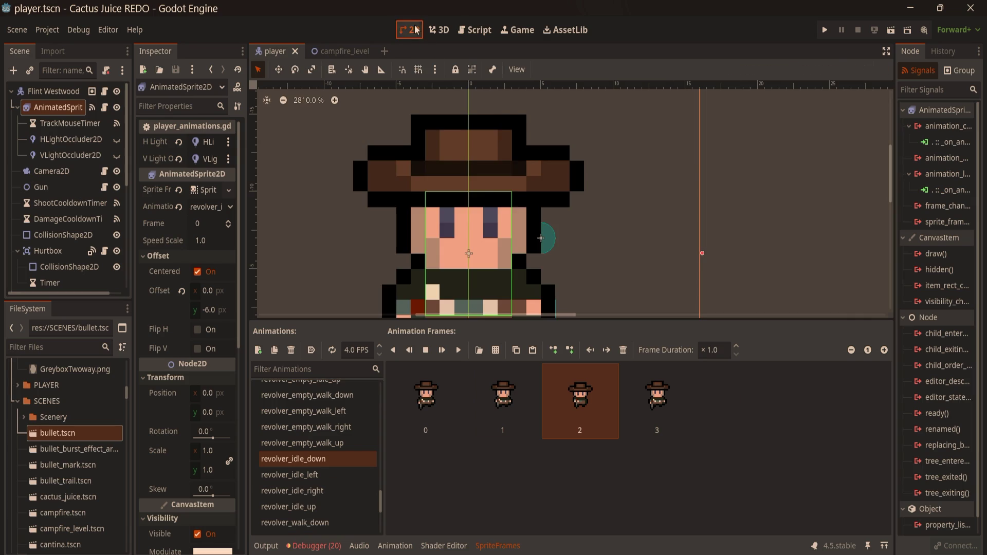
- Centre the player sprite, then turn on looping for revolver_idle_down and preview it
scroll(499, 223, "down", 3)
left_click_drag(385, 199, 438, 198)
left_click(461, 351)
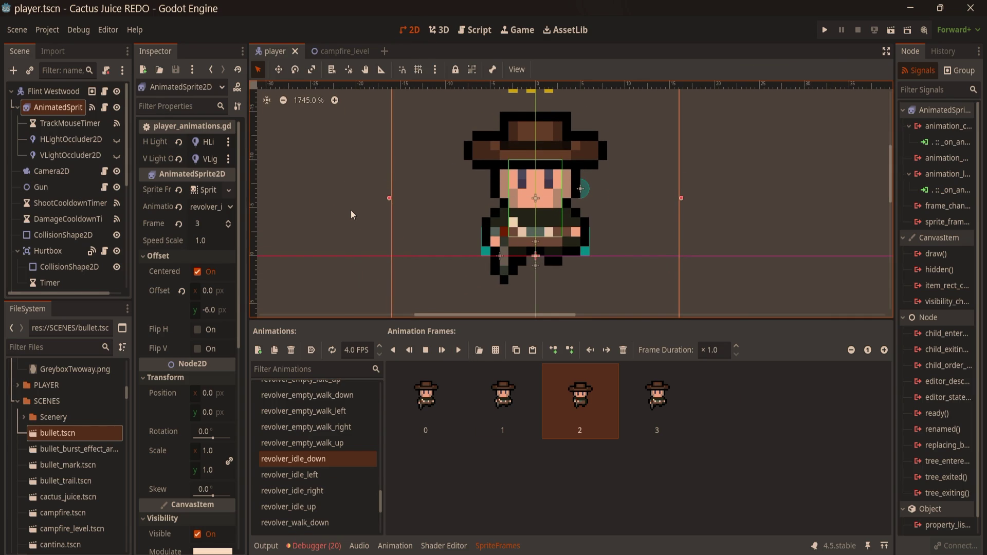
left_click(332, 352)
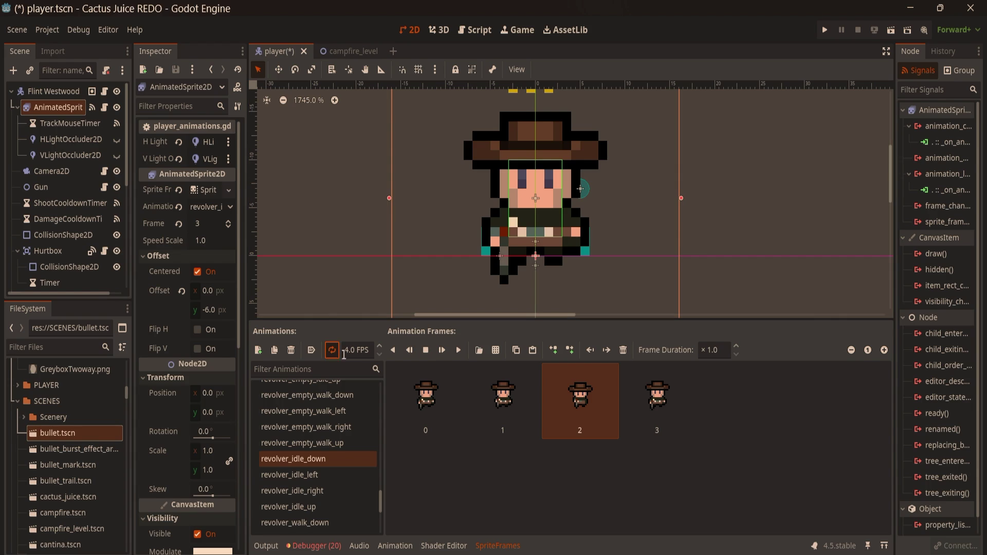
left_click(458, 349)
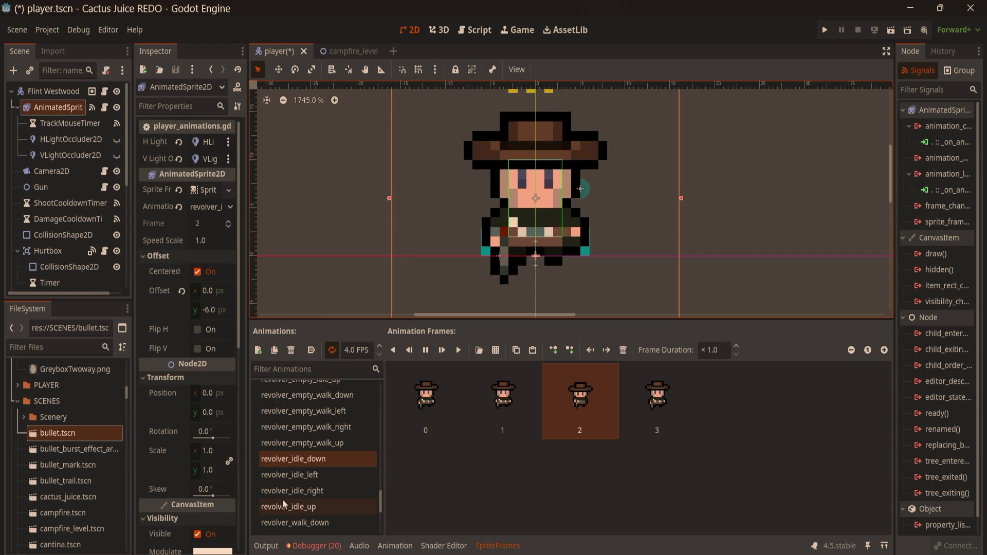
left_click(333, 351)
- Turn on looping for the revolver_idle_left animation and preview it
left_click(317, 475)
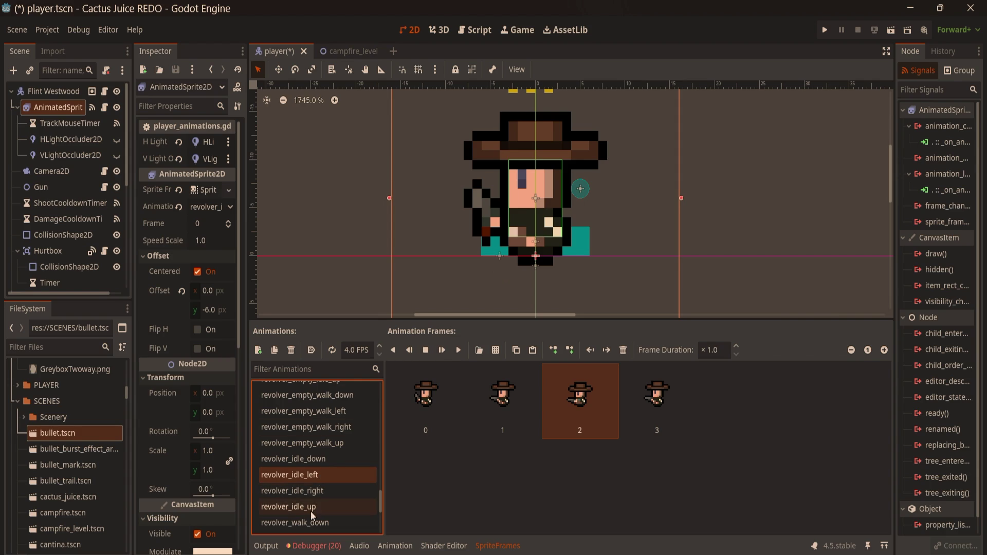
left_click(458, 351)
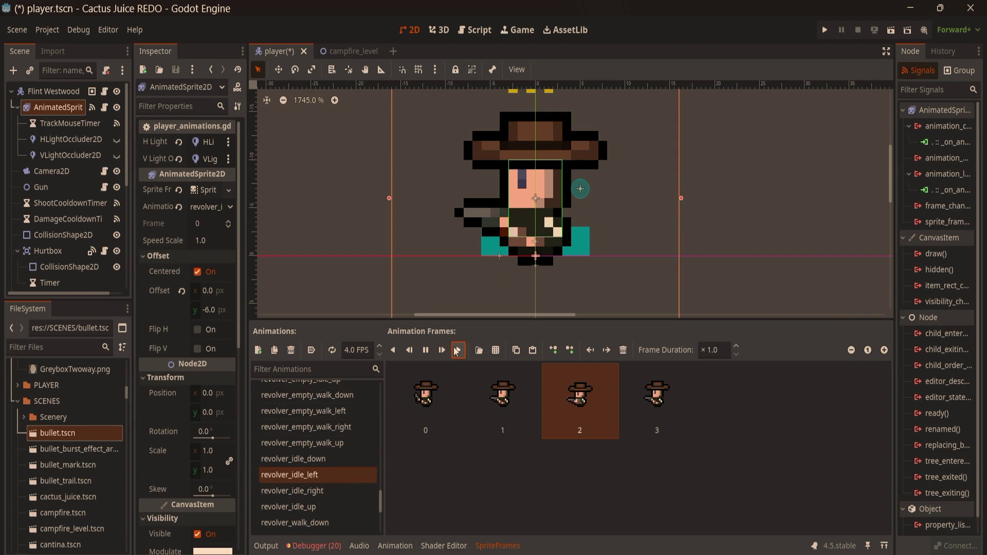
left_click(332, 350)
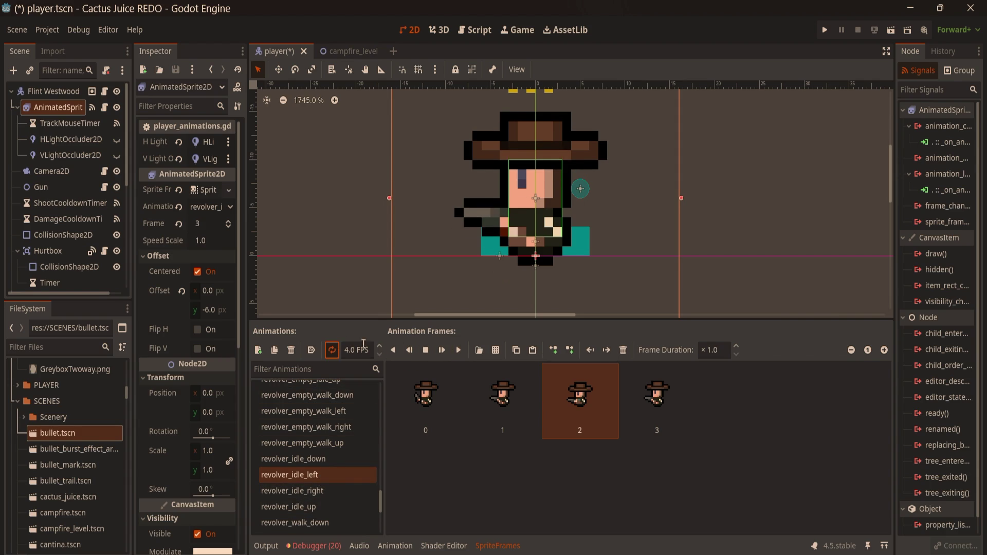
left_click(457, 351)
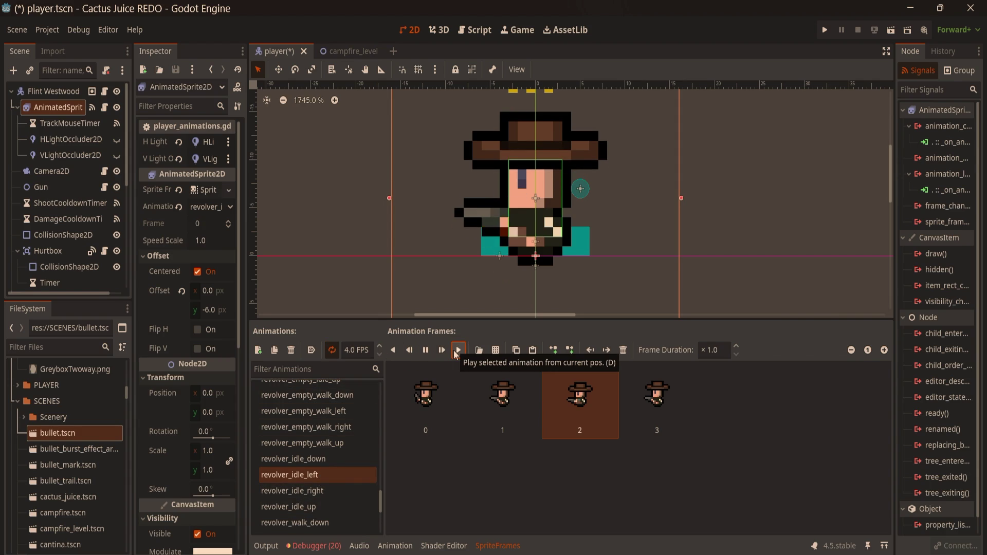
left_click(431, 351)
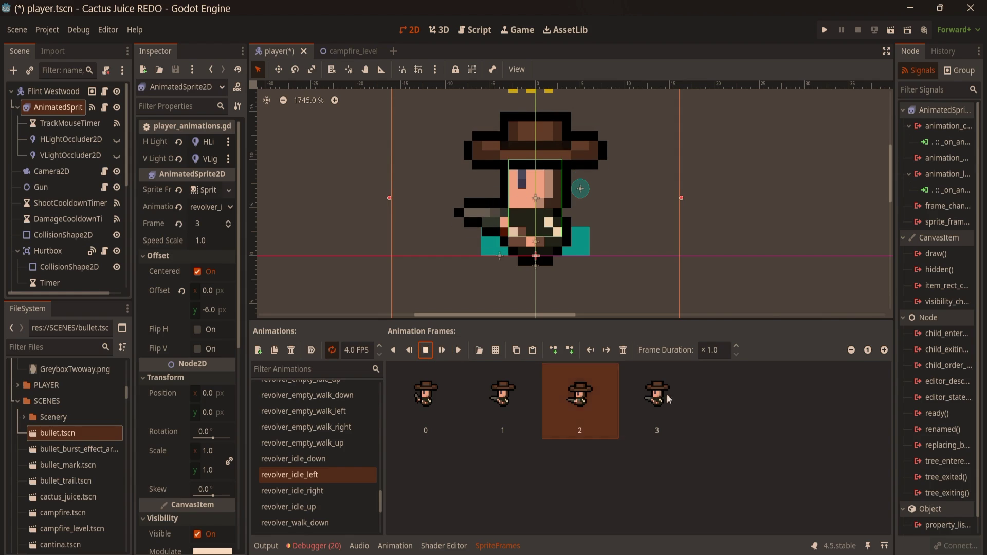
- Copy frame 3 and paste it to lengthen revolver_idle_left to seven frames, then preview
left_click(654, 406)
key("ctrl+c")
key("ctrl+v")
key("ctrl+v")
key("ctrl+v")
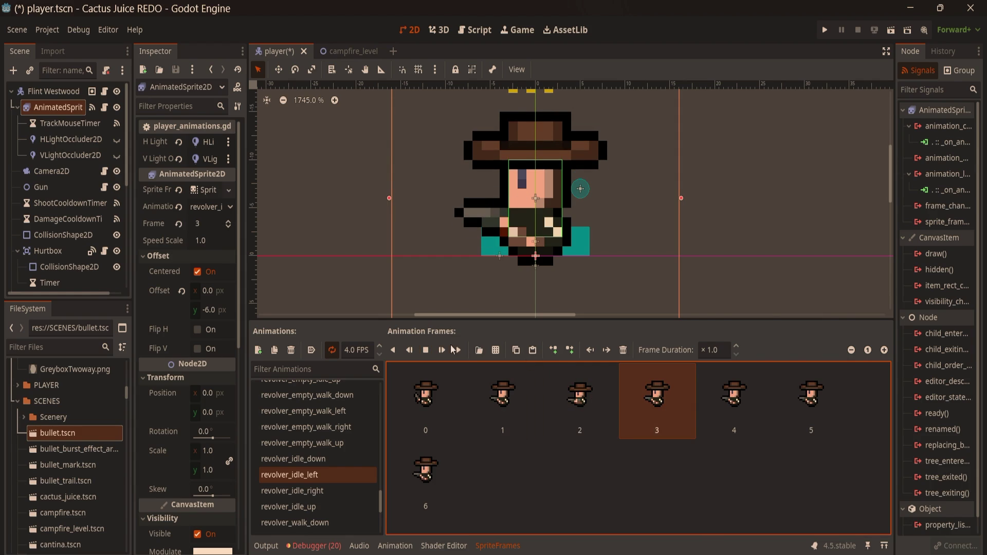
left_click(458, 350)
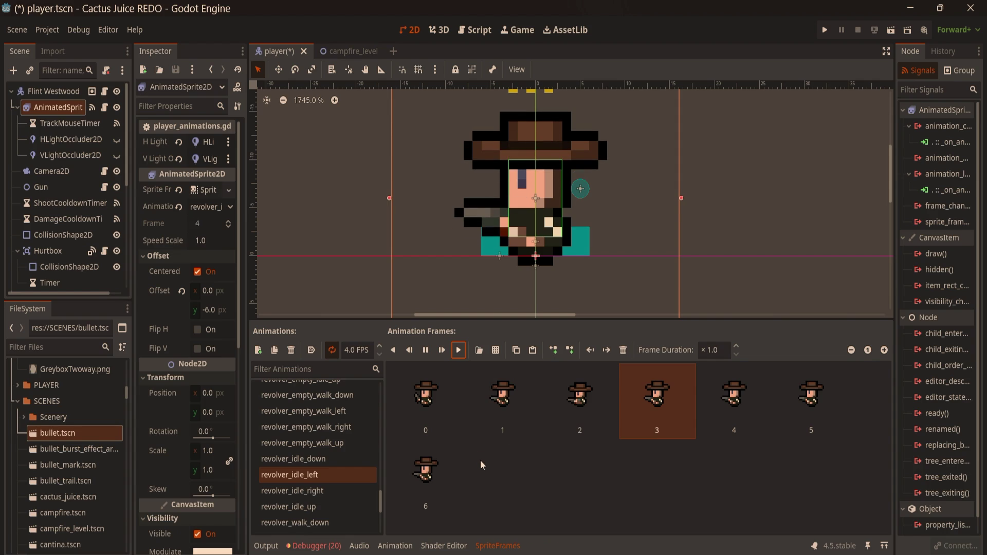
scroll(329, 411, "up", 1)
scroll(337, 149, "down", 2)
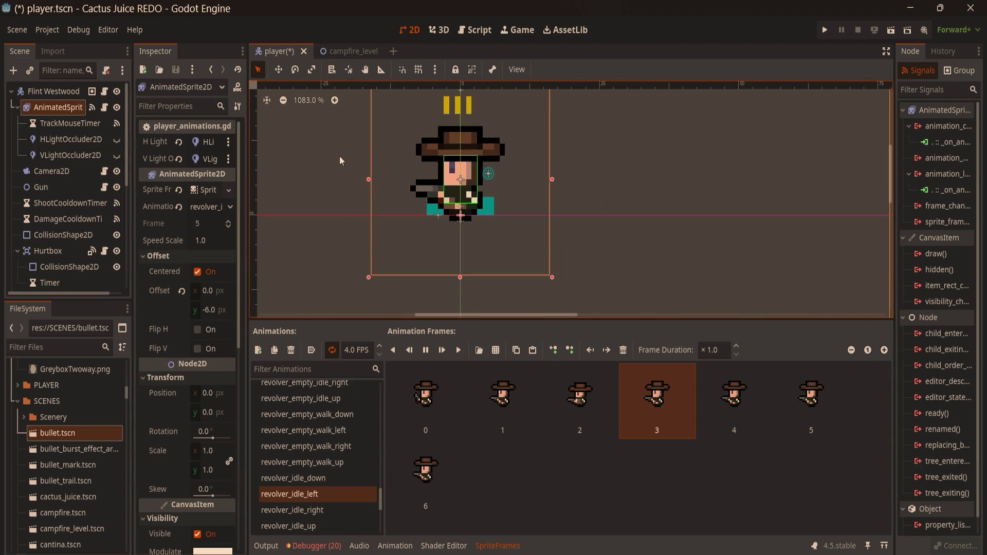
scroll(339, 161, "down", 1)
- Save the player scene and add a Label node with the text 'BE RIGHT BACK'
key("ctrl+s")
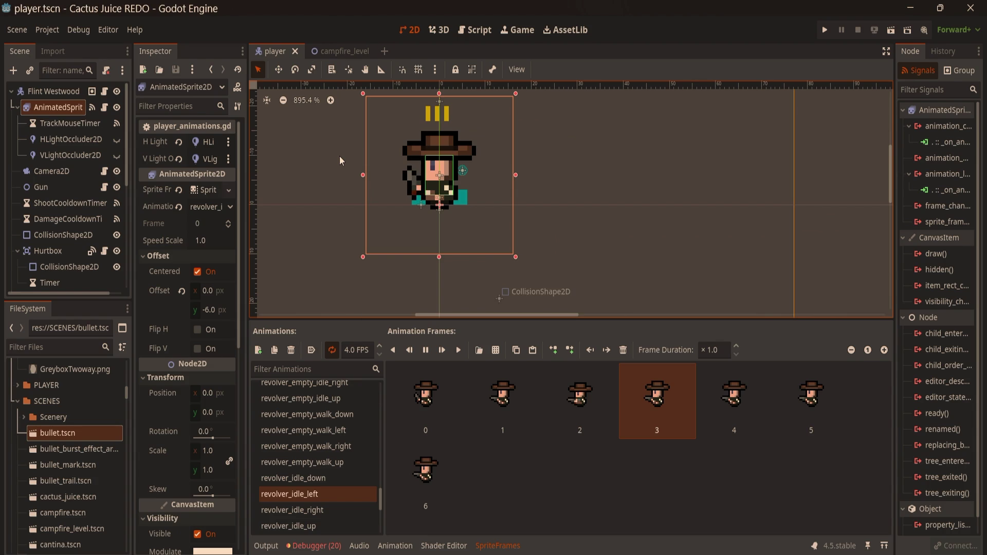
key("ctrl+a")
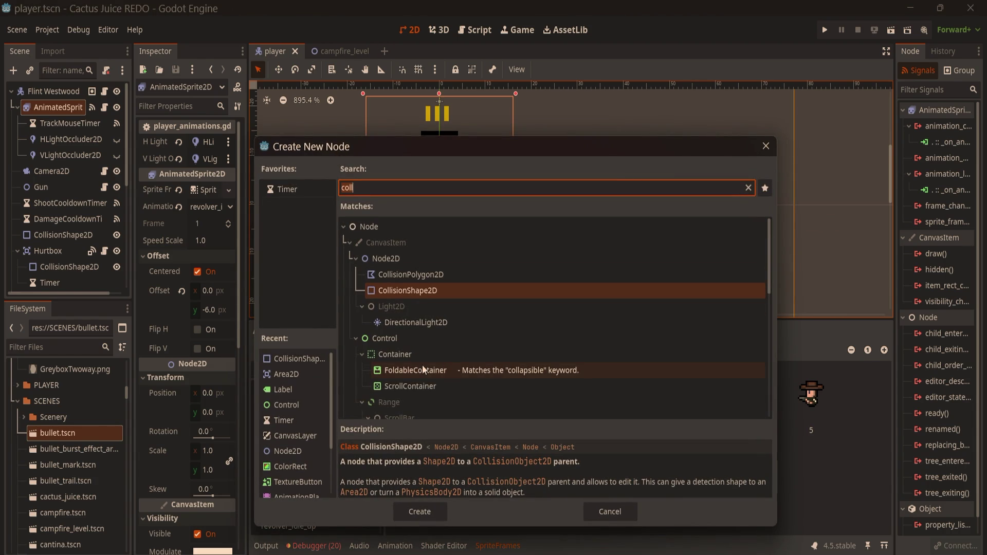
type("labe")
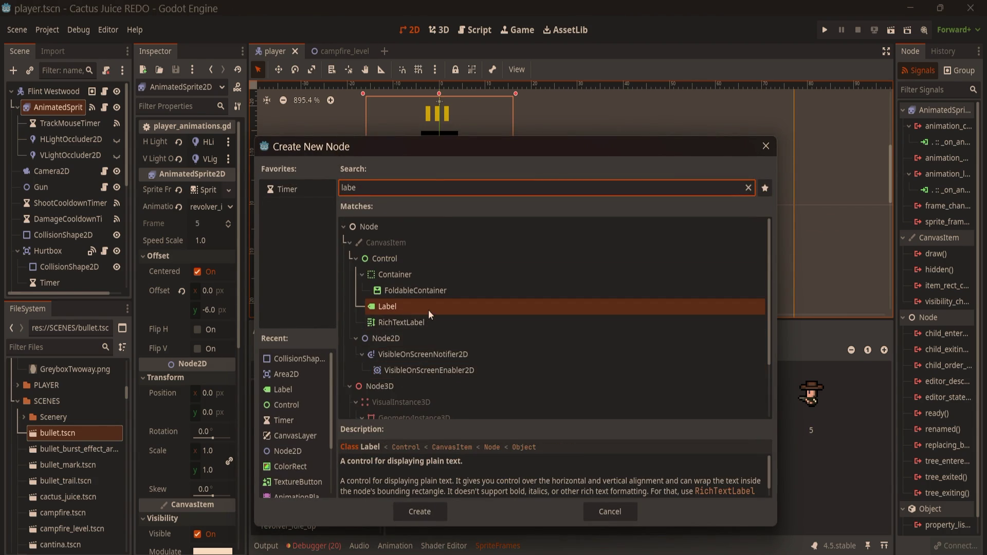
double_click(428, 308)
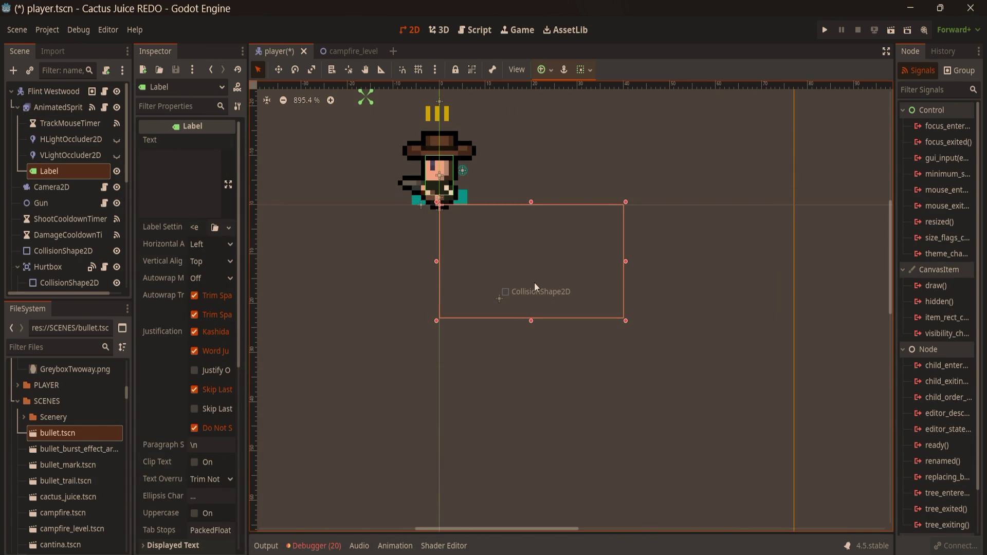
left_click(165, 163)
type("BE ")
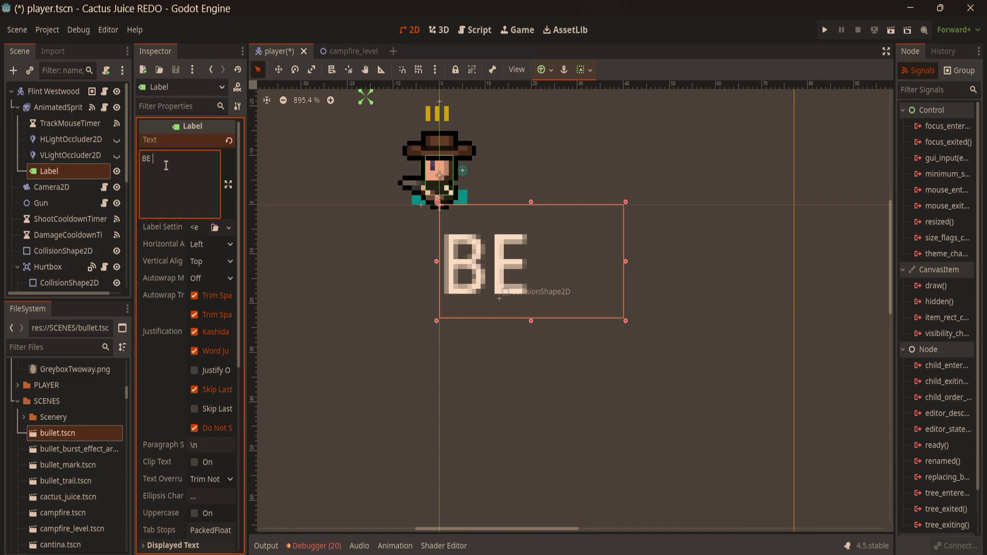
type("RIGHT BACK")
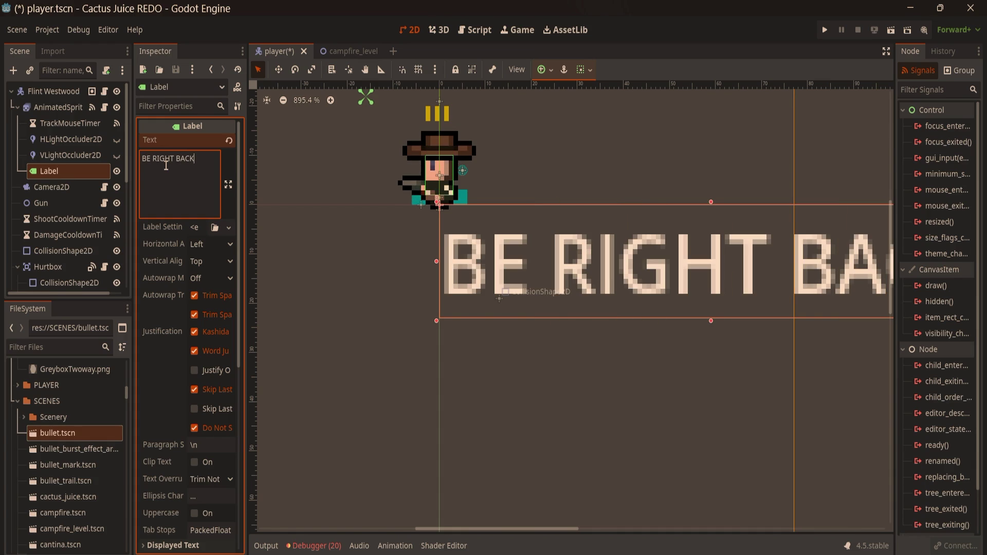
- Move the label below the cowboy character, cancelling an accidental collision-shape nudge
scroll(532, 259, "down", 2)
left_click(574, 265)
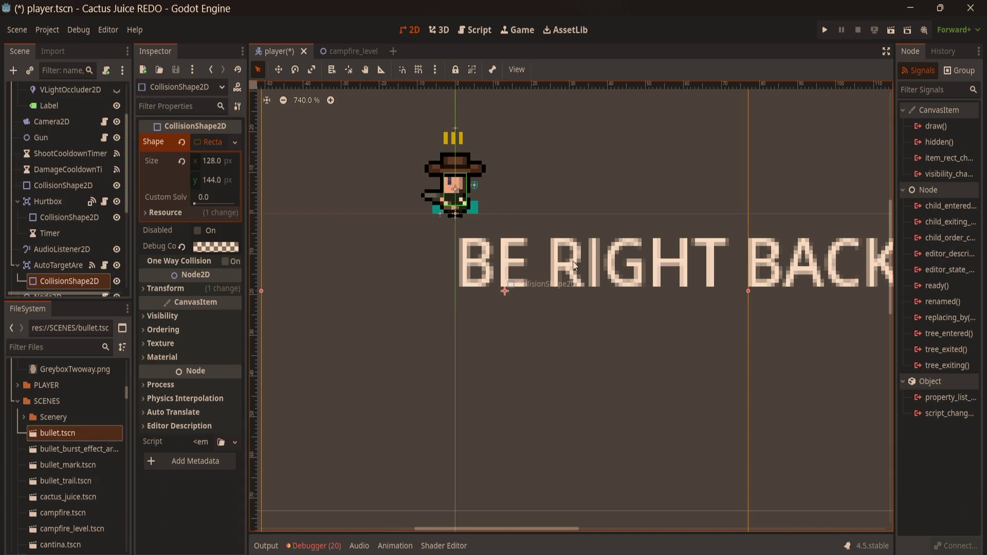
left_click(69, 104)
left_click_drag(624, 275, 606, 275)
key("Escape")
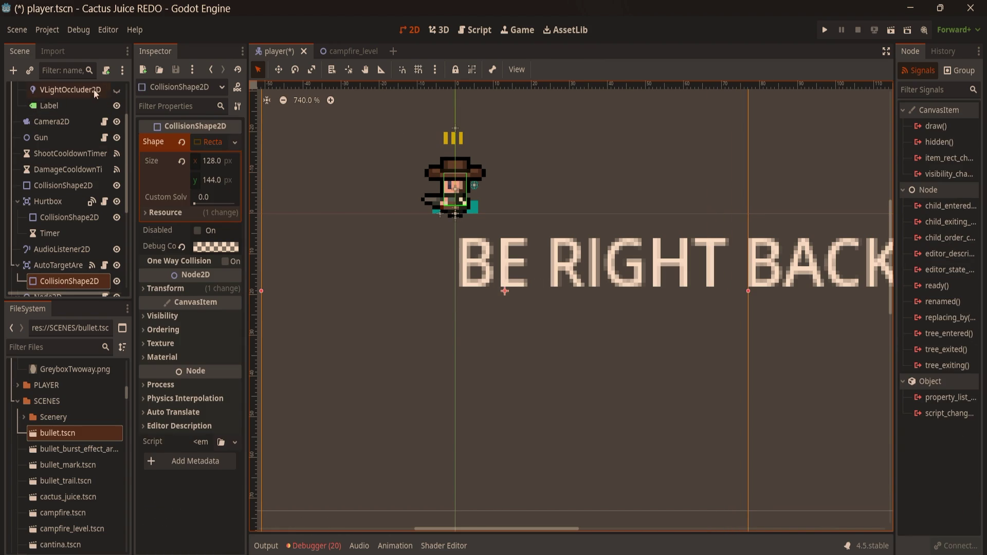
left_click(90, 108)
key("w")
mouse_move(629, 257)
left_mouse_down()
mouse_move(429, 252)
mouse_move(446, 248)
mouse_move(477, 351)
left_mouse_up()
- Remove the stray trailing 'w' from the label's text
scroll(446, 249, "up", 2)
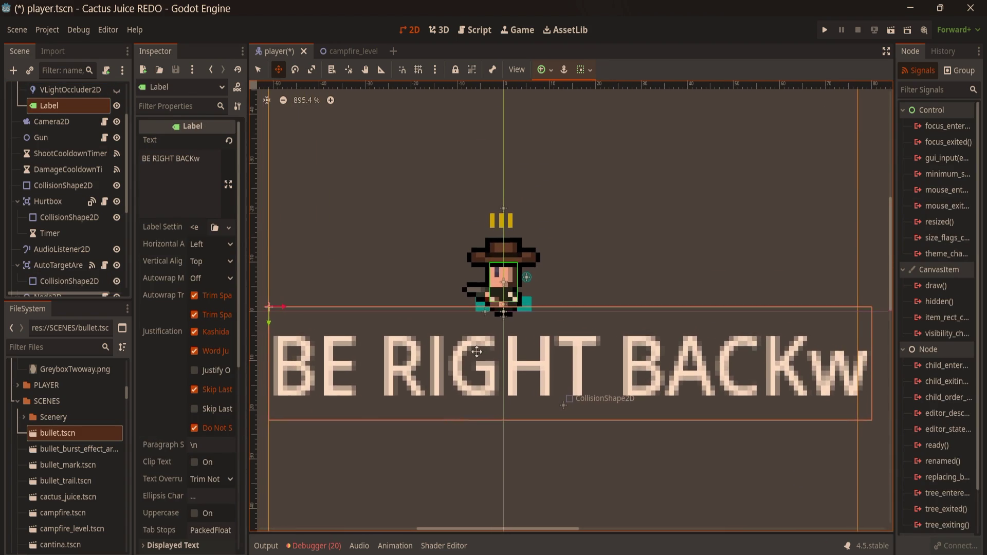
left_click(205, 169)
key("BackSpace")
scroll(375, 282, "up", 3)
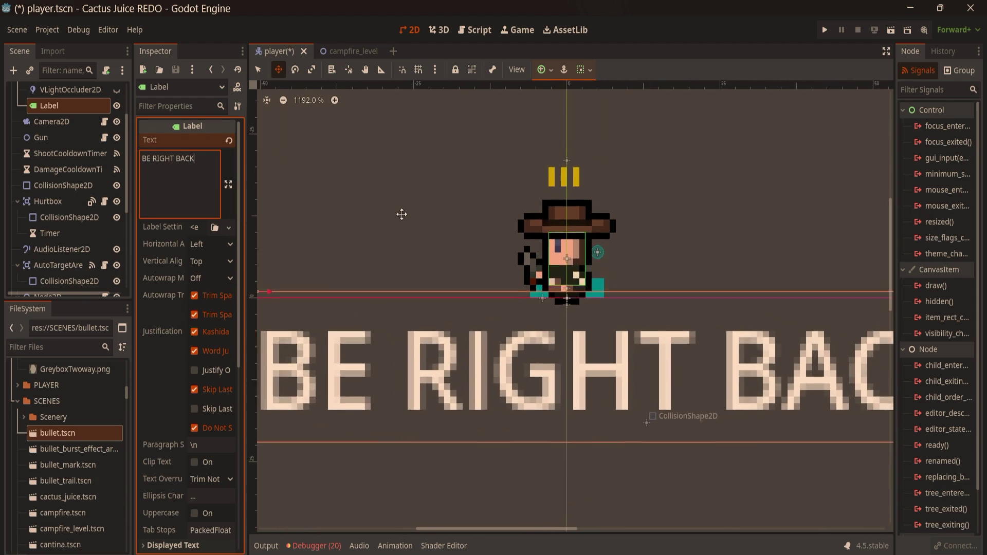
scroll(380, 206, "down", 1)
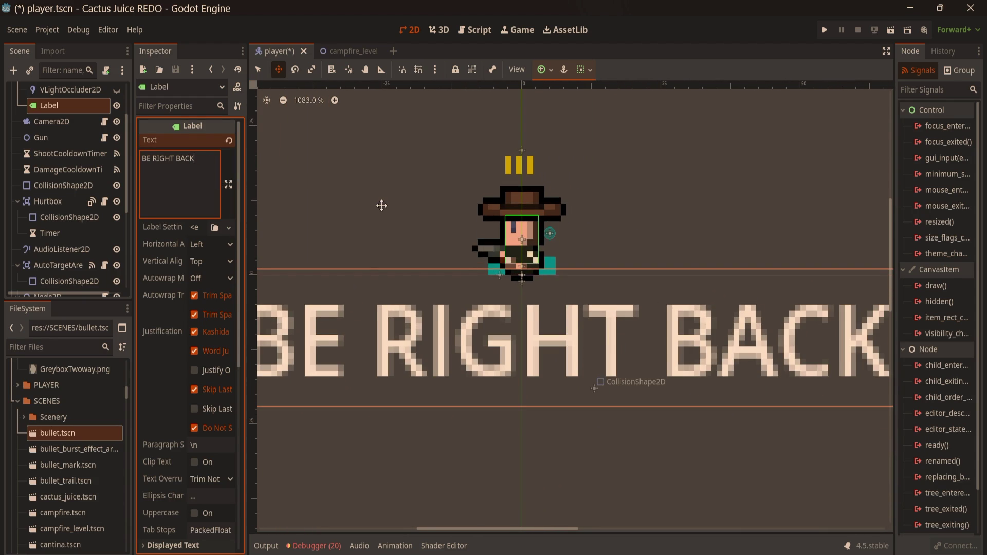
scroll(380, 206, "down", 1)
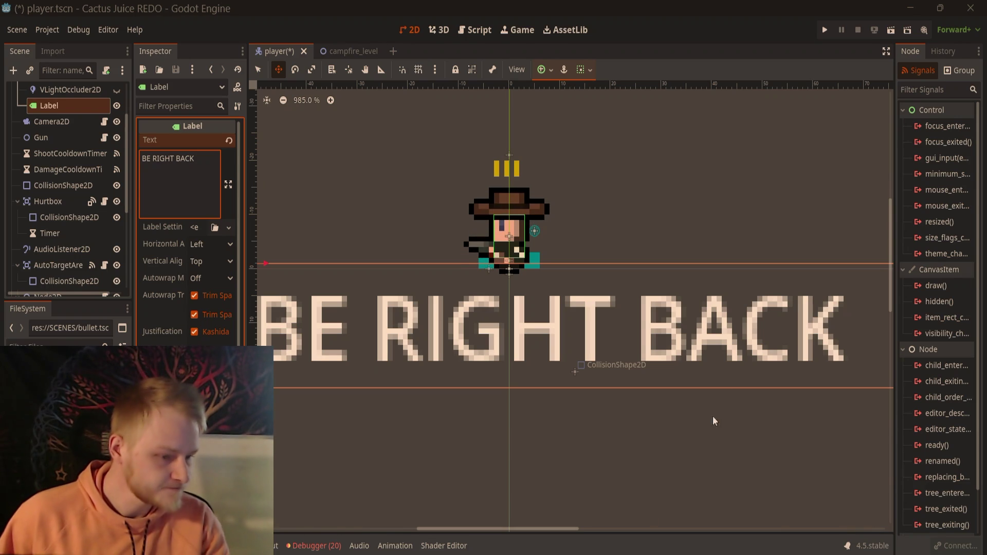
- Scroll the view to inspect the BE RIGHT BACK label under the cowboy
scroll(683, 275, "down", 2)
- Frame the BE RIGHT BACK label in the view and save the player scene
left_click_drag(702, 272, 668, 262)
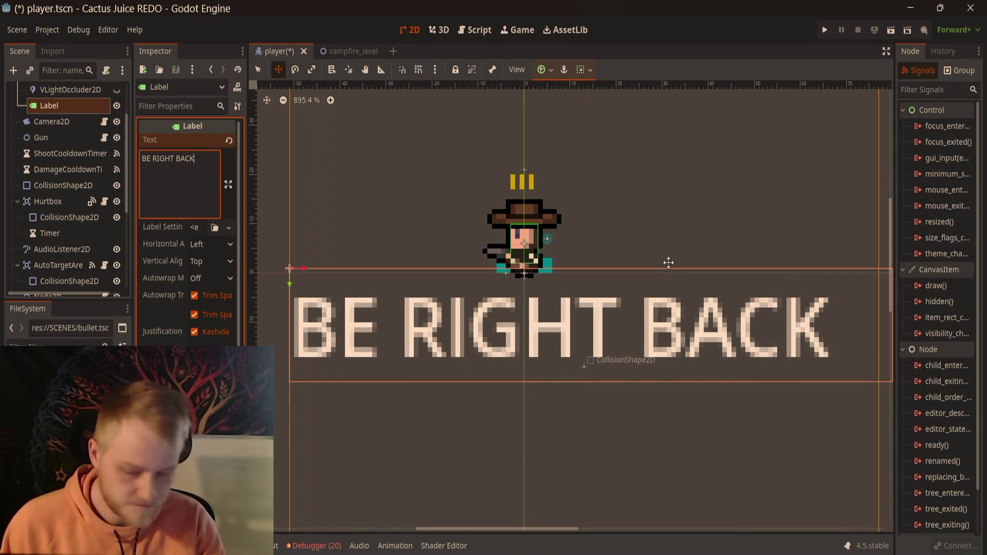
scroll(666, 265, "down", 1)
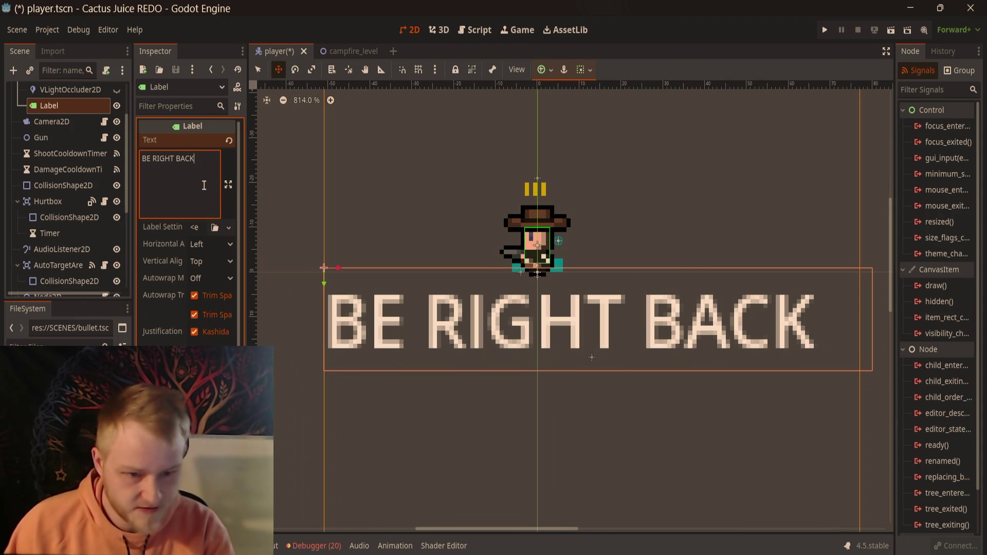
key("ctrl+s")
scroll(429, 214, "down", 3)
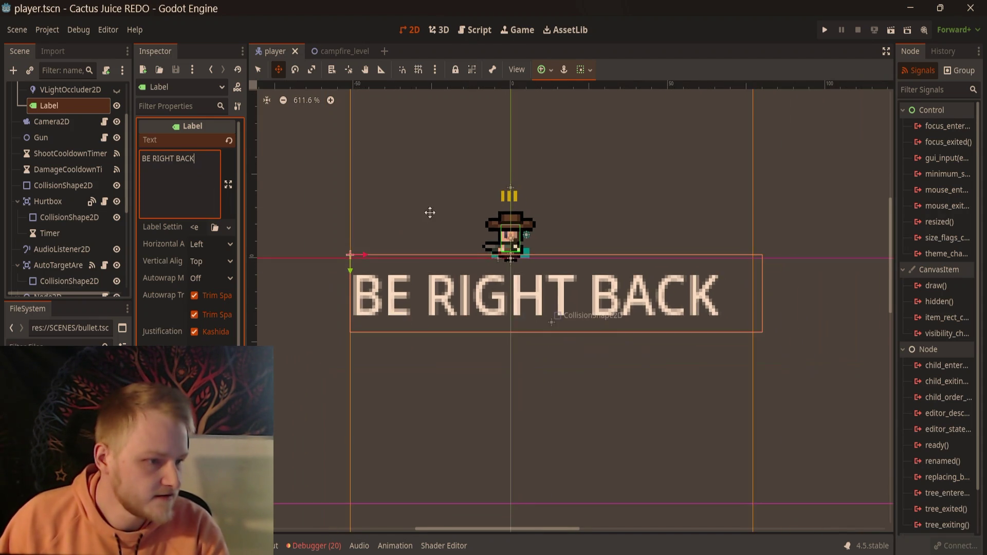
left_click_drag(430, 214, 481, 228)
scroll(554, 321, "up", 3)
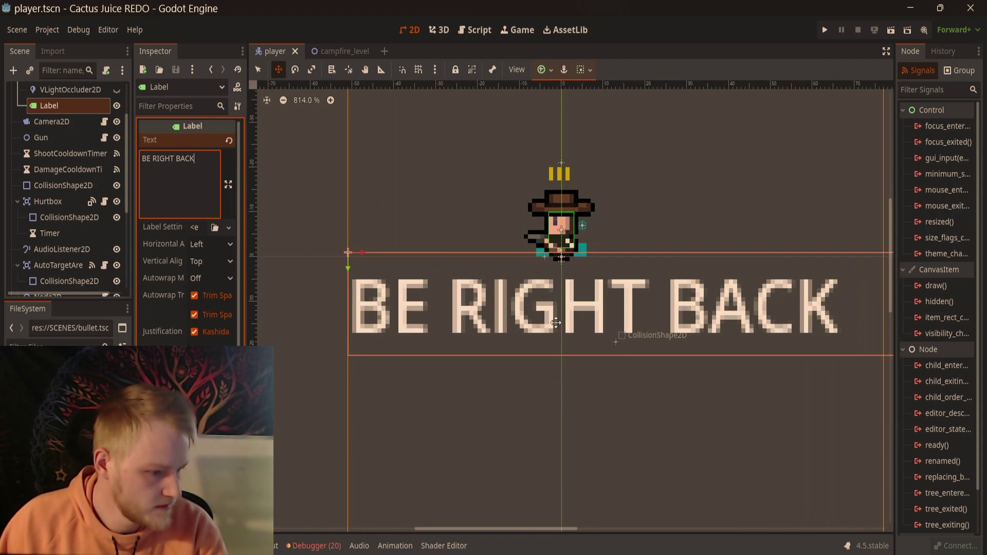
- Select the BE RIGHT BACK label from the stack of overlapping nodes
key("q")
left_click(557, 323)
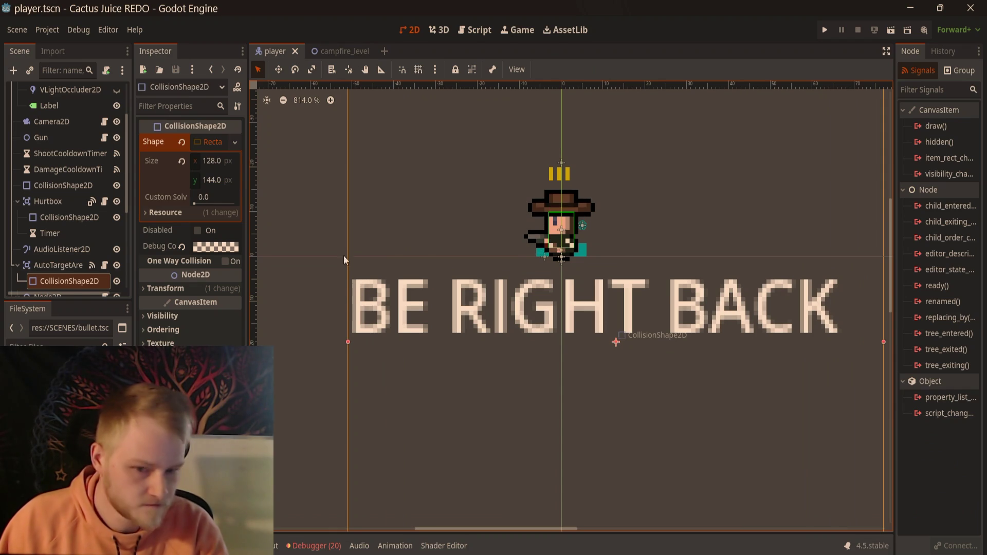
right_click(650, 307, "alt")
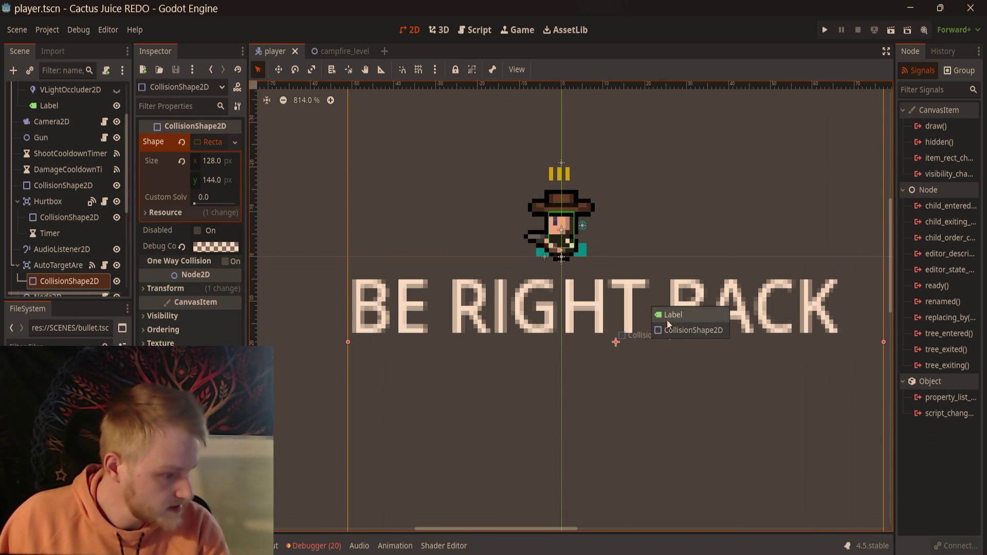
left_click(673, 331)
right_click(657, 311, "alt")
left_click(668, 334)
left_click(667, 319)
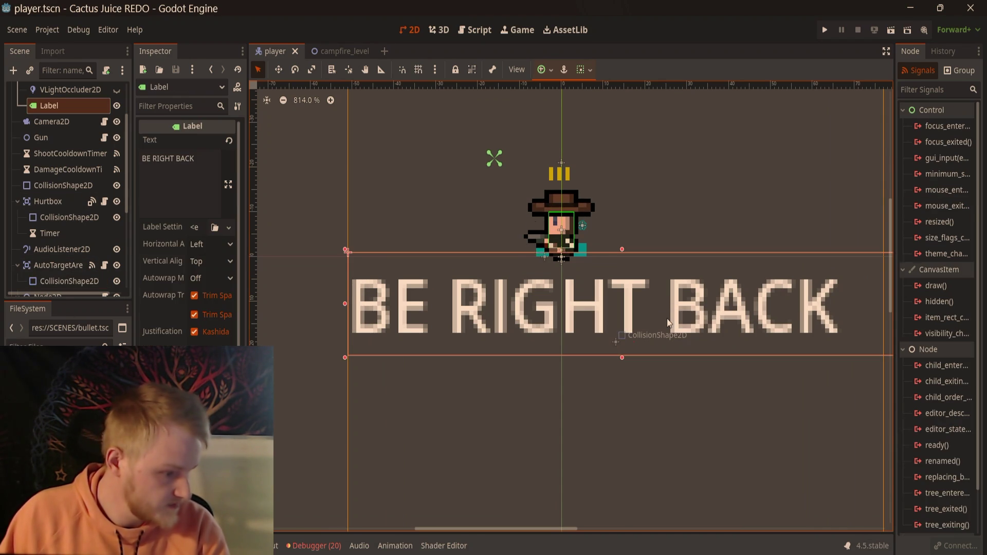
- Nudge the label slightly left, save the player scene, and open campfire_level
key("w")
left_click_drag(666, 316, 627, 308)
scroll(627, 308, "down", 3)
key("ctrl+s")
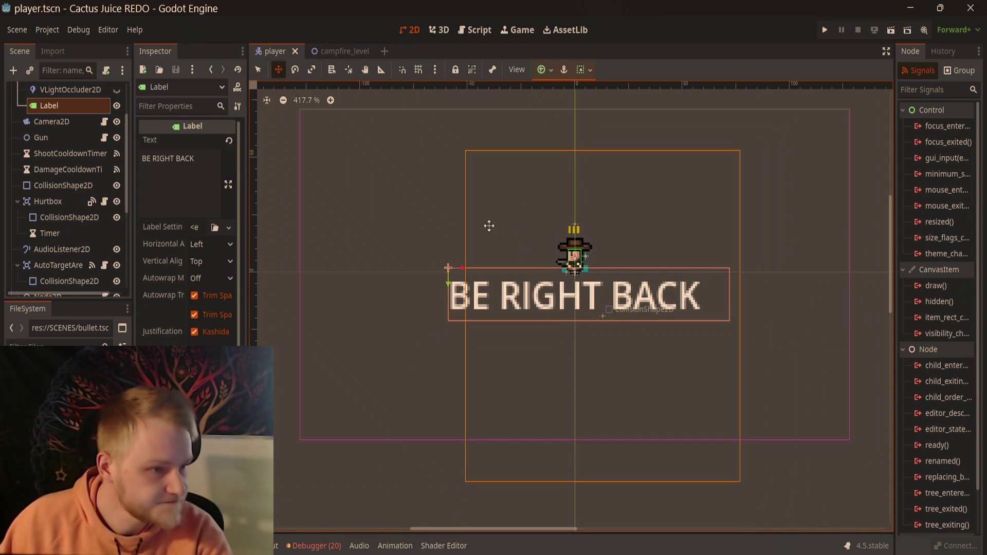
scroll(486, 222, "down", 6)
scroll(493, 206, "up", 2)
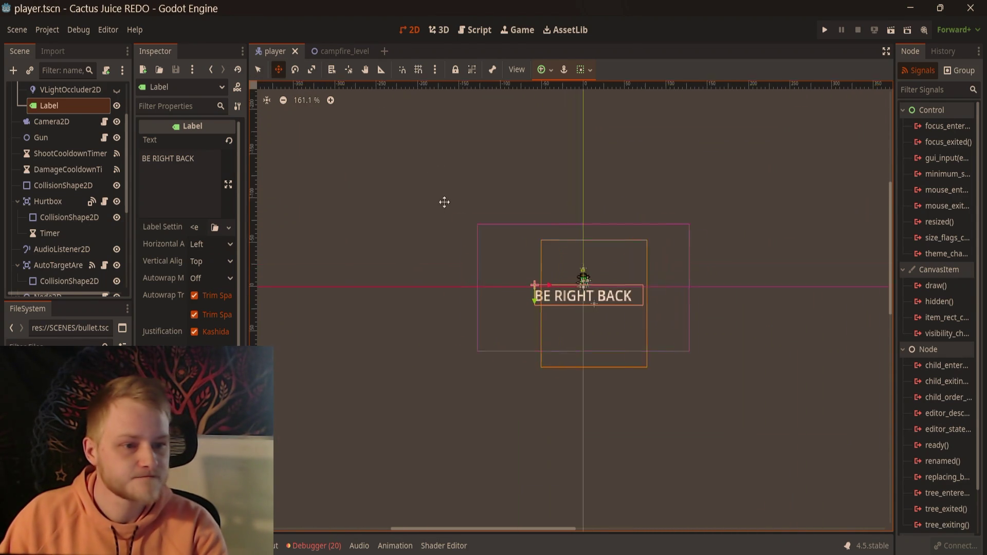
left_click(316, 55)
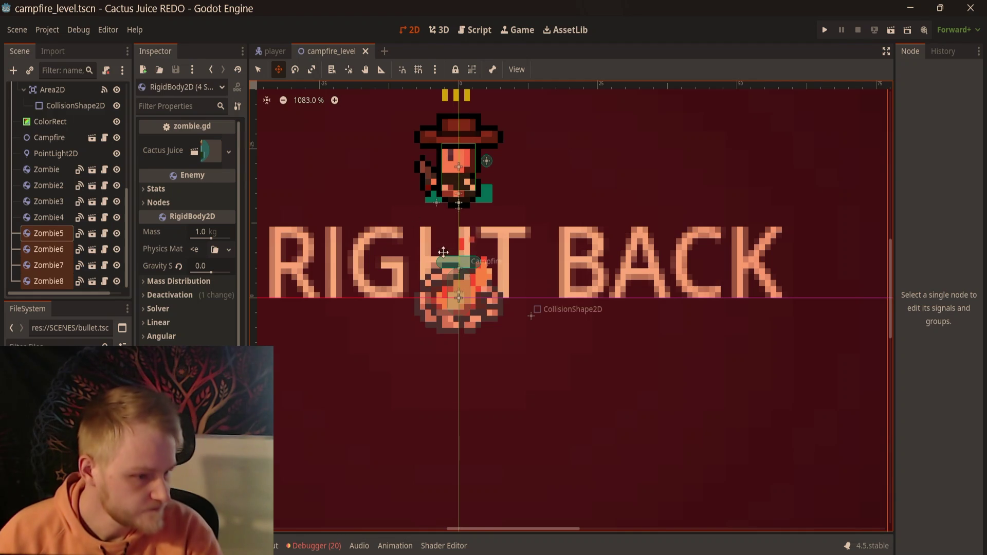
- Delete the Label node from the player scene
scroll(437, 250, "down", 2)
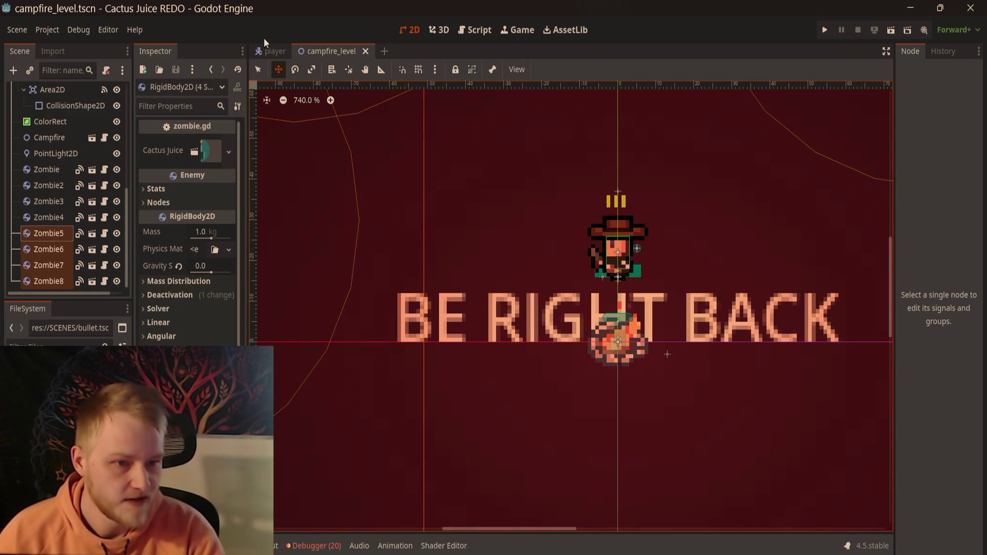
left_click(265, 48)
scroll(23, 168, "up", 3)
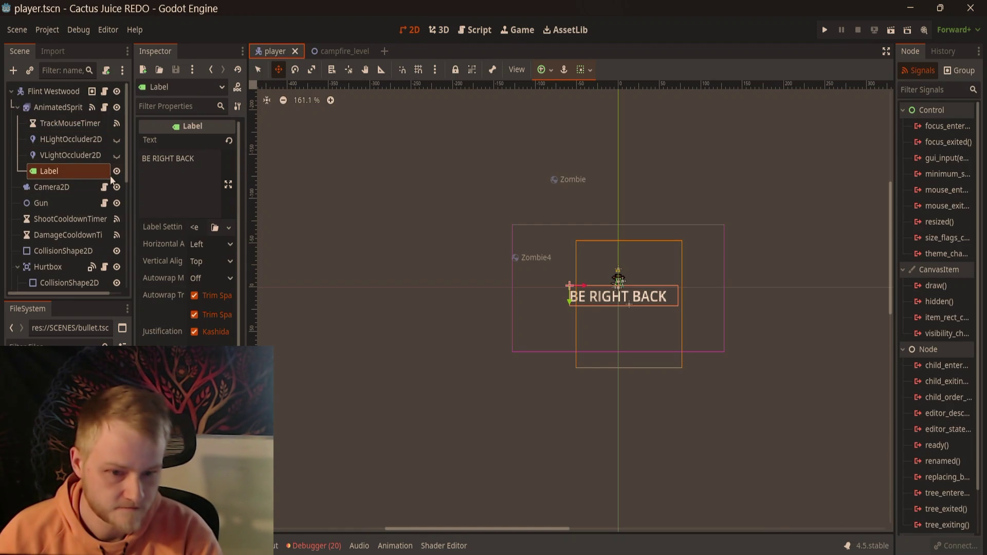
left_click(84, 171)
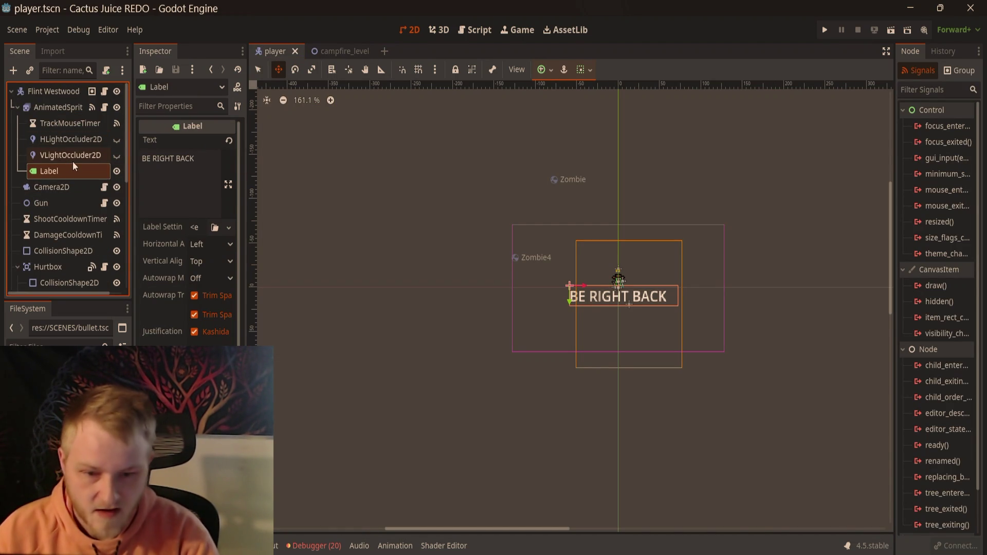
key("Delete")
left_click(476, 309)
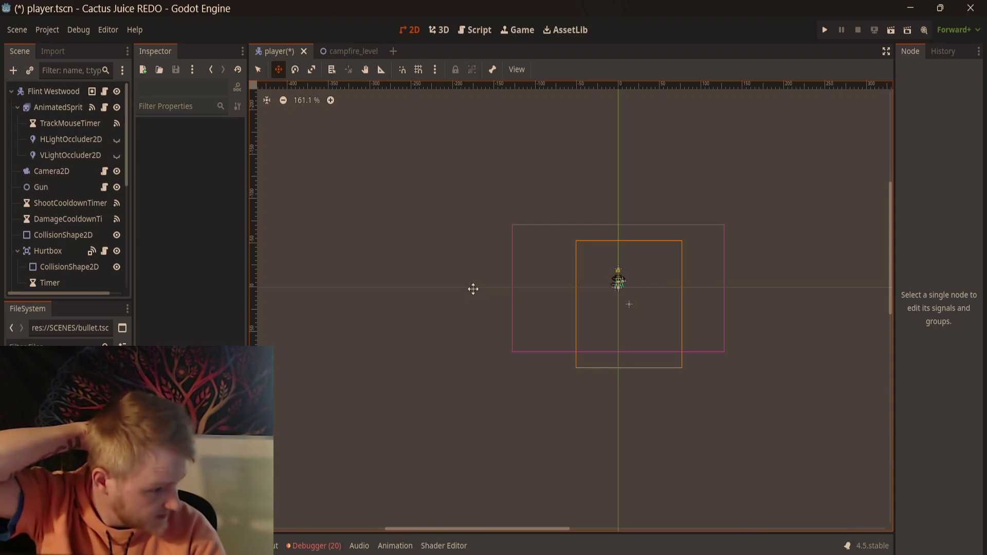
- Test-run campfire_level with F6, move the player with A and D, then stop the game
left_click(344, 47)
scroll(524, 278, "down", 2)
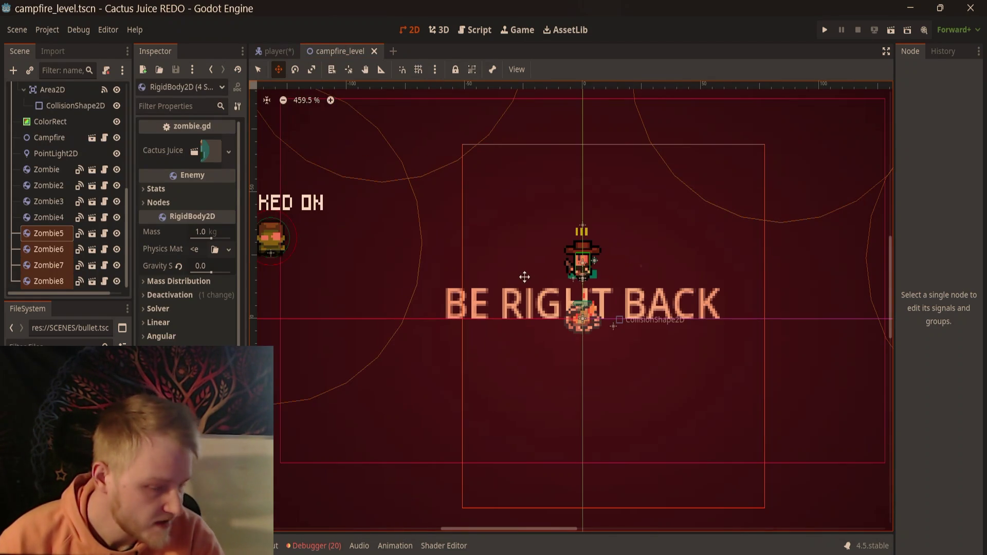
key("F6")
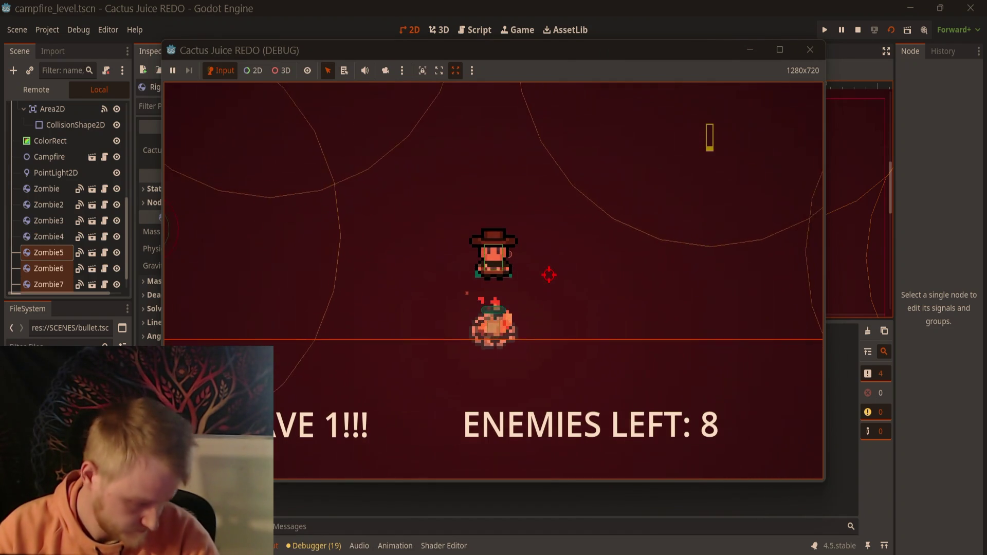
key("a")
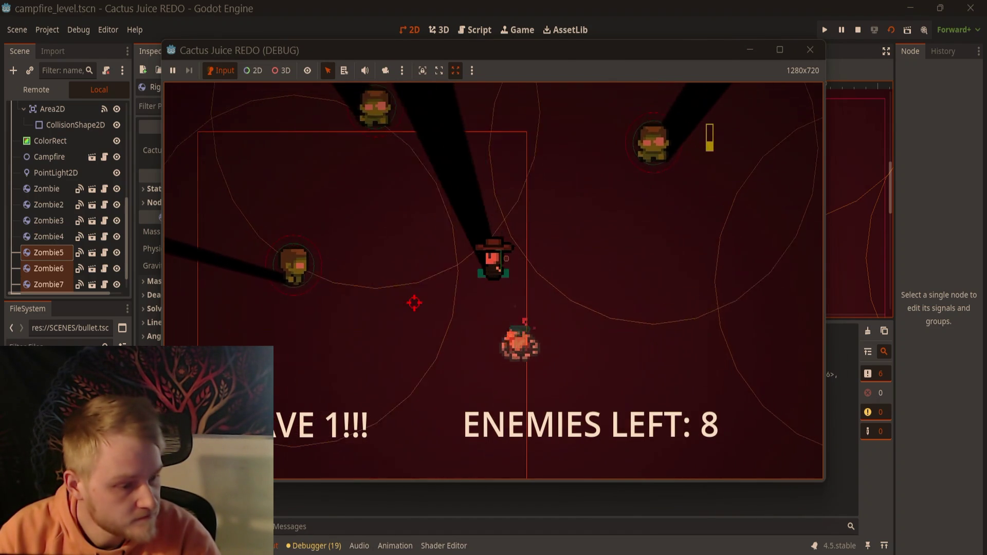
key("d")
left_click(810, 51)
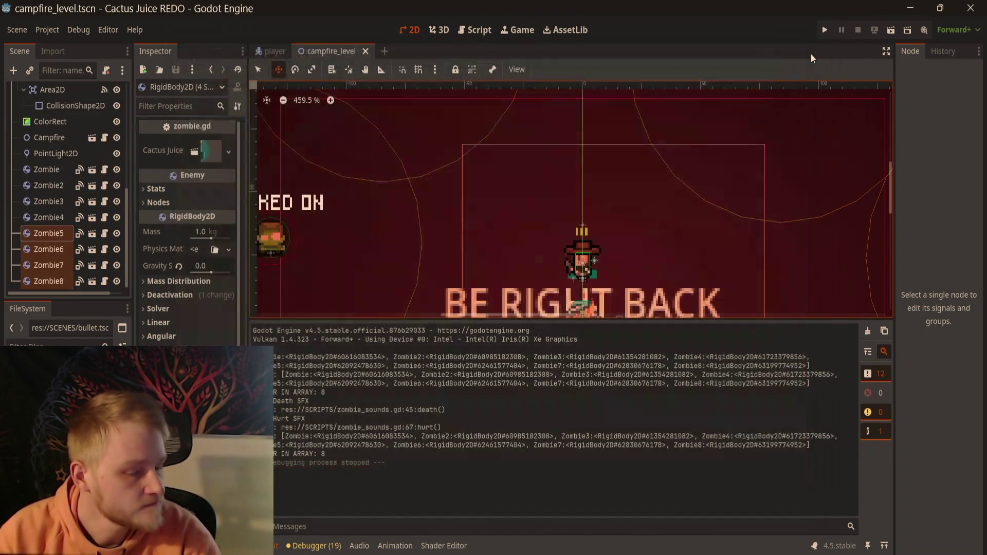
- Return to the player scene in the 2D view and look over its nodes
left_click(476, 35)
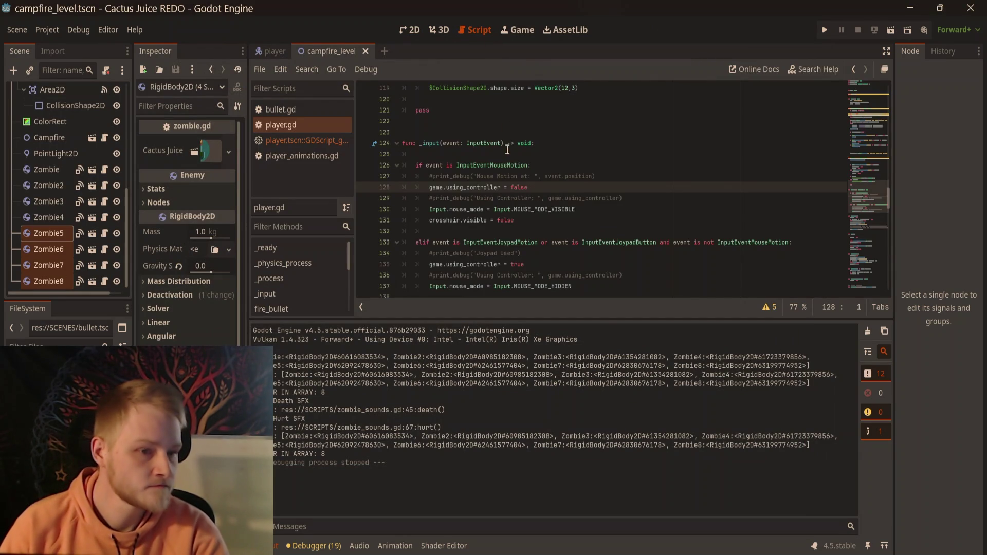
left_click(288, 52)
left_click(399, 35)
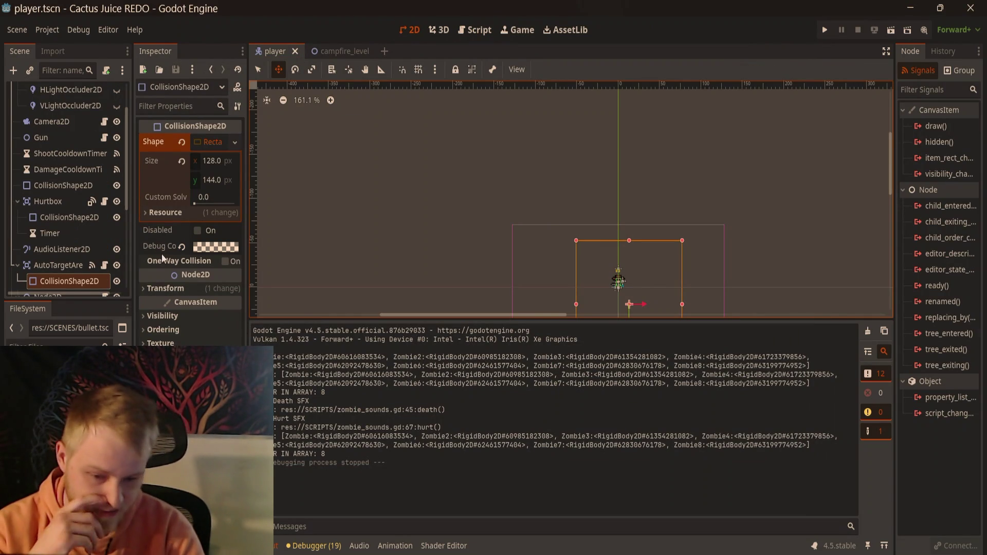
scroll(81, 228, "up", 2)
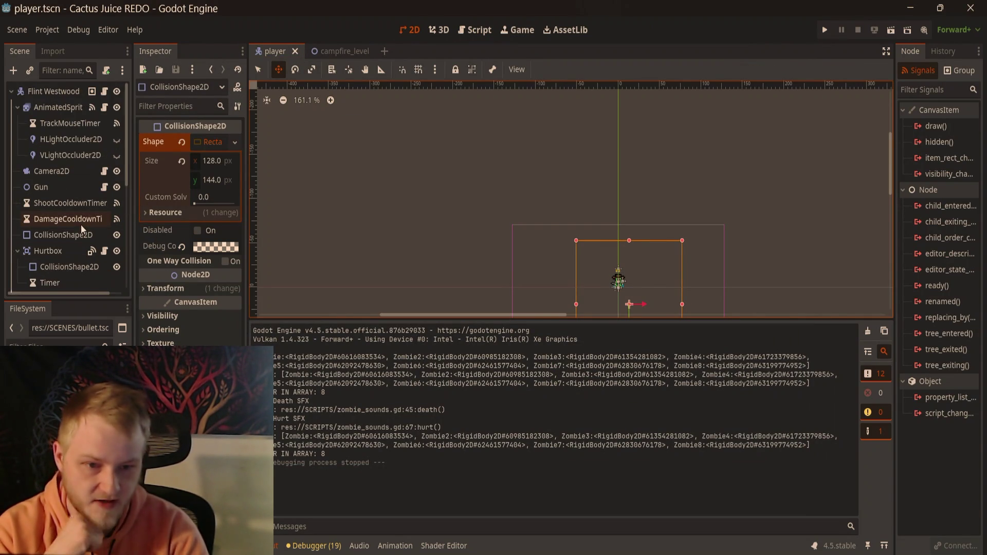
scroll(81, 194, "down", 5)
scroll(81, 193, "down", 5)
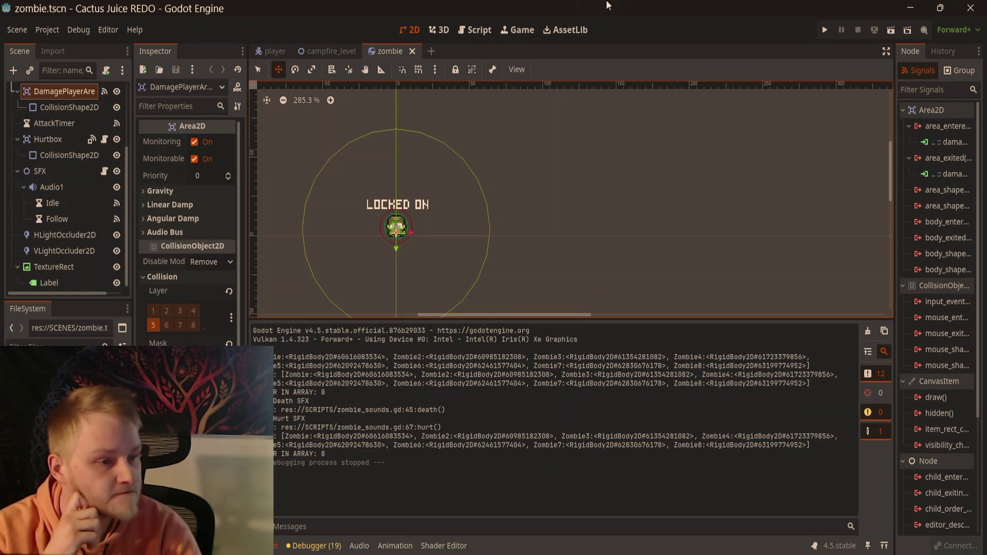
- Open zombie.gd and read through its player-detection and attack-range functions
scroll(360, 144, "left", 3)
scroll(360, 144, "down", 2)
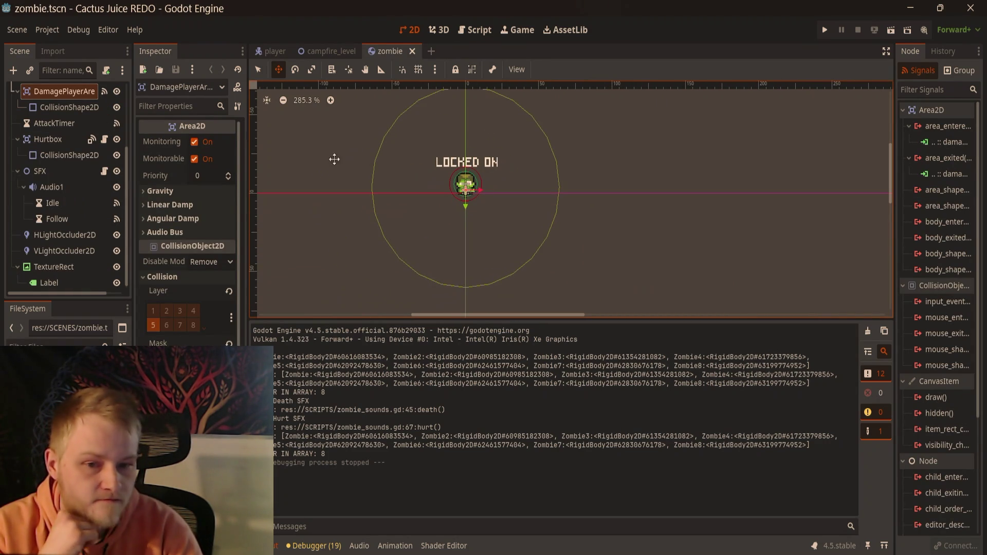
scroll(85, 190, "up", 5)
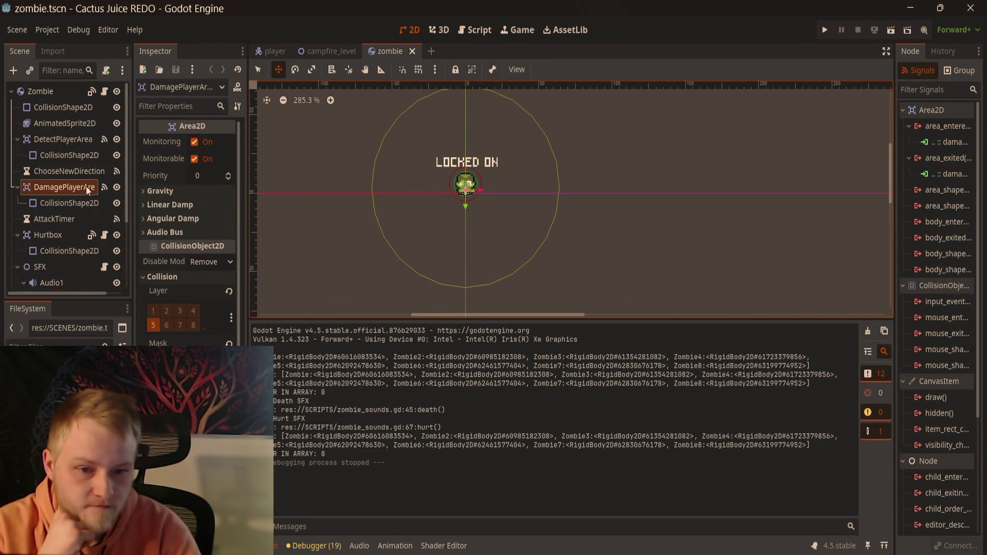
left_click(105, 91)
scroll(384, 156, "down", 3)
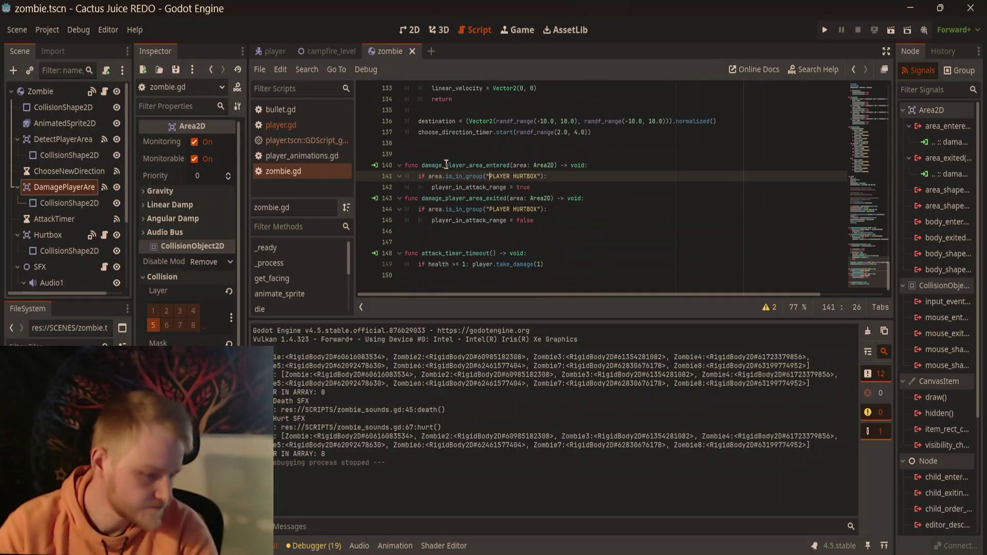
scroll(568, 242, "up", 10)
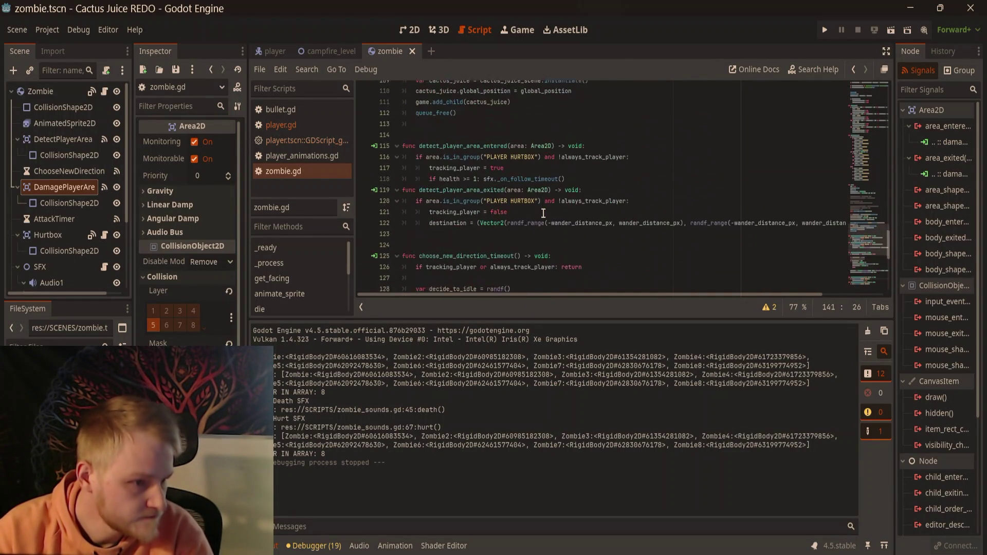
scroll(565, 218, "up", 10)
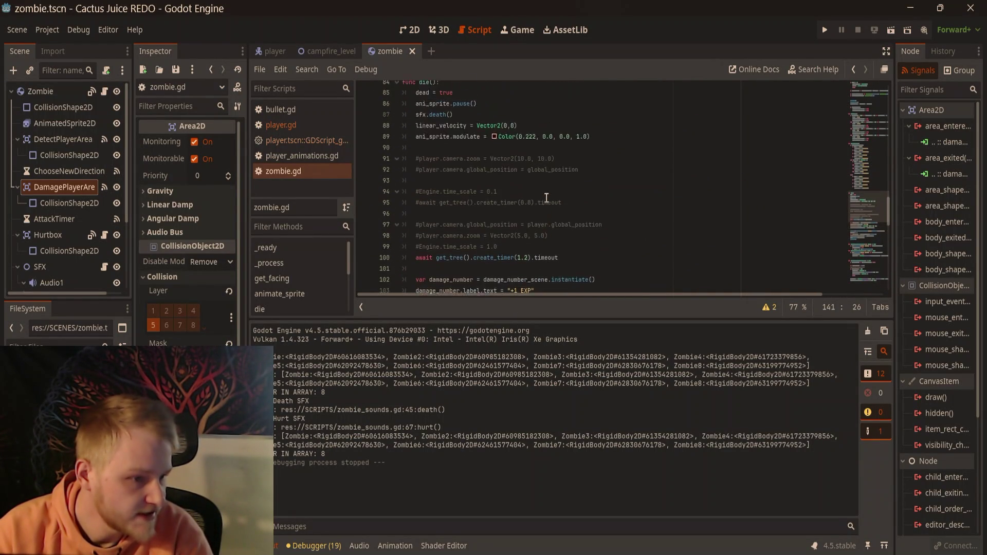
scroll(540, 200, "up", 5)
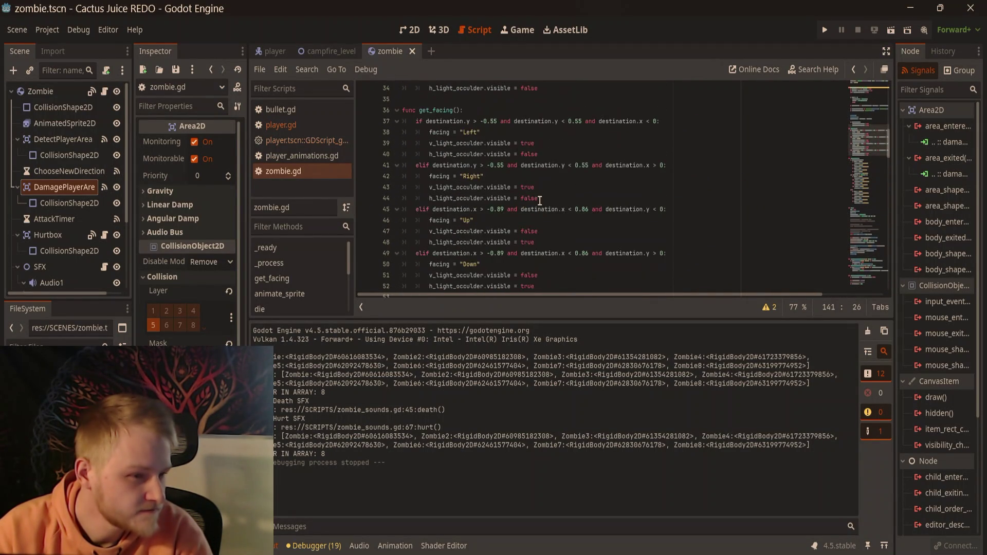
scroll(539, 200, "up", 5)
scroll(534, 198, "down", 11)
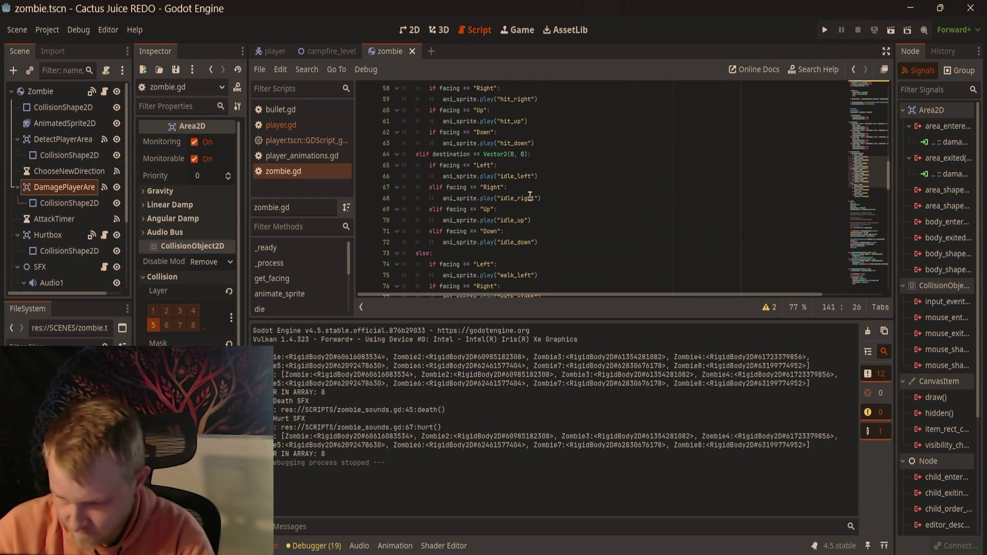
mouse_move(483, 199)
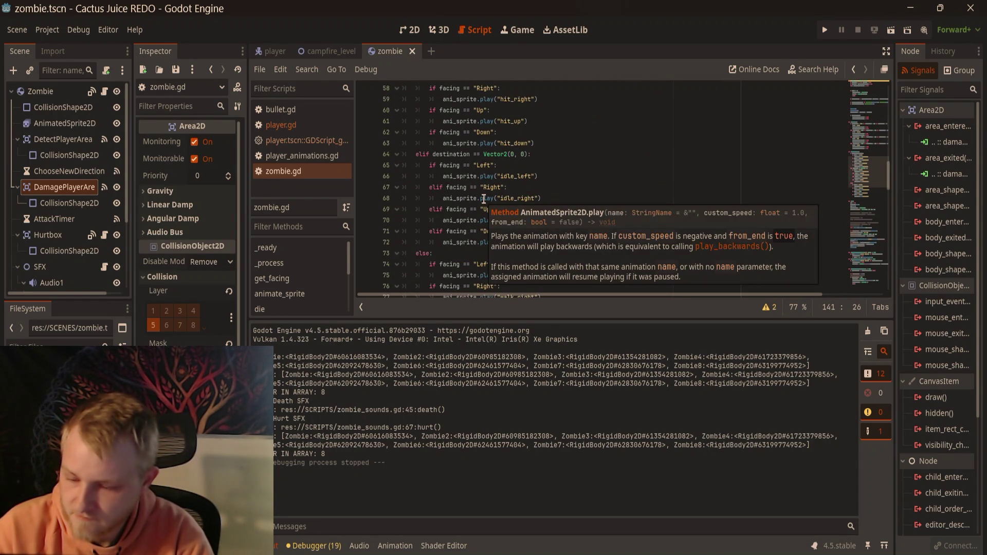
scroll(484, 199, "down", 2)
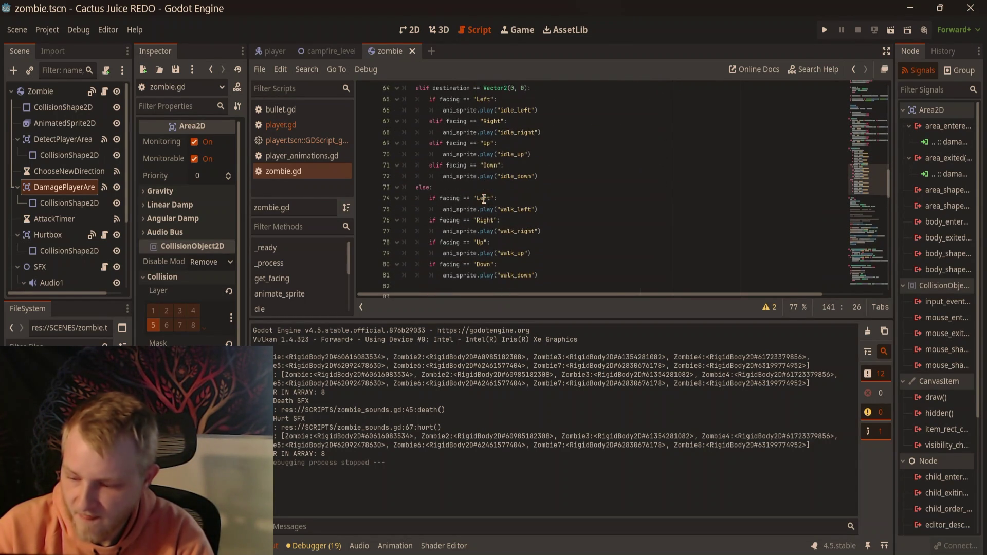
scroll(490, 192, "down", 14)
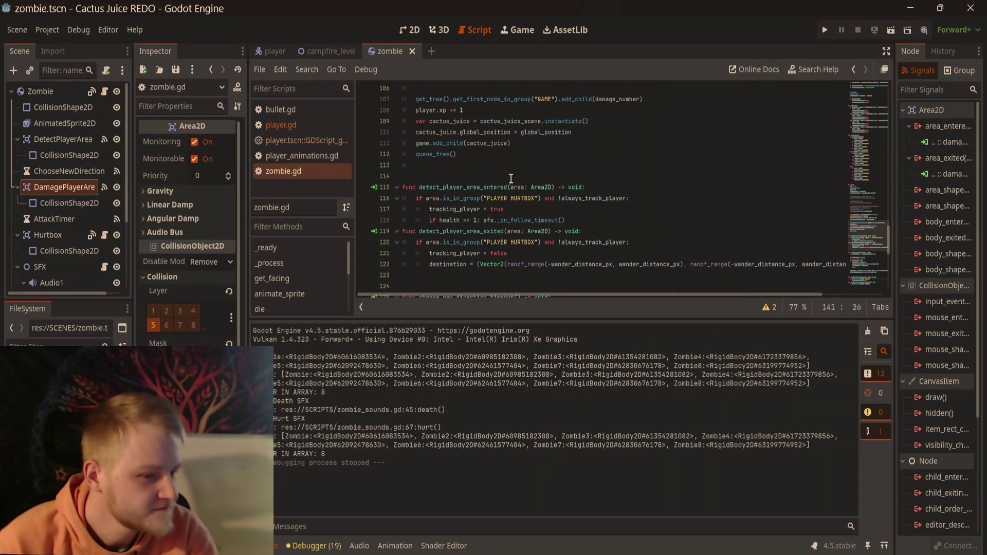
scroll(511, 178, "down", 5)
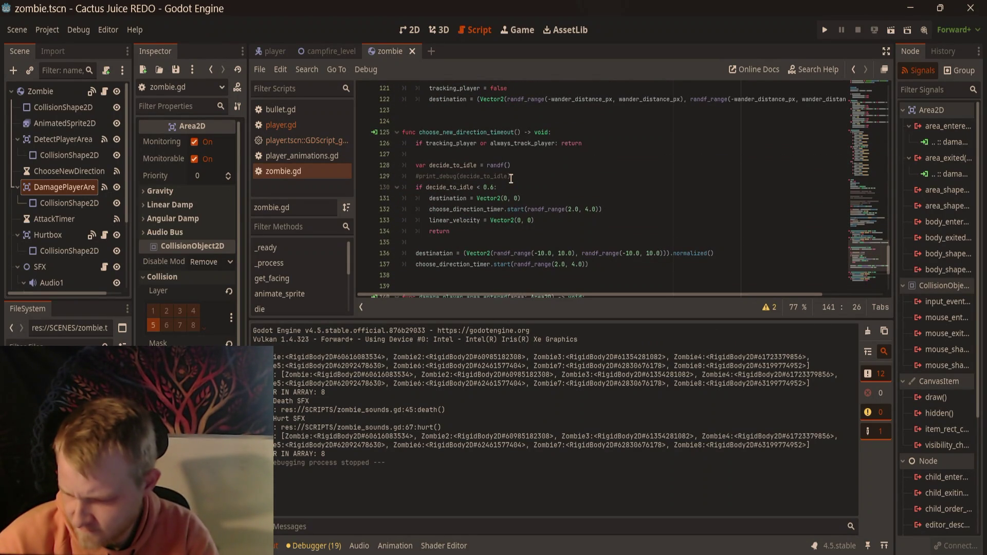
scroll(511, 178, "down", 4)
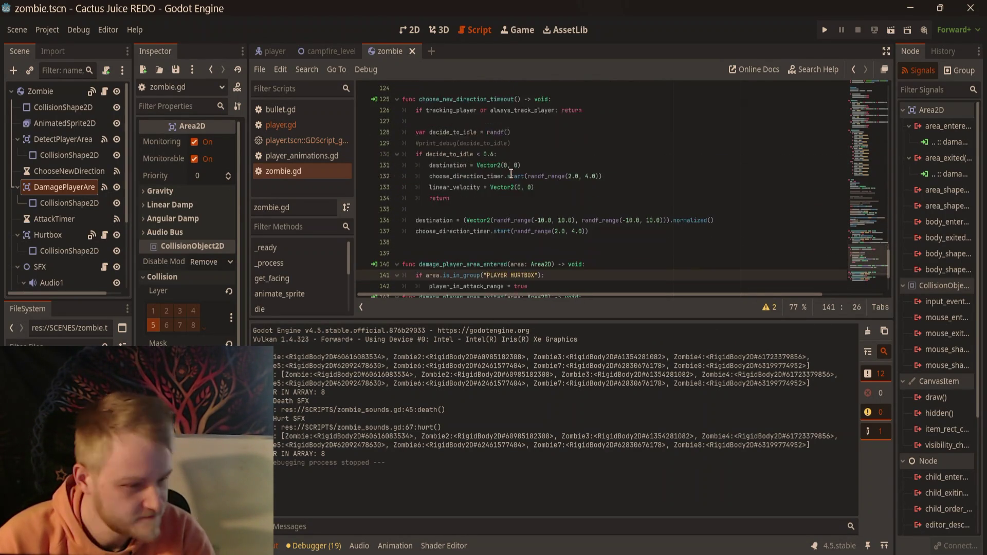
scroll(539, 214, "up", 1)
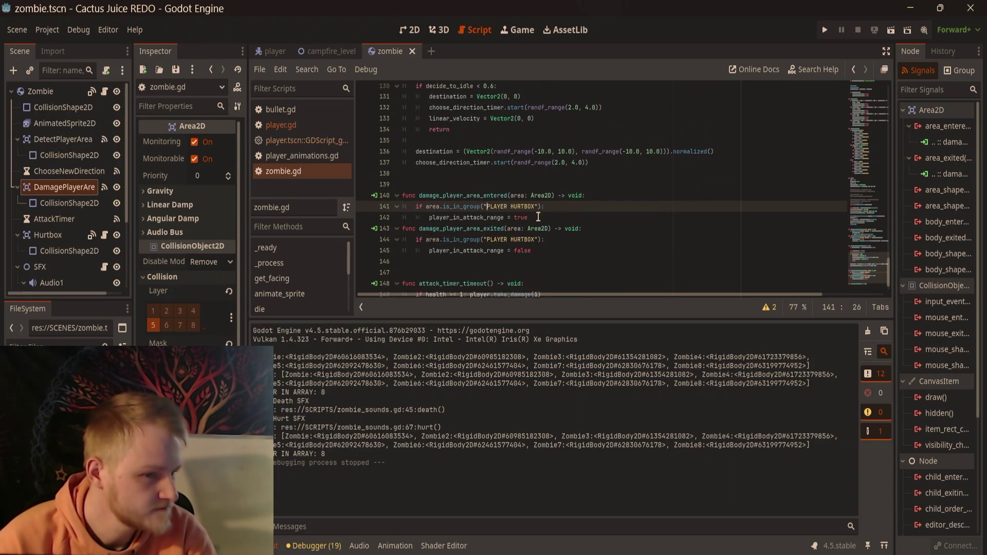
left_click(303, 171)
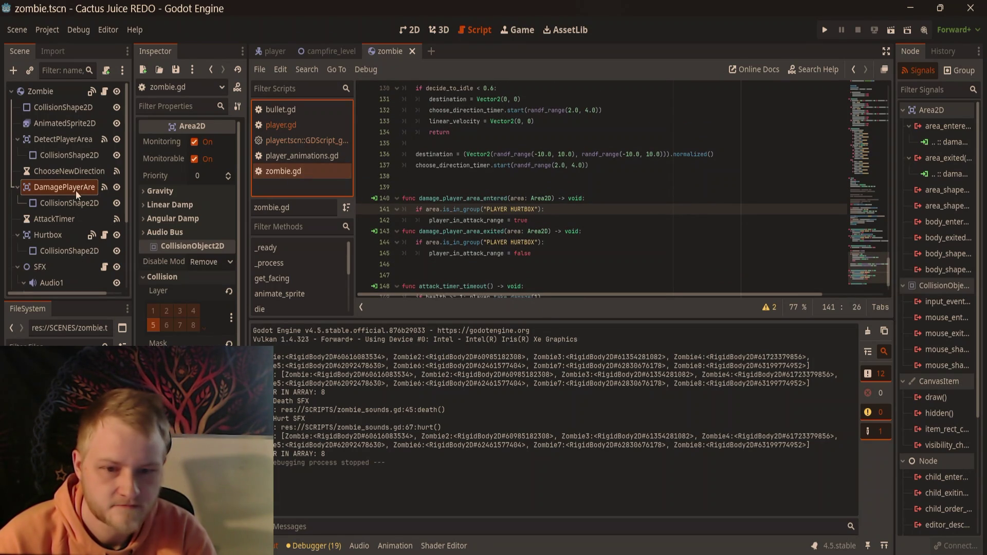
- Open zombie_hurtbox.gd and place the cursor below the take_damage function
left_click(103, 236)
scroll(527, 170, "down", 3)
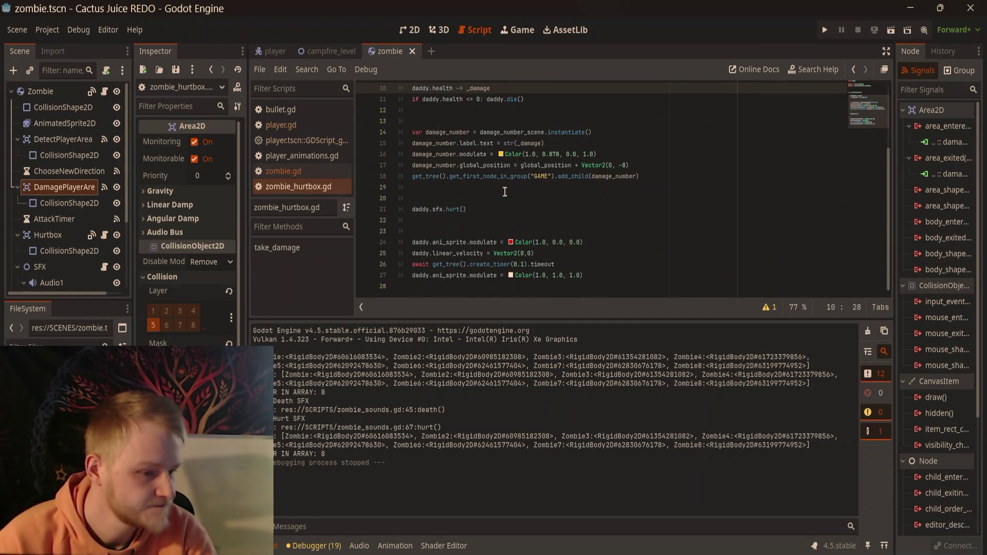
left_click(626, 277)
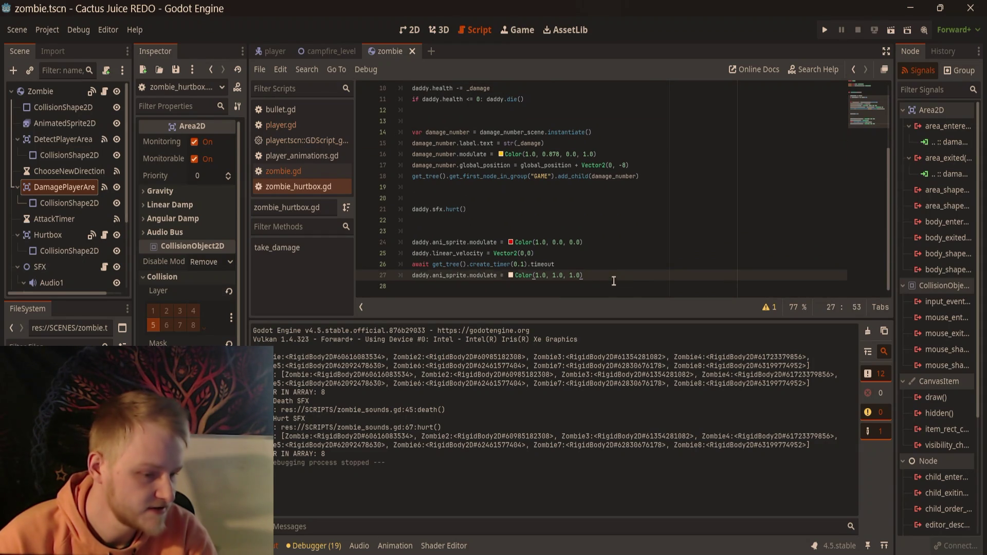
key("Down")
key("Down")
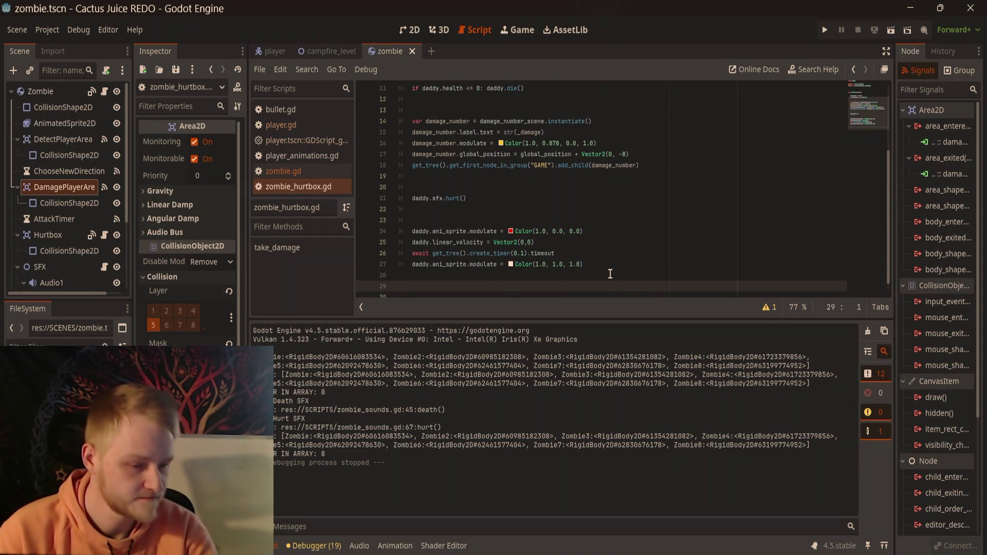
scroll(610, 274, "up", 4)
scroll(610, 267, "down", 4)
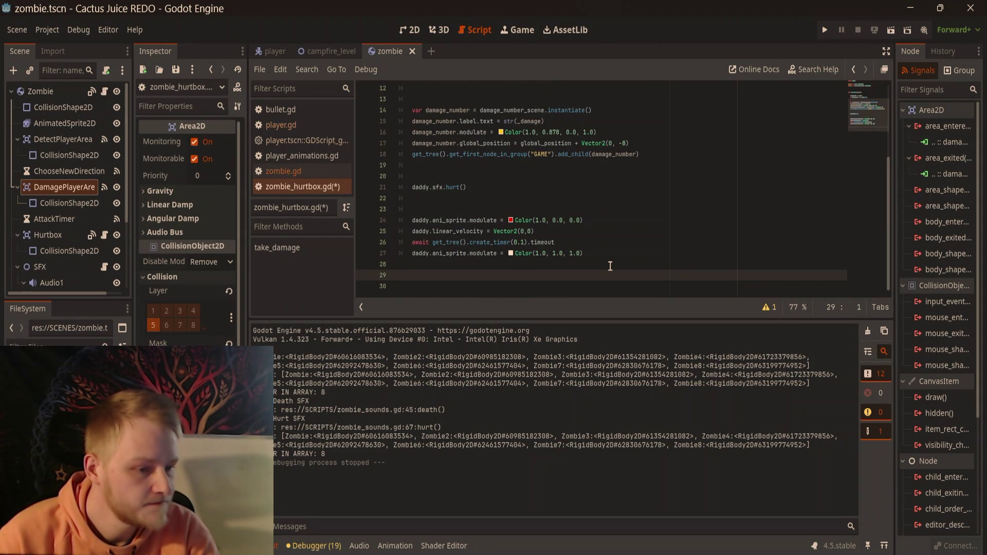
- Declare func take_punch(damage): and add blank indented lines for its body
key("Return")
type("func ")
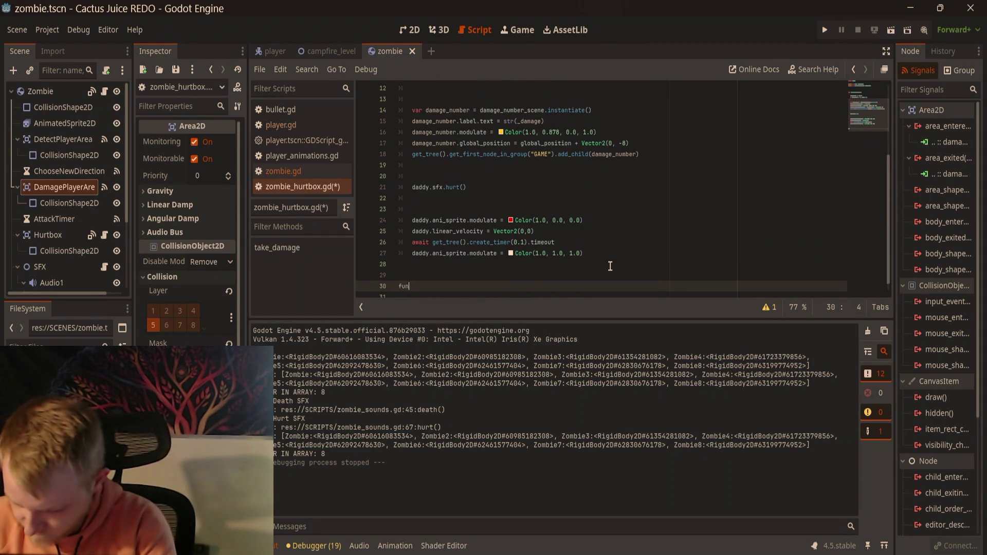
type("t")
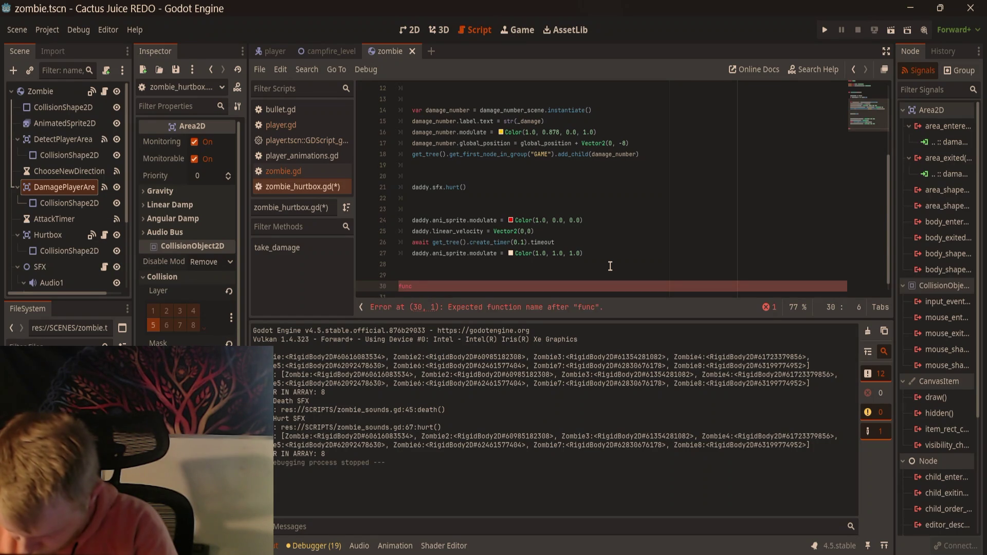
type("ake_punch")
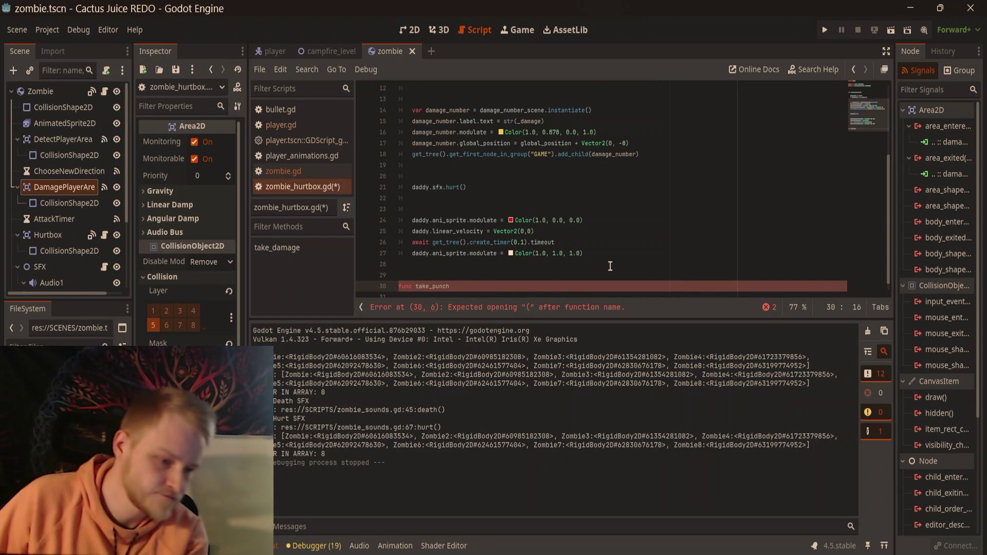
type("(dama")
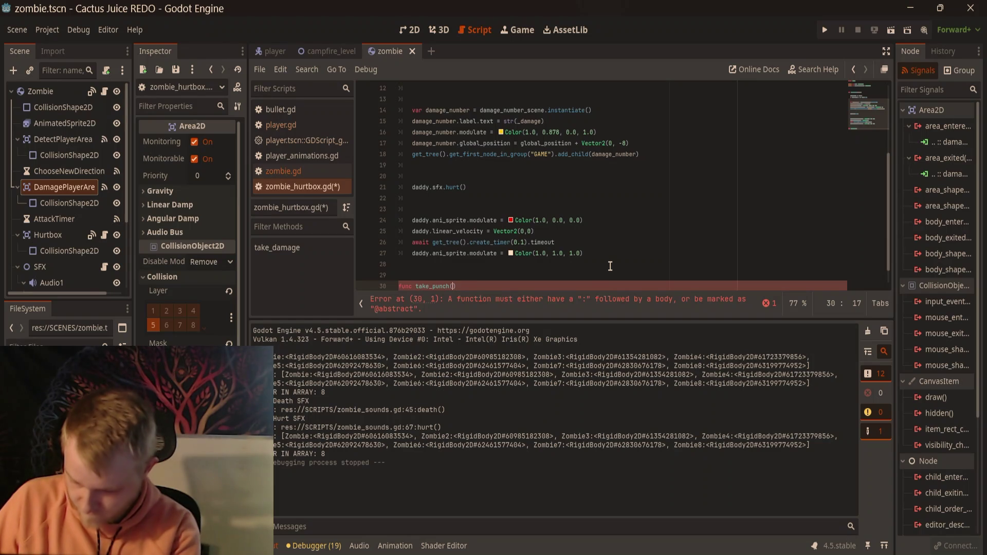
type("ge")
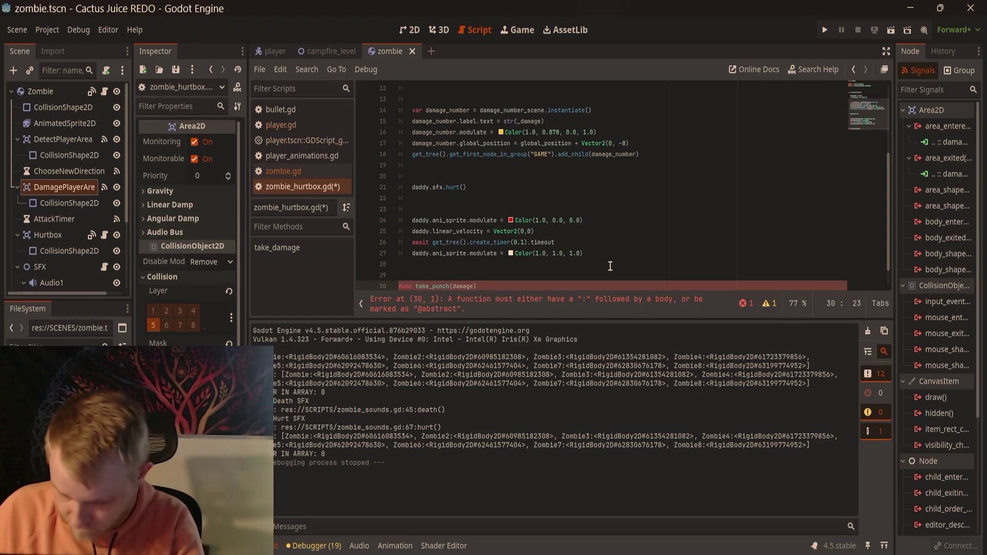
type(":")
key("Return")
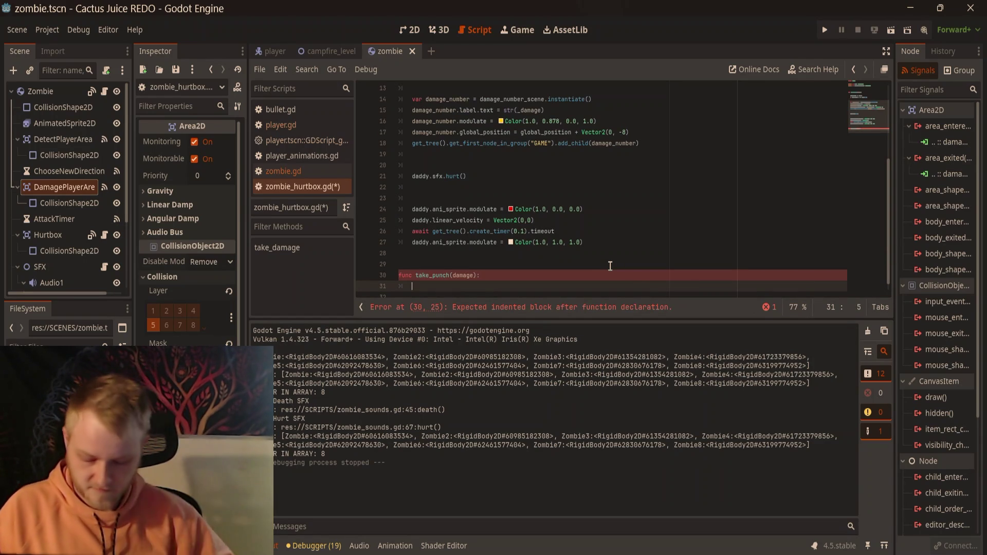
scroll(485, 252, "down", 1)
key("Return")
key("Return")
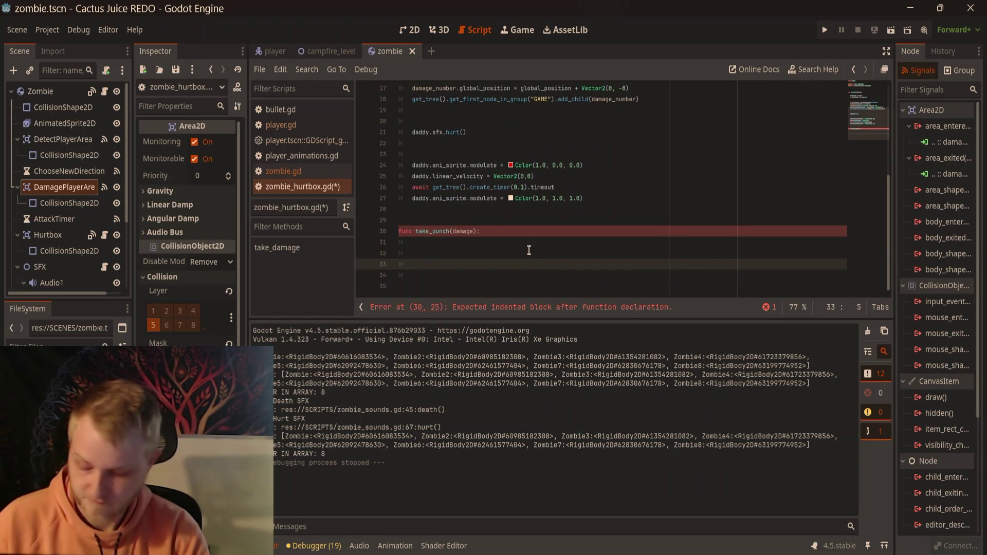
key("Up")
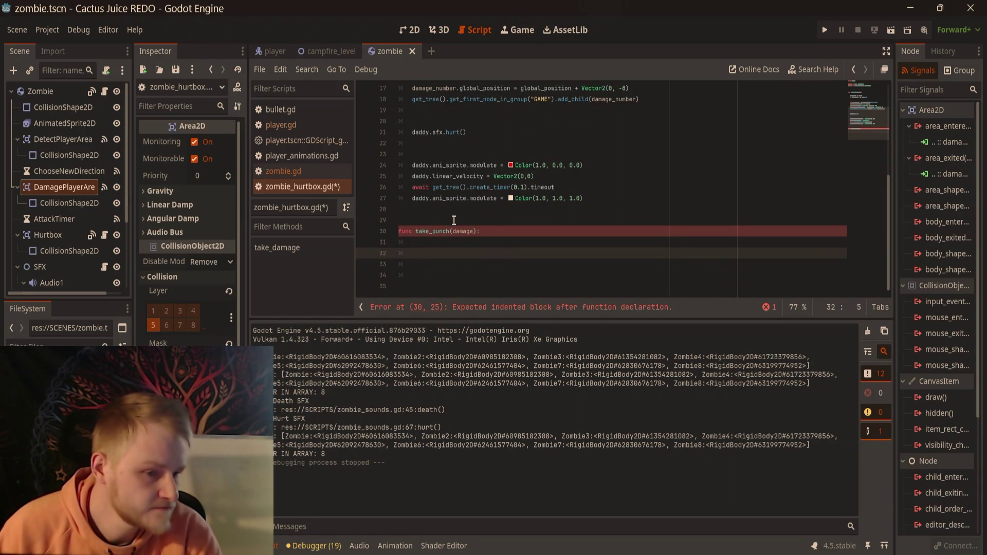
- Copy take_damage's damage_number instantiate line into take_punch and add damage = 0 above it
scroll(469, 205, "up", 4)
scroll(504, 175, "down", 1)
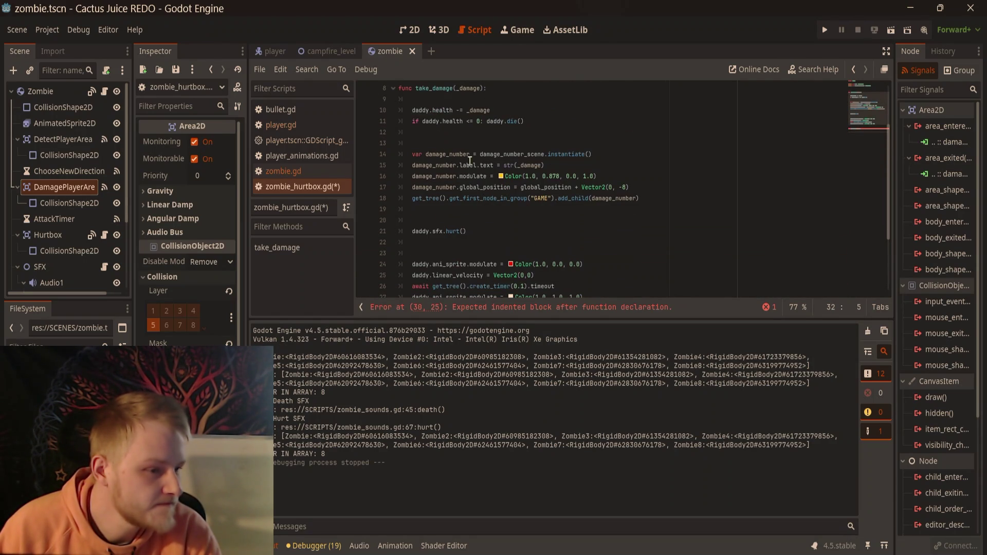
left_click_drag(619, 155, 409, 156)
key("ctrl+c")
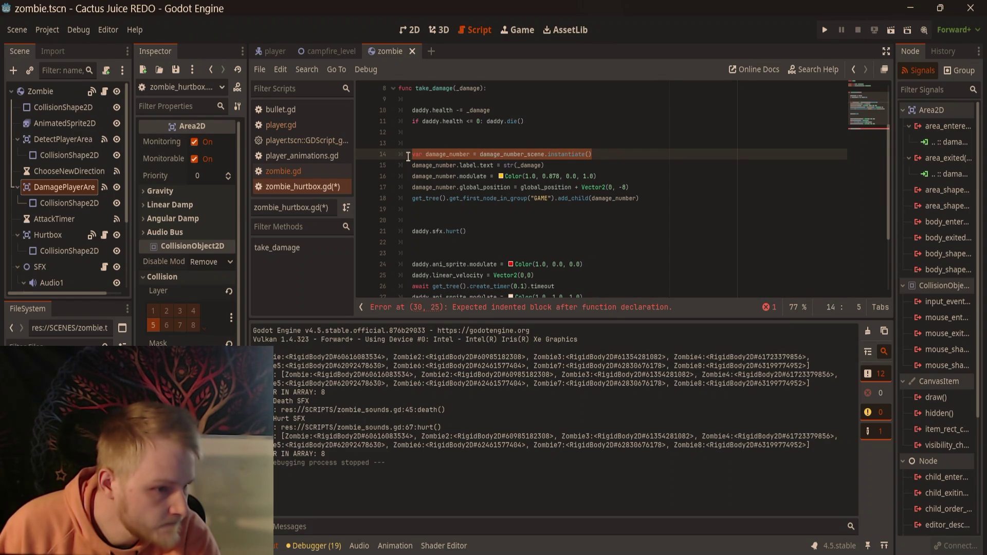
scroll(409, 155, "down", 3)
left_click(422, 252)
key("ctrl+v")
left_click(422, 246)
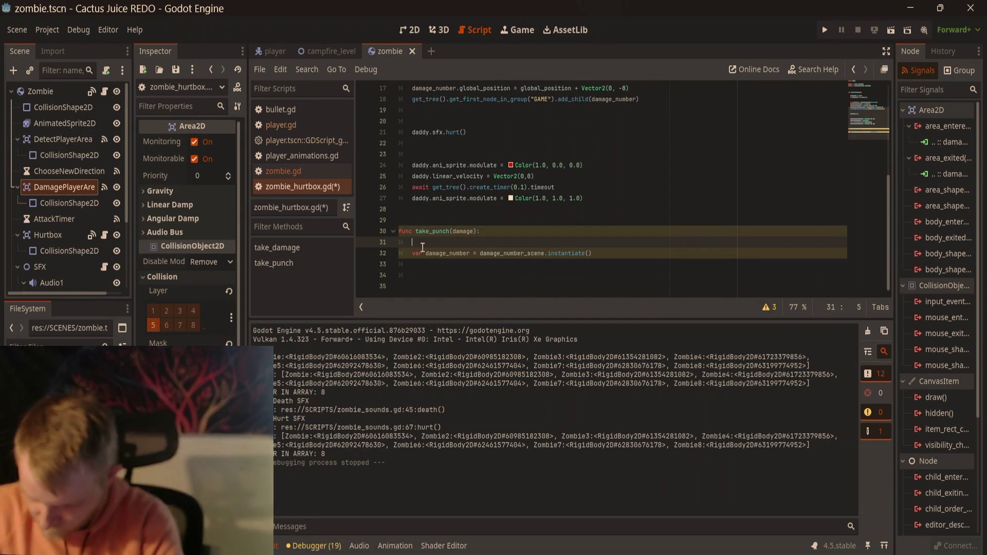
type("damage = ")
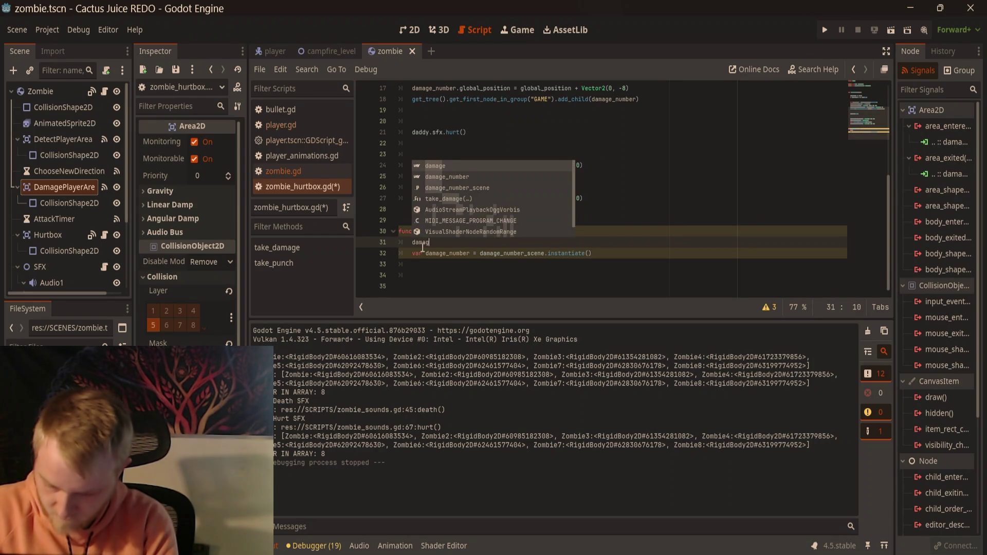
type("0")
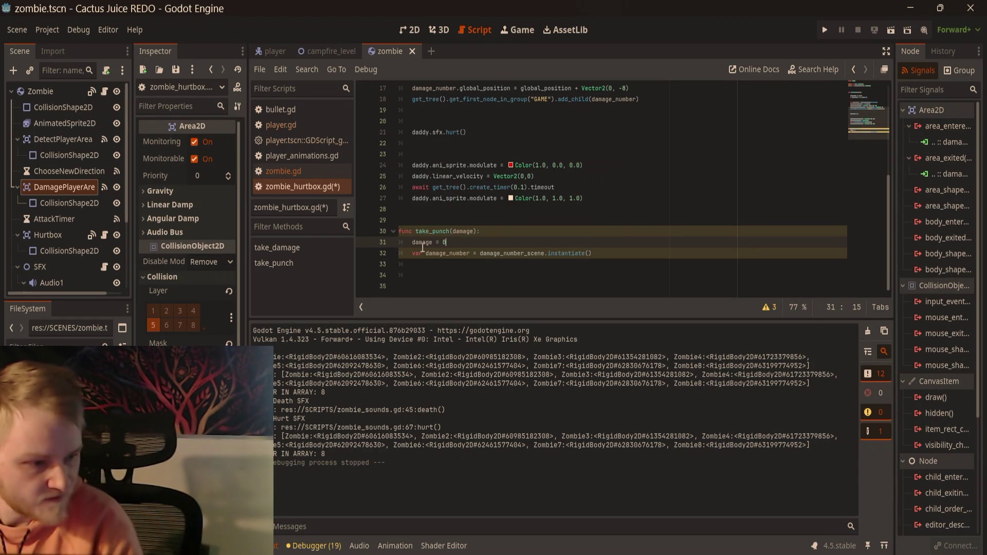
left_click(468, 260)
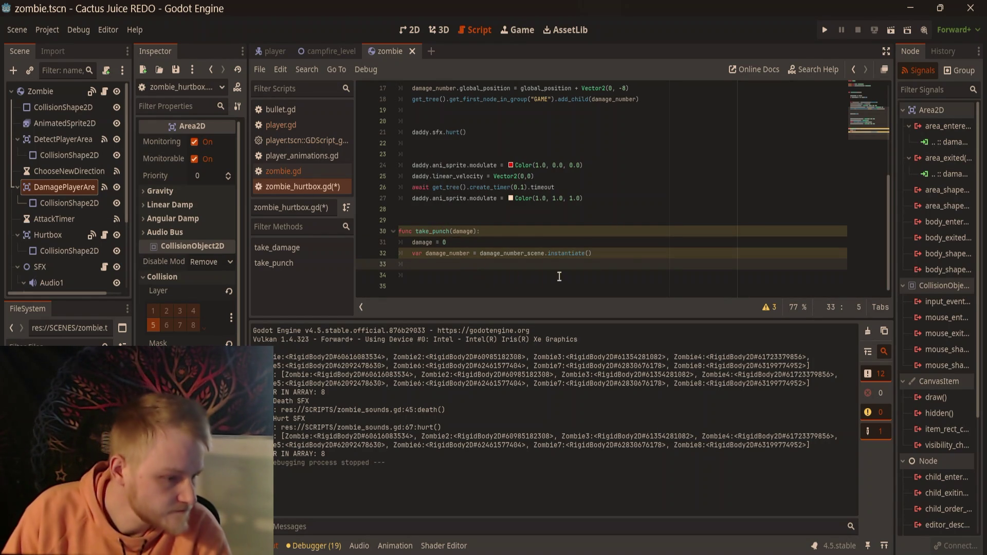
- Paste take_damage's label, modulate, position and add_child lines below take_punch's instantiate line
scroll(645, 262, "up", 4)
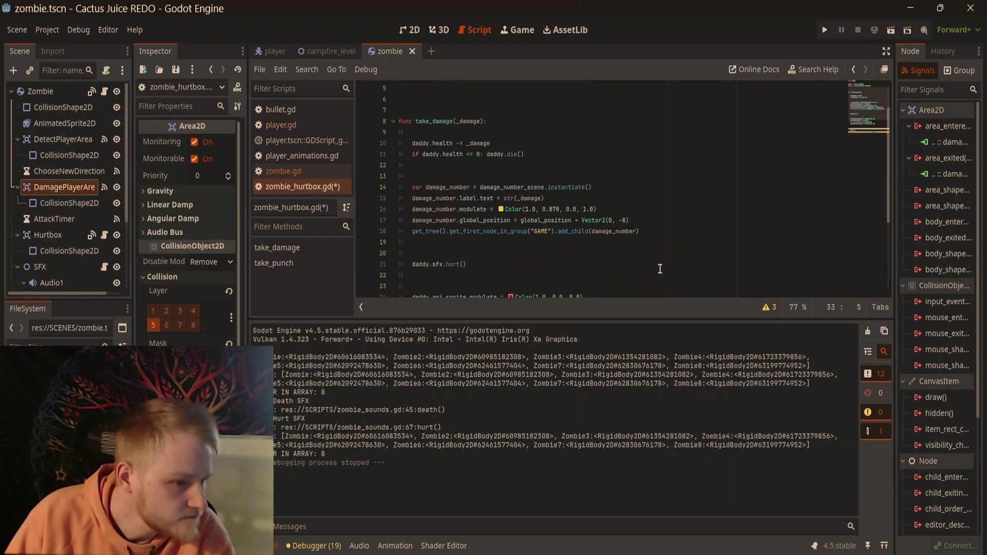
left_click(631, 223)
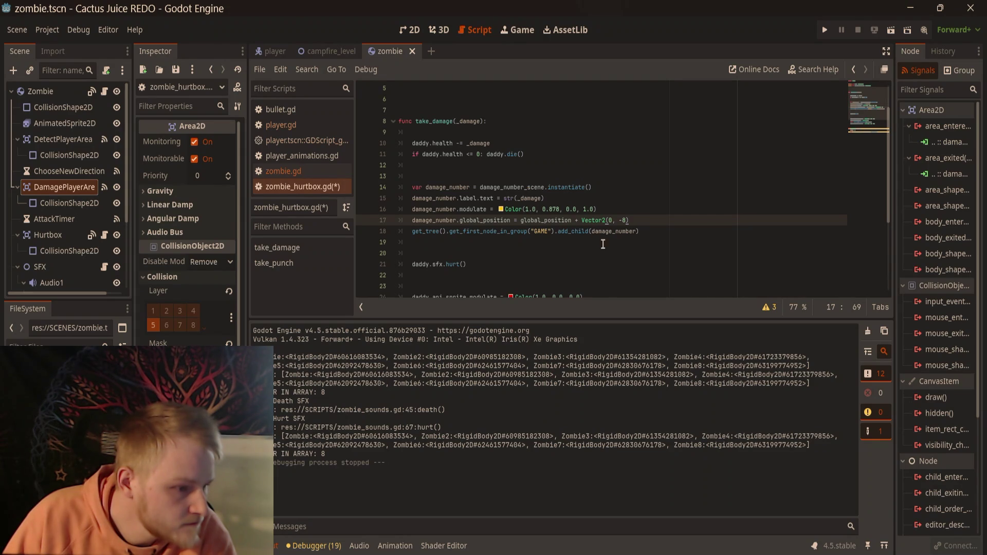
mouse_move(647, 232)
left_mouse_down()
mouse_move(427, 198)
mouse_move(409, 199)
mouse_move(410, 208)
mouse_move(406, 196)
left_mouse_up()
key("ctrl+c")
scroll(409, 193, "down", 3)
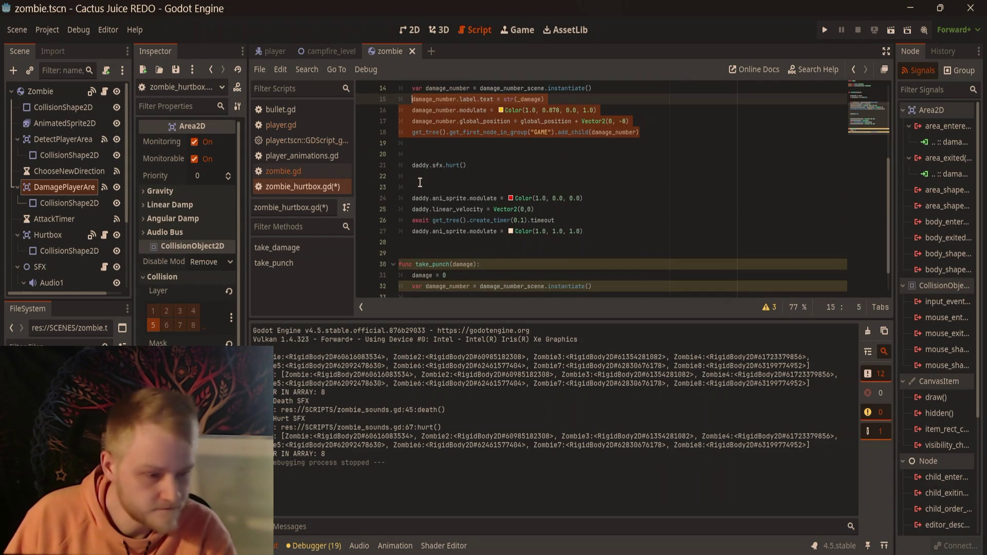
scroll(462, 265, "down", 1)
left_click(461, 266)
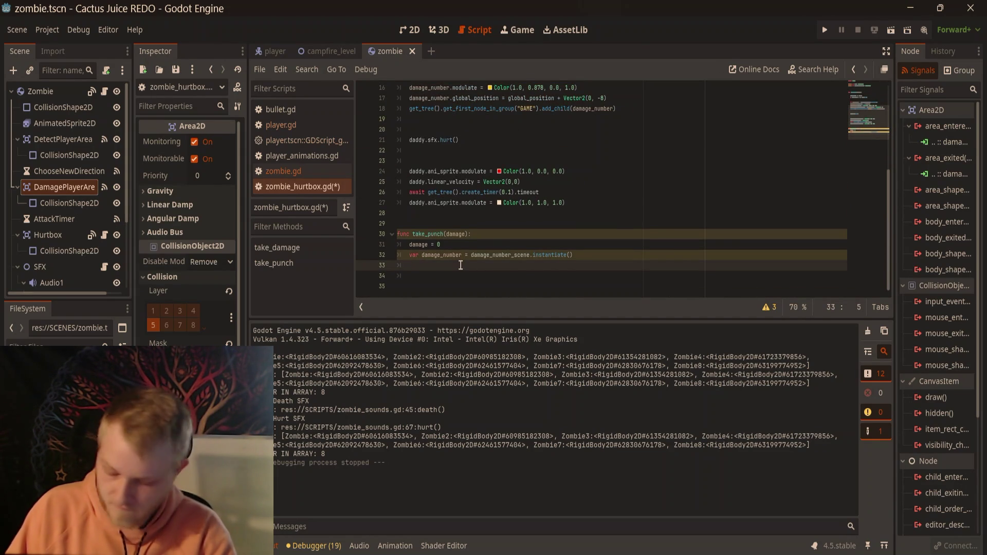
key("ctrl+v")
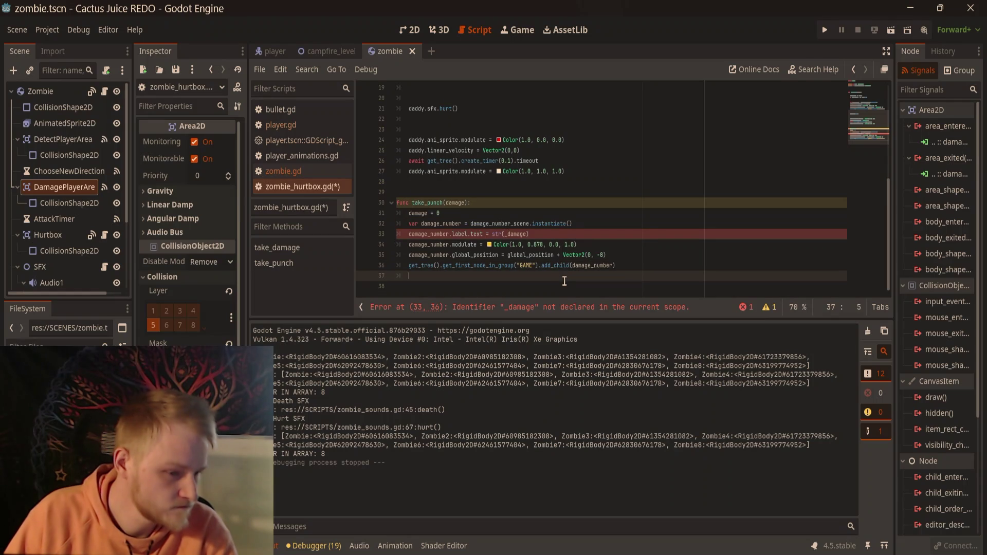
- Remove the stray underscore from the str call, add blank lines after take_punch, and save zombie_hurtbox.gd
left_click(564, 236)
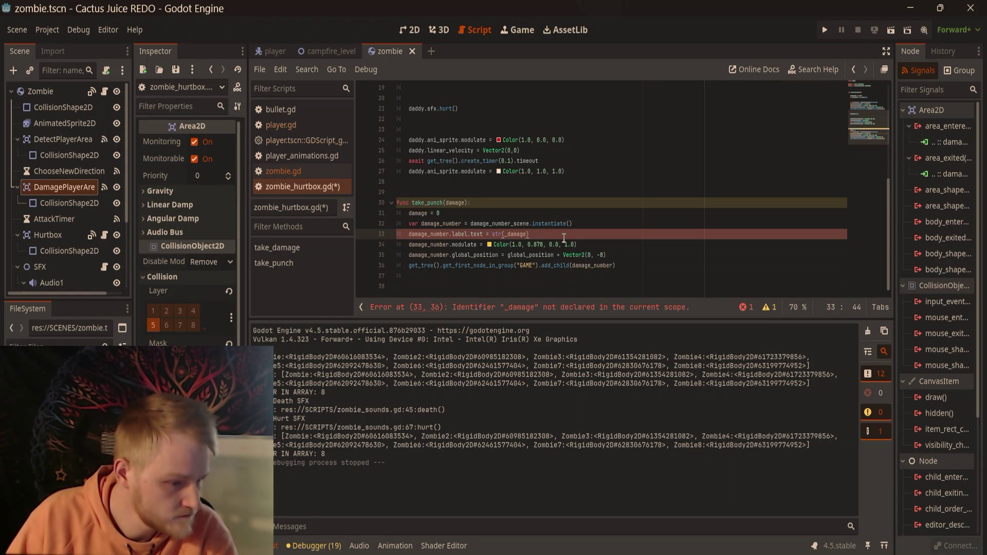
left_click(507, 236)
key("BackSpace")
left_click(600, 273)
key("Return")
key("Return")
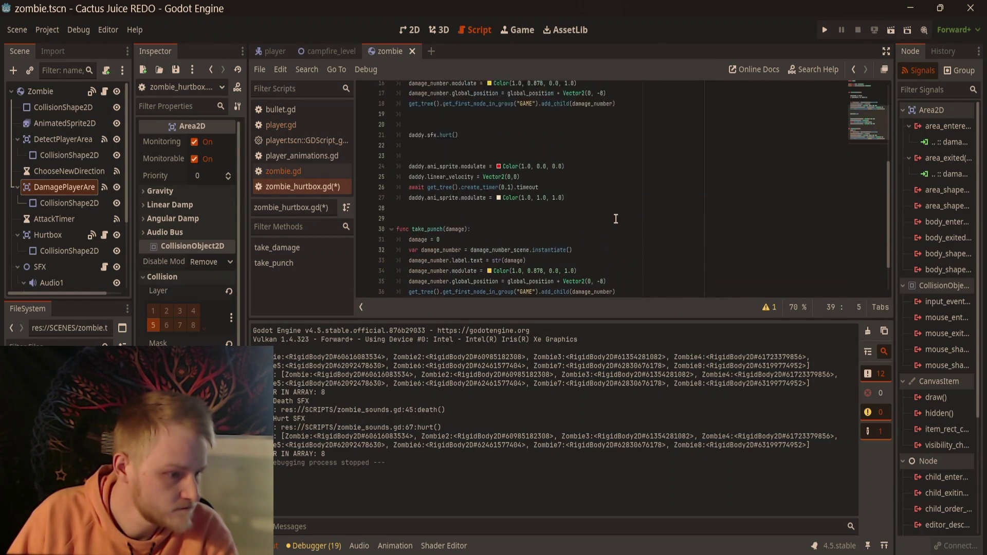
scroll(611, 219, "up", 5)
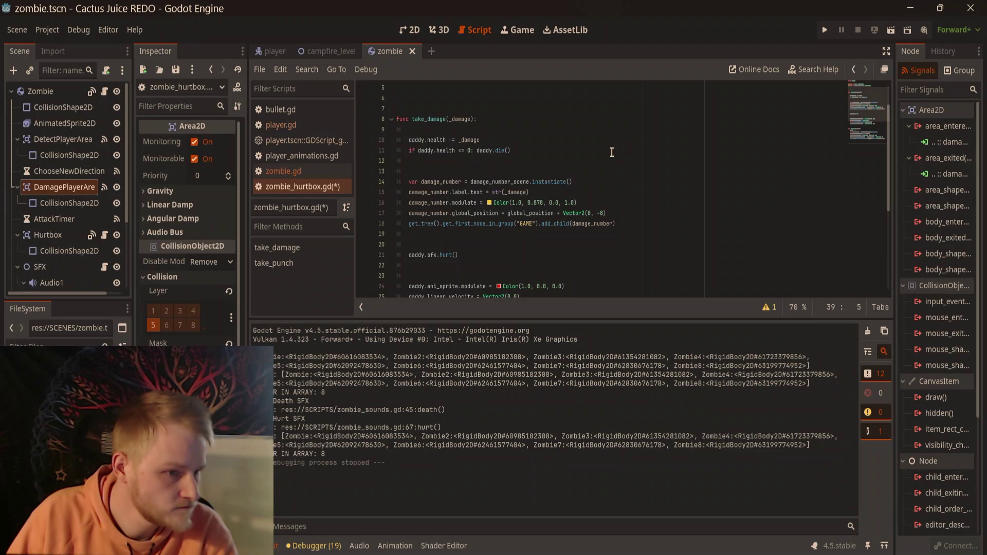
scroll(600, 154, "down", 4)
key("ctrl+s")
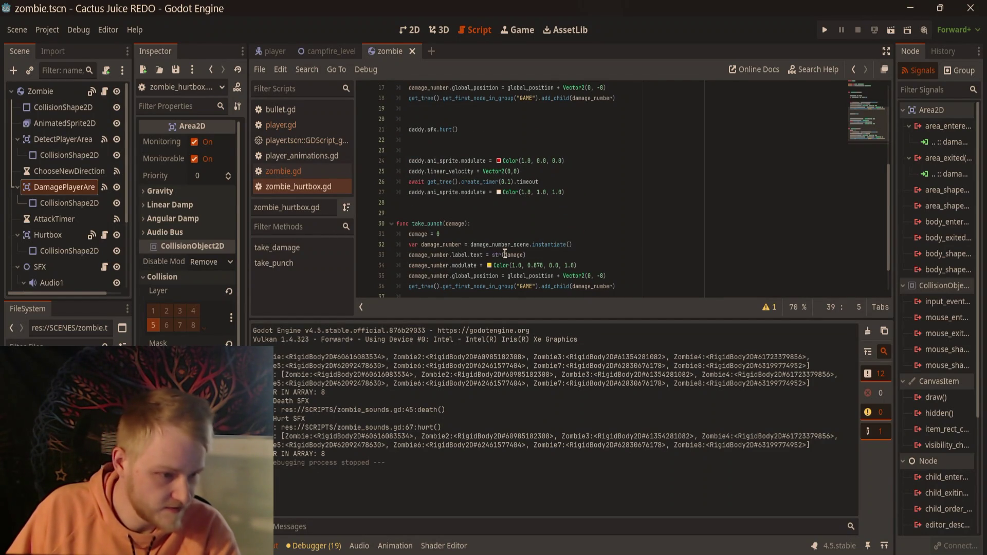
- Rename damage to _damage in str(), the take_punch parameter, and the line 31 assignment
left_click(505, 253)
type("_")
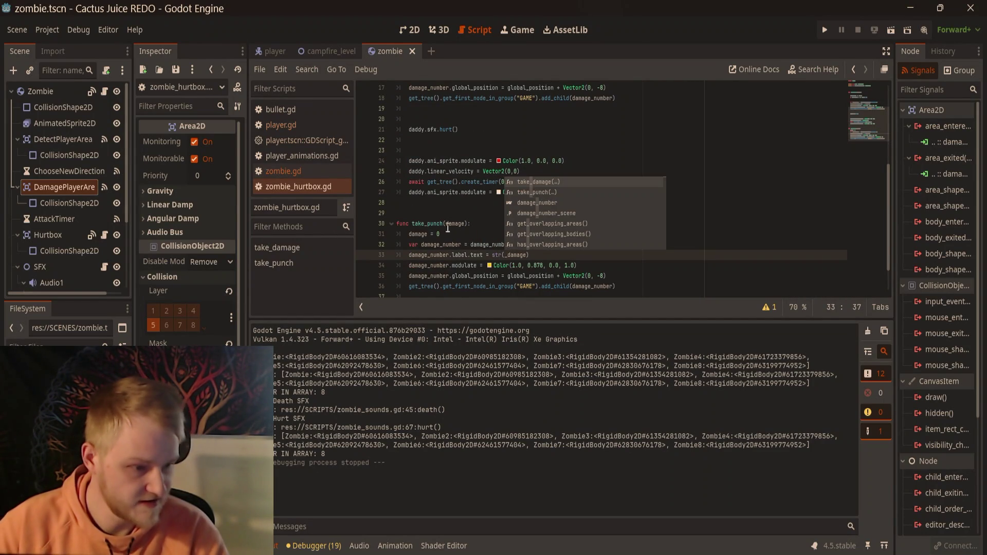
left_click(445, 223)
type("_")
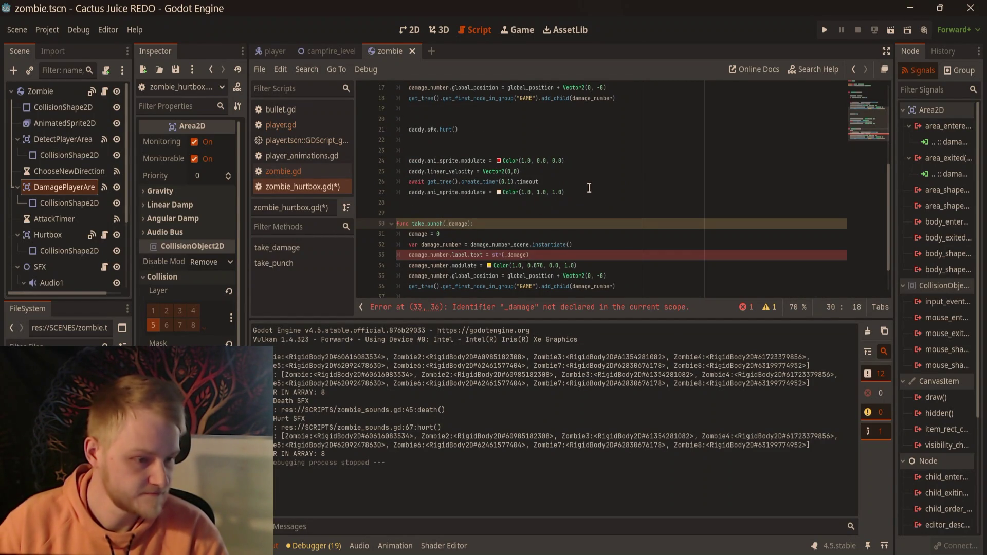
left_click(589, 191)
scroll(589, 192, "up", 3)
scroll(576, 201, "down", 5)
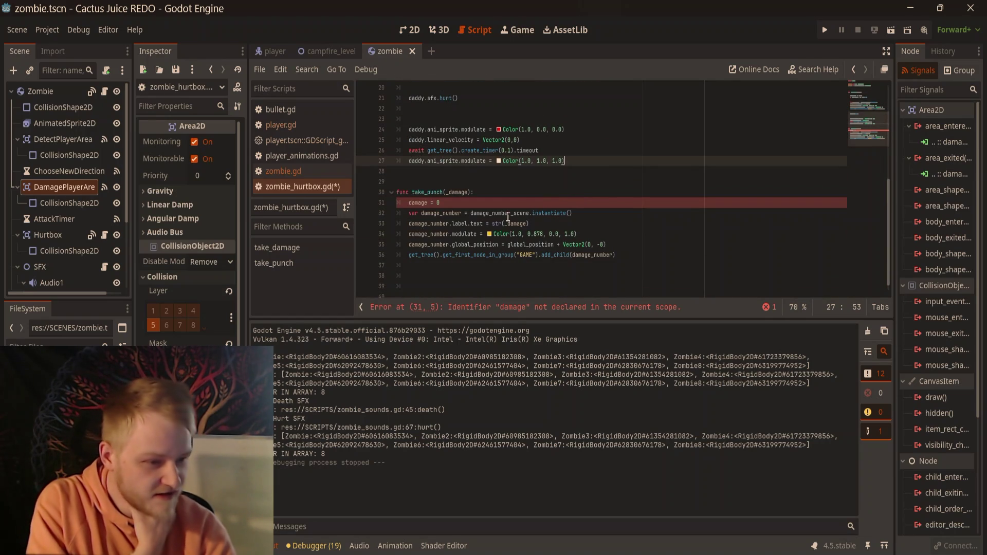
left_click(408, 203)
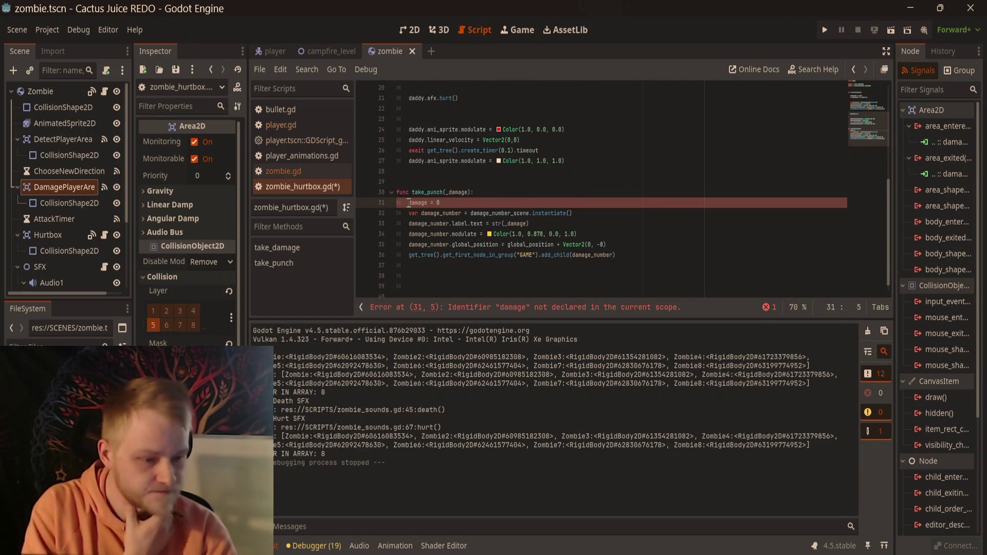
type("_")
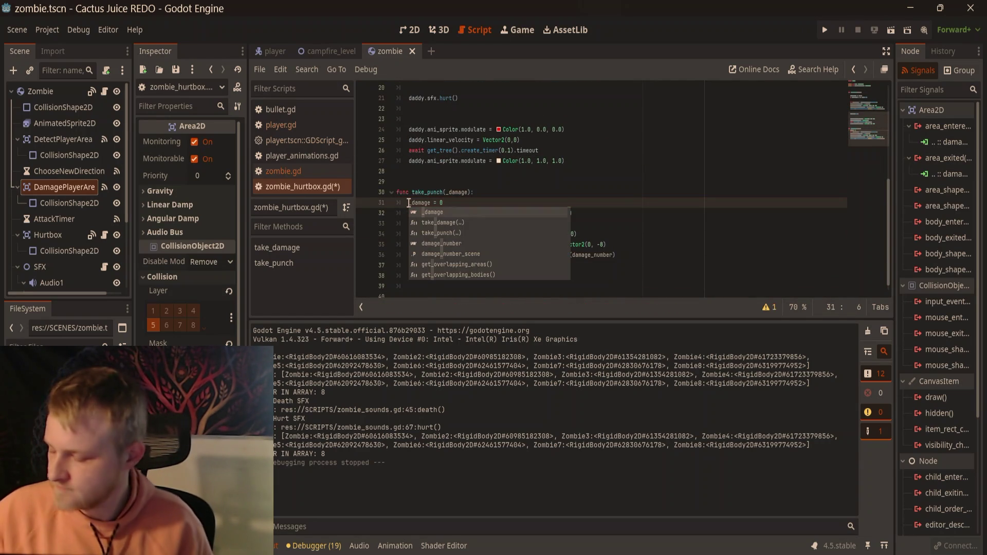
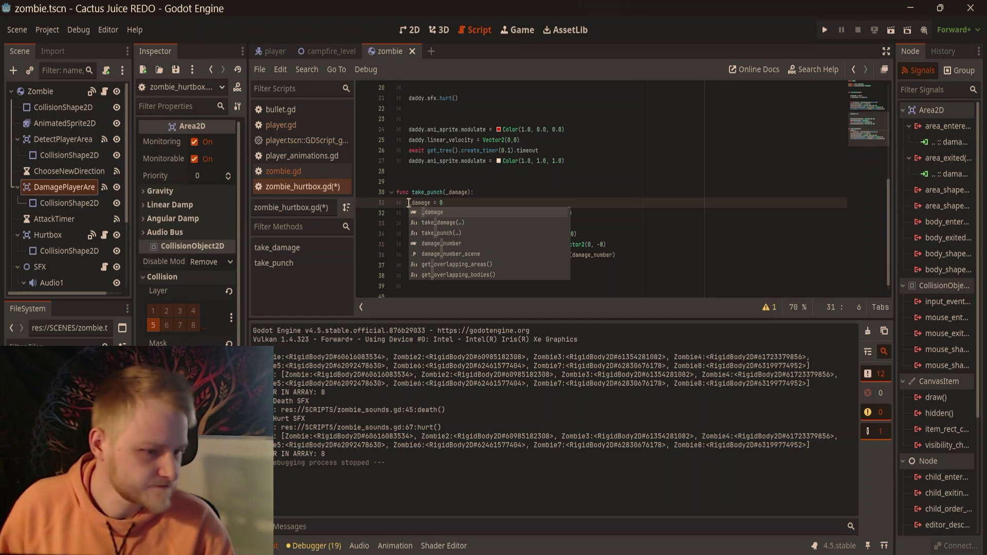
- Copy the daddy.sfx.hurt() call to the end of take_punch in zombie_hurtbox.gd
left_click(738, 169)
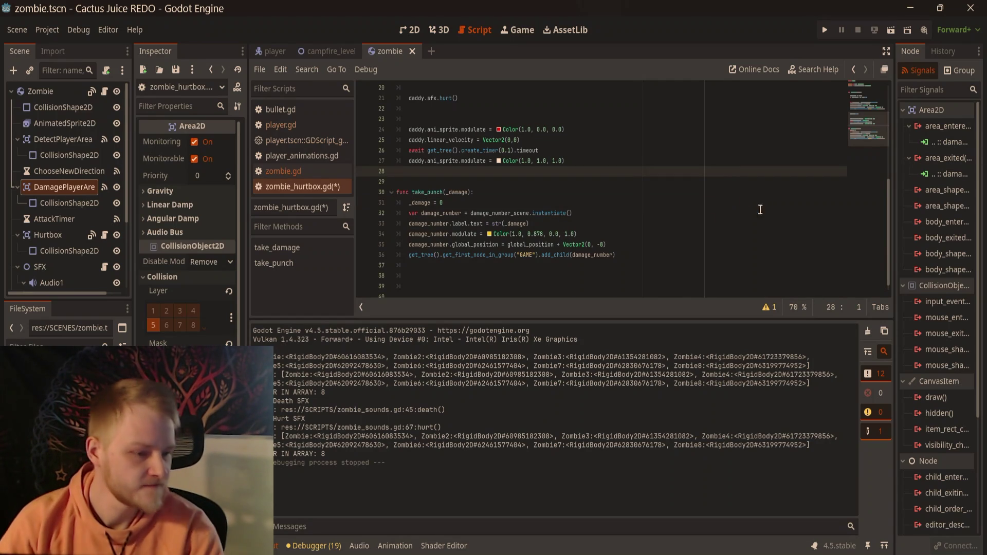
scroll(571, 267, "down", 1)
left_click(529, 269)
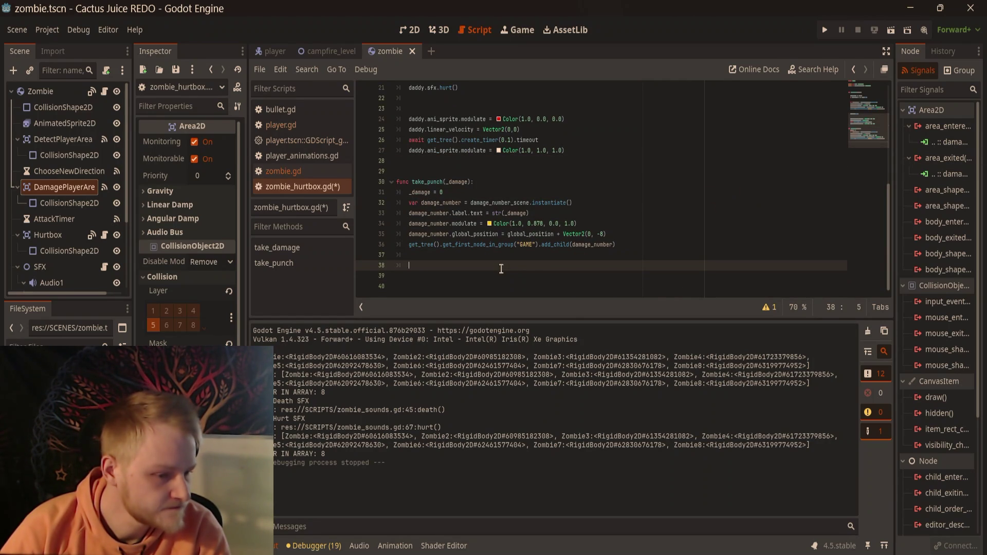
left_click(506, 257)
scroll(507, 260, "up", 4)
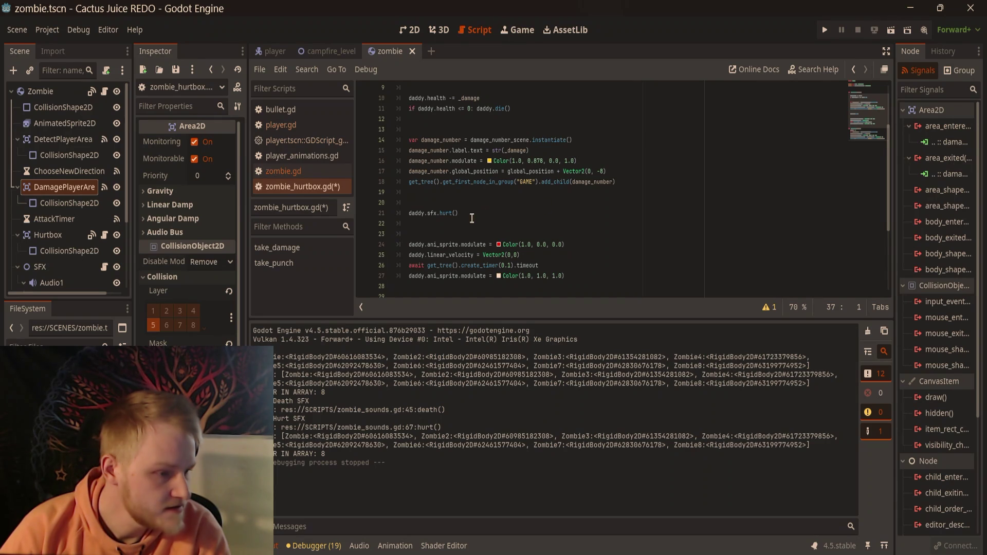
left_click_drag(471, 216, 407, 212)
scroll(415, 206, "down", 4)
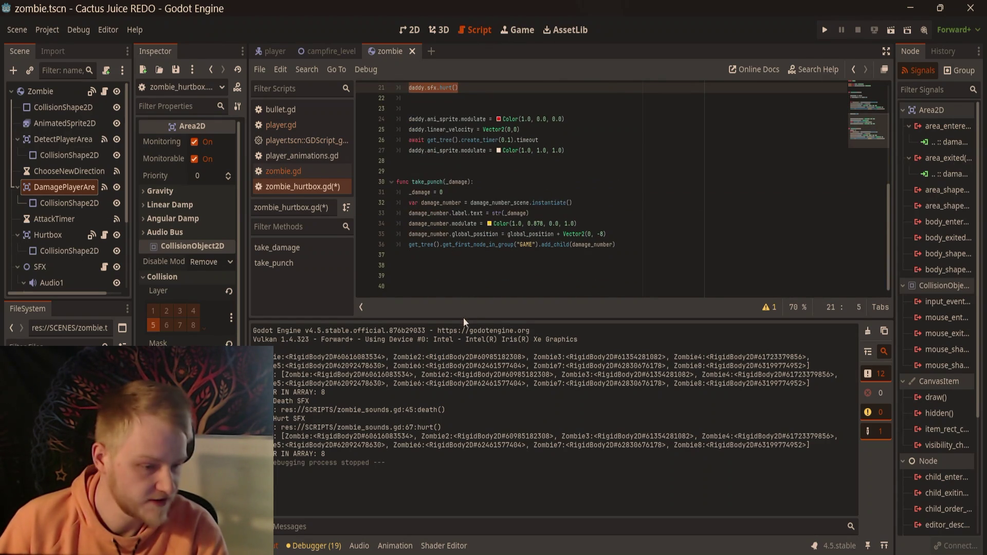
left_click(462, 263)
left_click(462, 256)
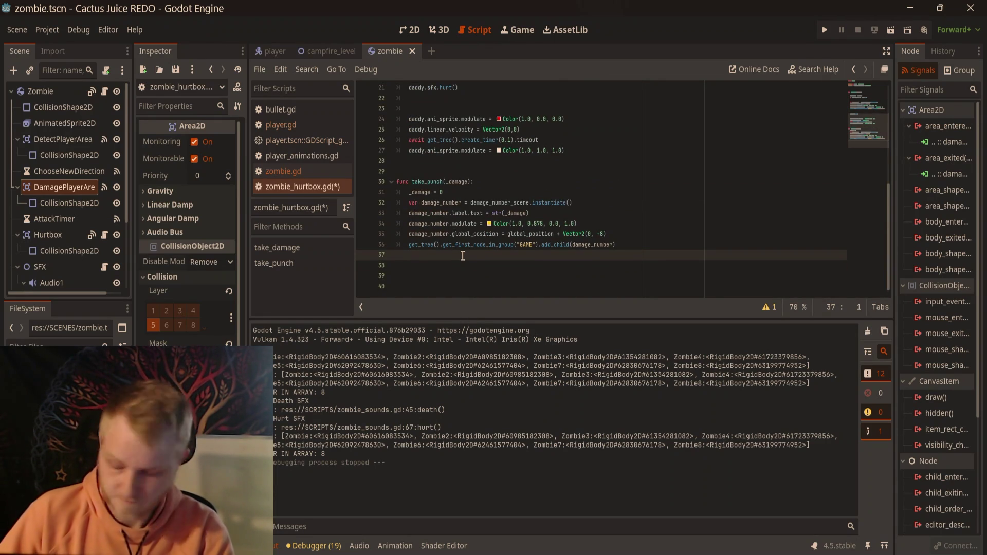
key("ctrl+v")
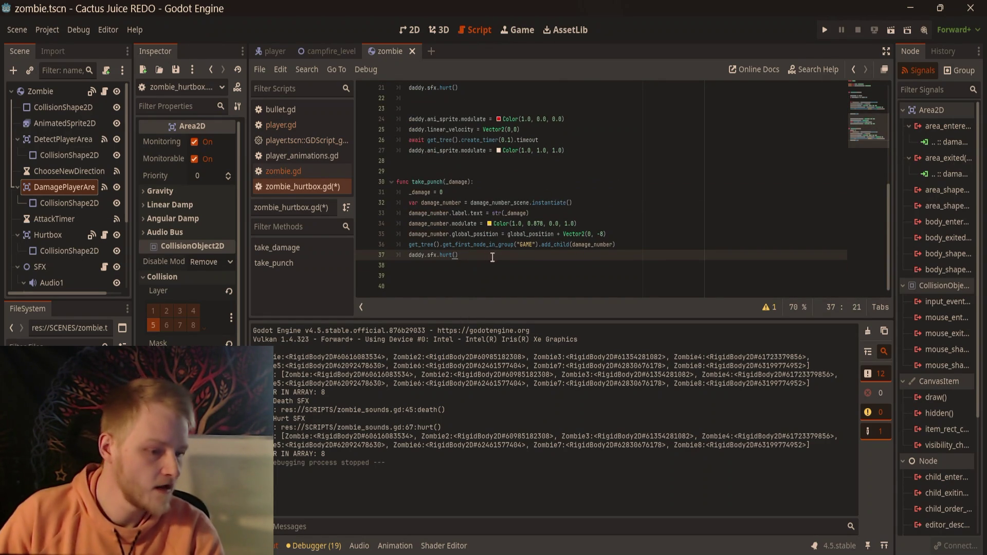
key("Return")
key("Return")
- Review the edited take_punch function, then switch to the zombie.gd script
scroll(511, 243, "up", 3)
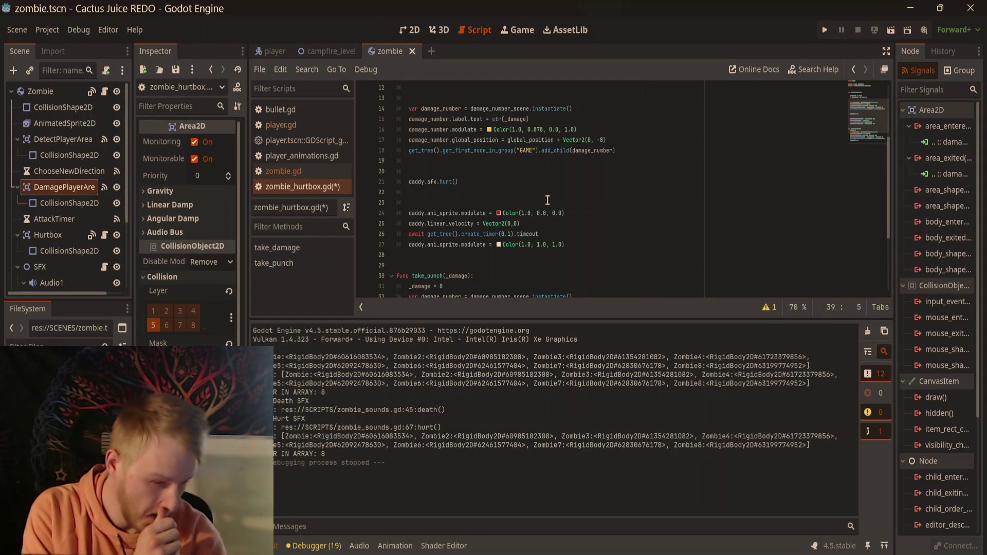
scroll(549, 202, "down", 1)
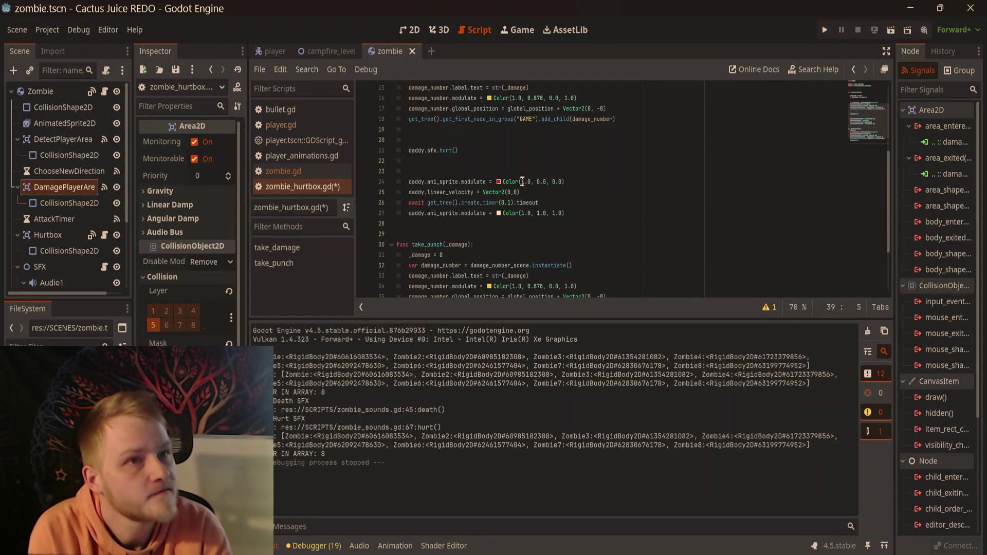
scroll(523, 182, "down", 1)
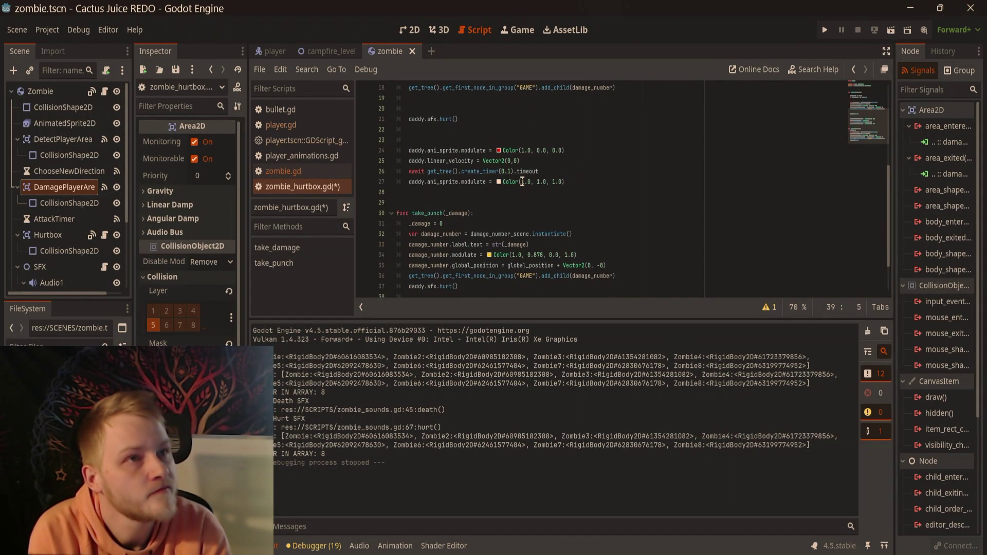
scroll(522, 181, "down", 1)
left_click(438, 276)
scroll(439, 267, "up", 6)
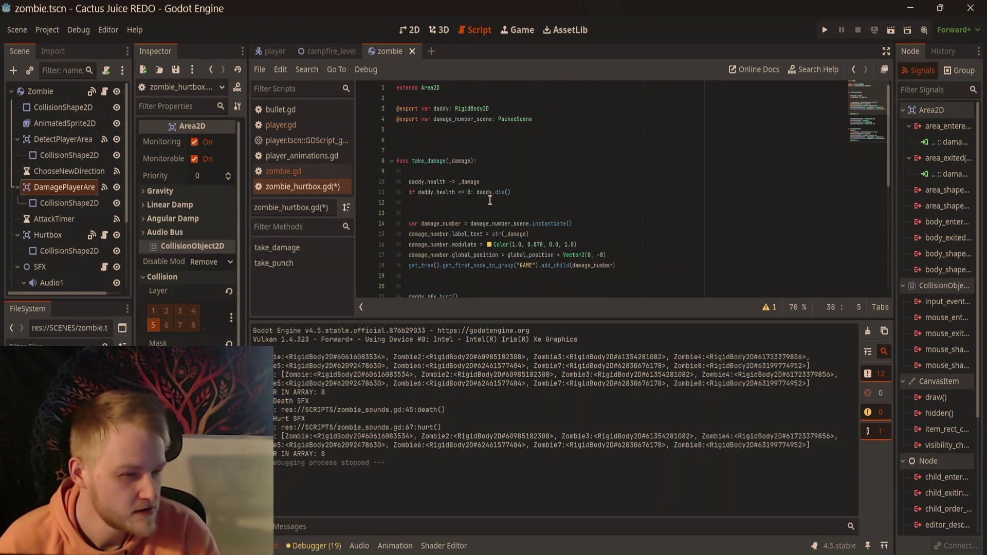
left_click(104, 92)
scroll(627, 202, "up", 5)
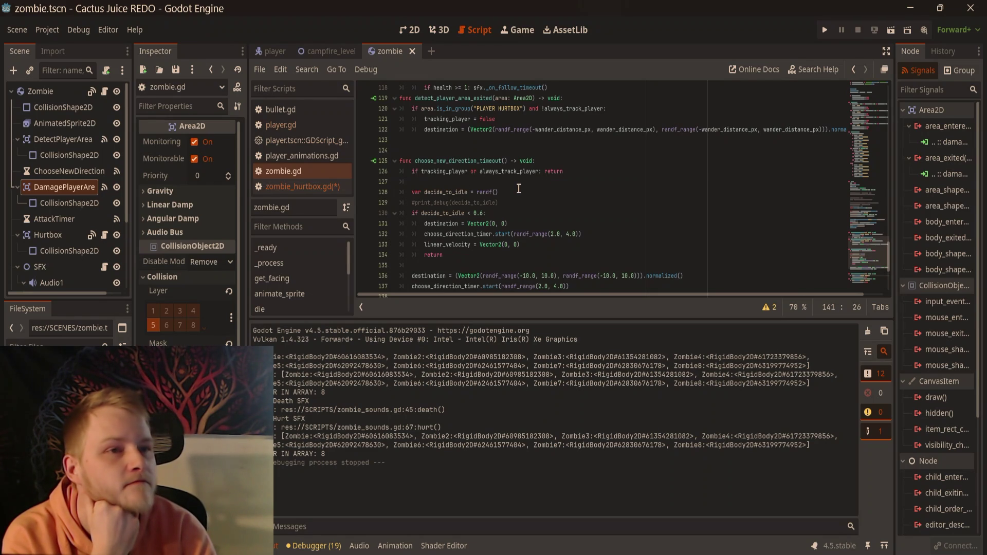
scroll(560, 203, "down", 3)
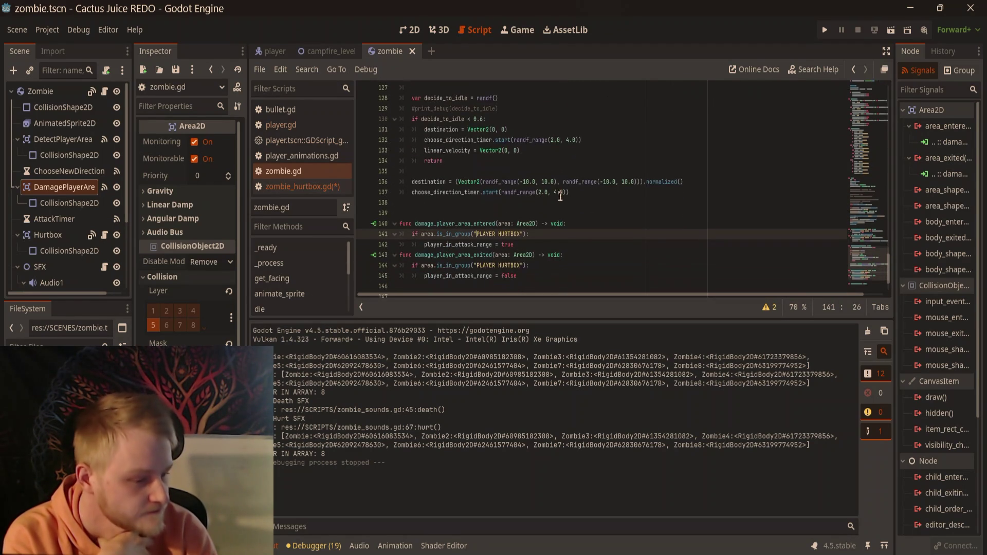
scroll(558, 190, "down", 2)
left_click(569, 192)
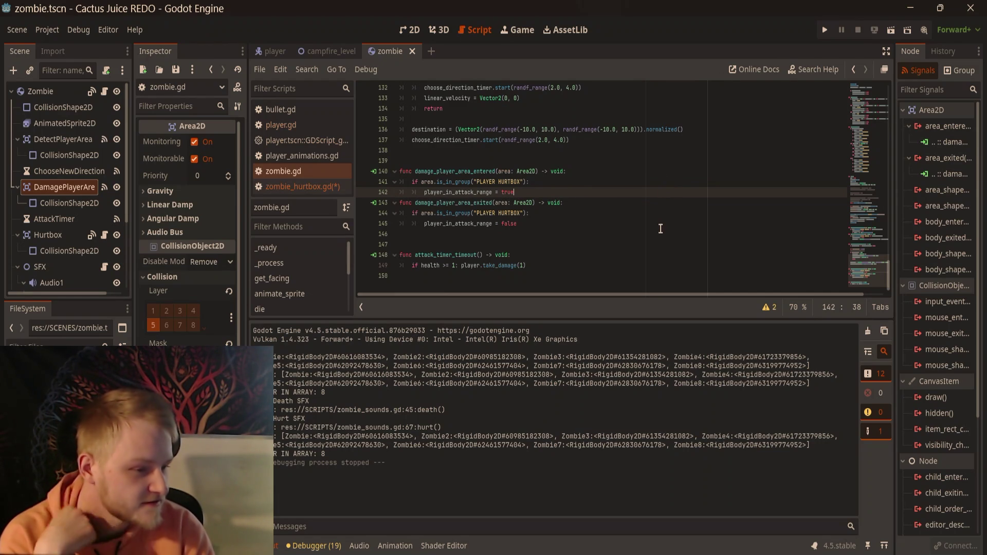
scroll(655, 213, "up", 8)
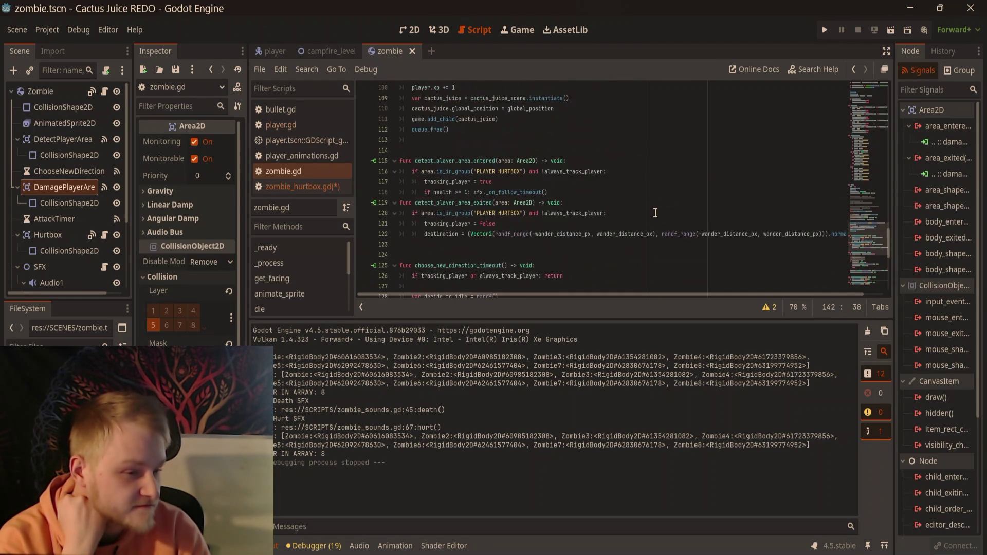
scroll(654, 211, "up", 6)
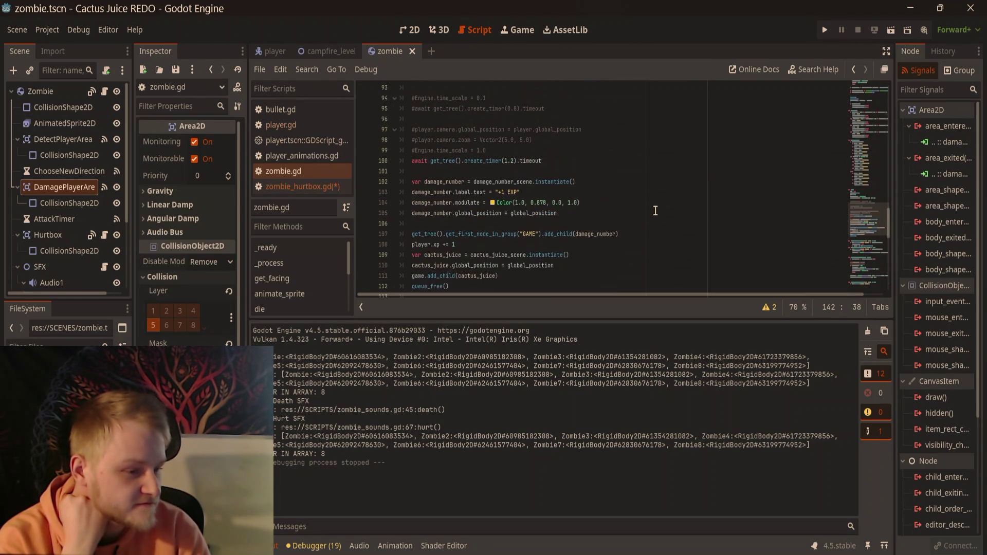
scroll(655, 211, "up", 7)
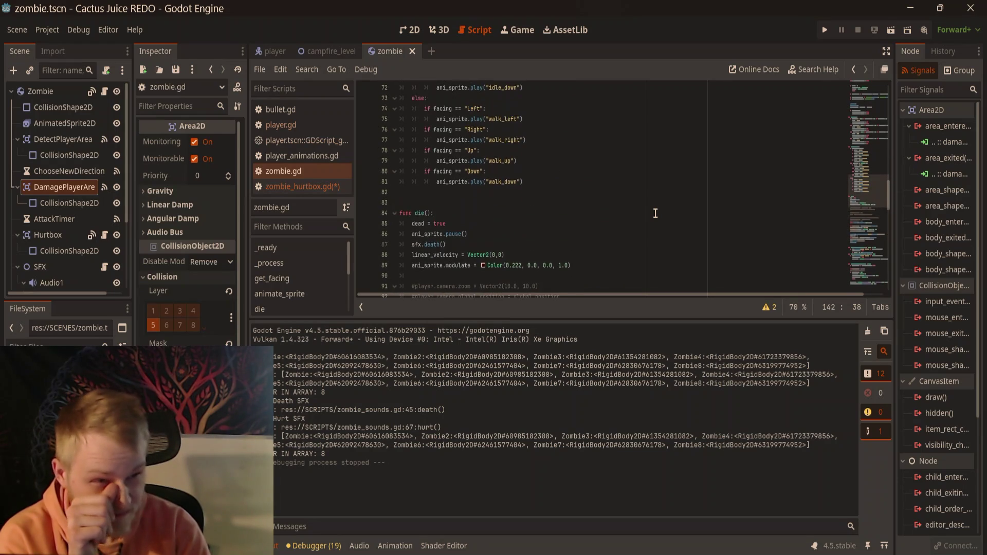
scroll(656, 213, "up", 4)
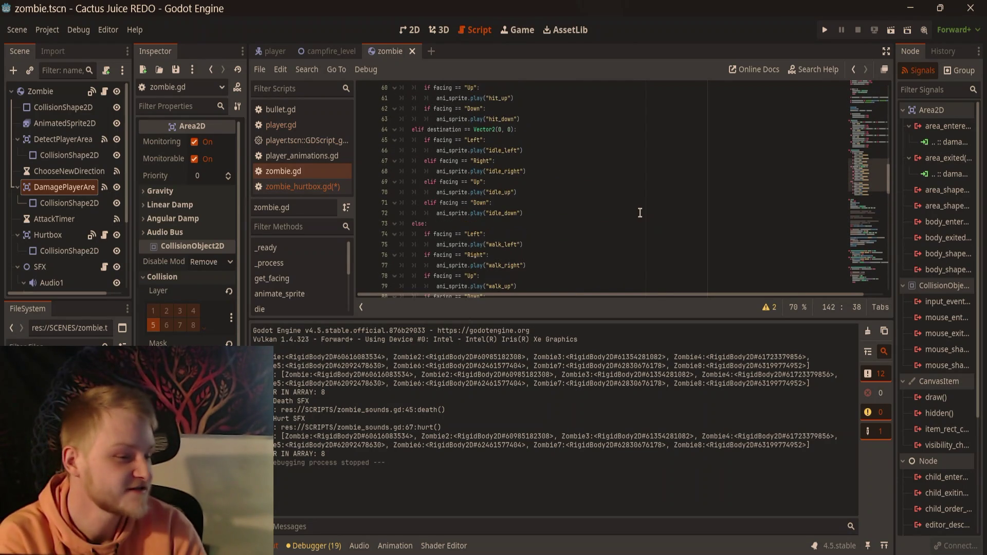
scroll(638, 233, "up", 13)
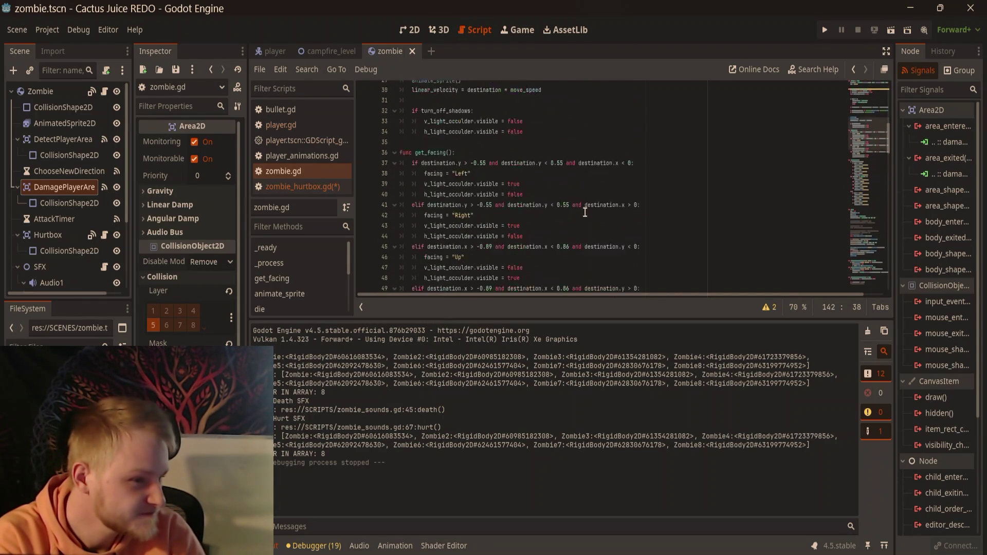
scroll(621, 205, "up", 3)
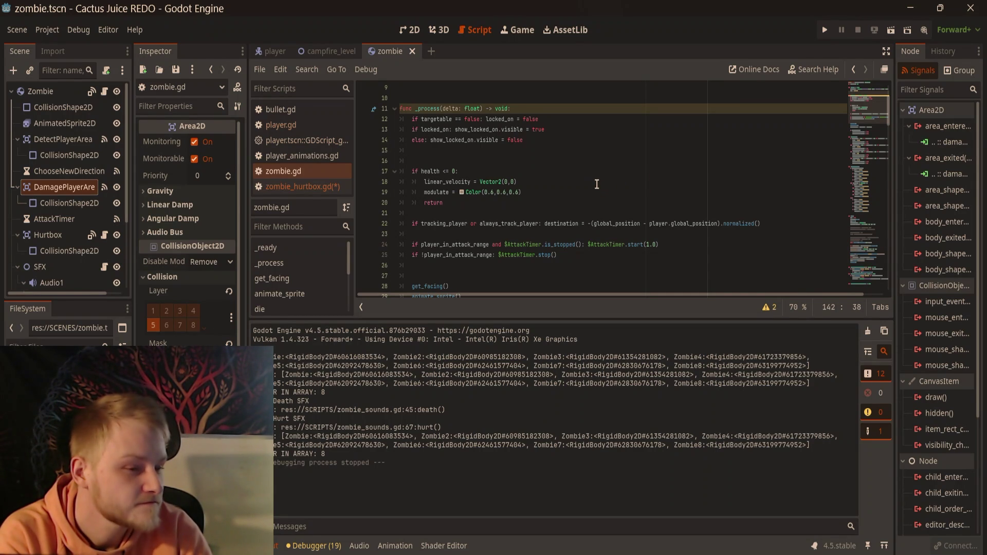
scroll(597, 184, "up", 3)
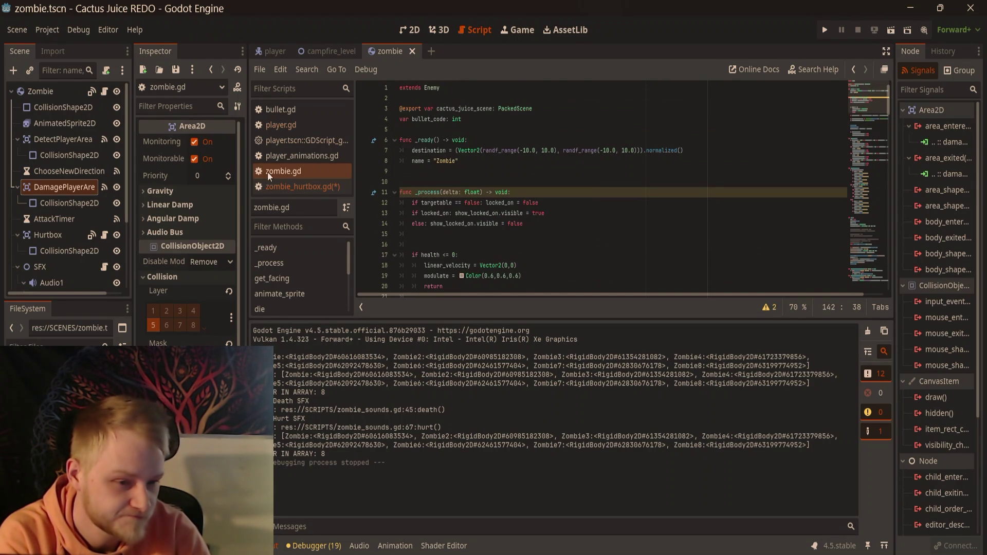
left_click(275, 189)
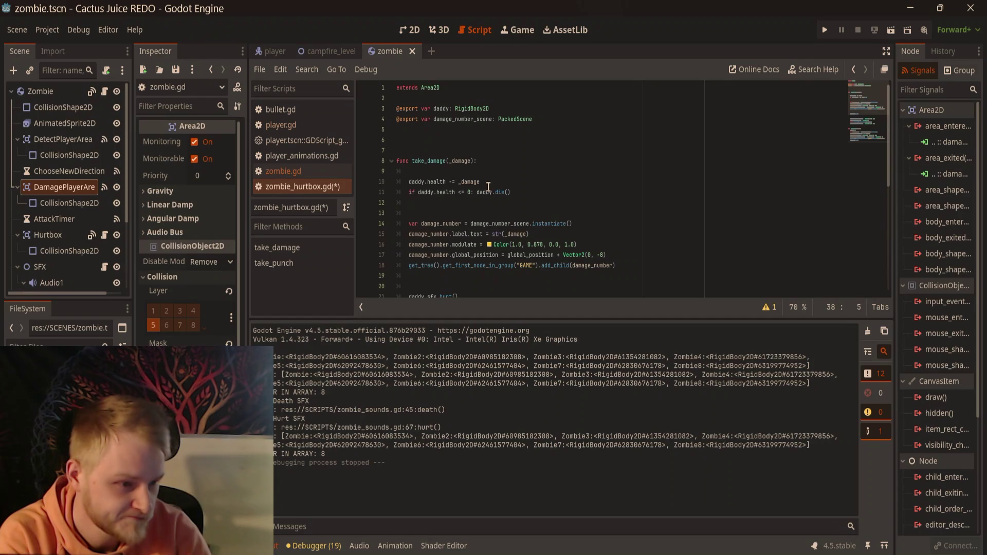
scroll(514, 178, "down", 5)
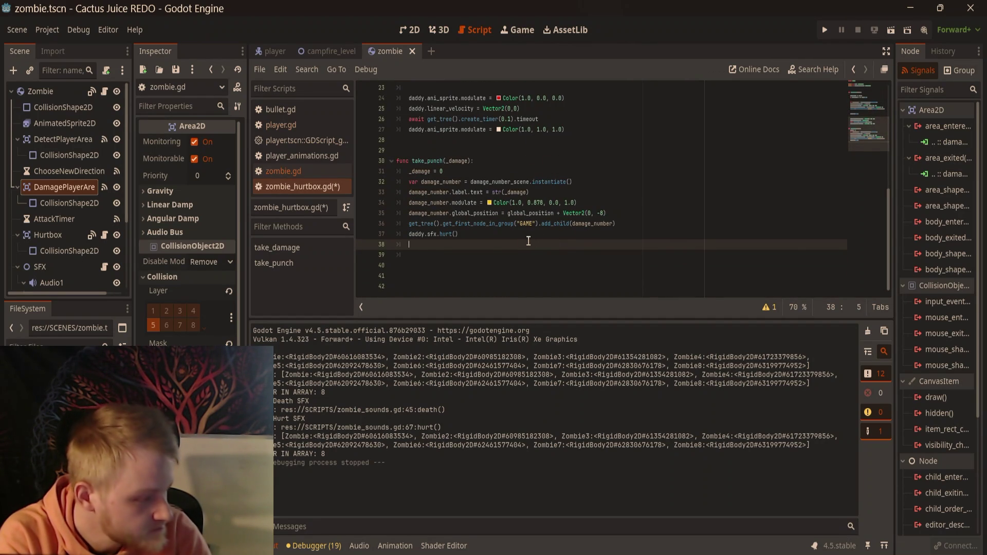
scroll(514, 244, "up", 1)
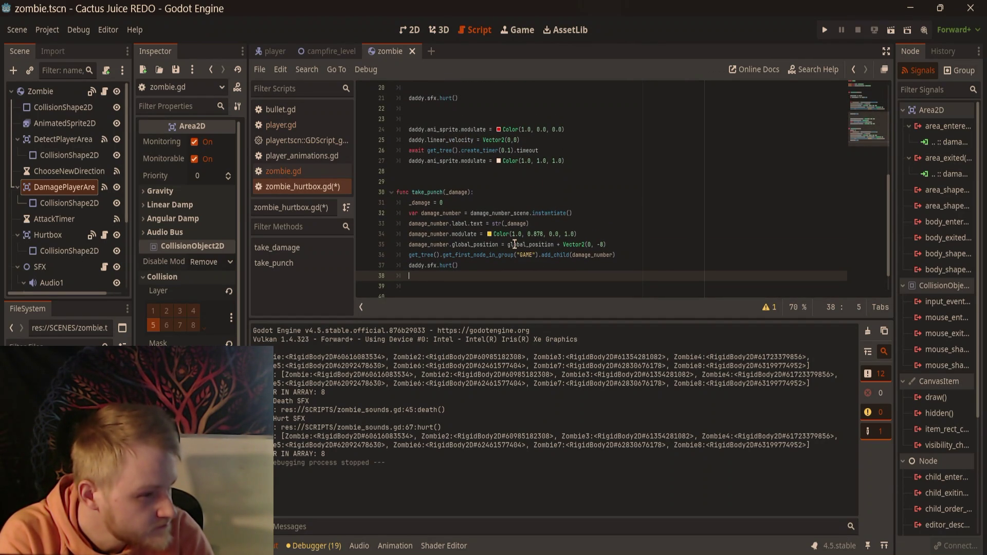
left_click(317, 168)
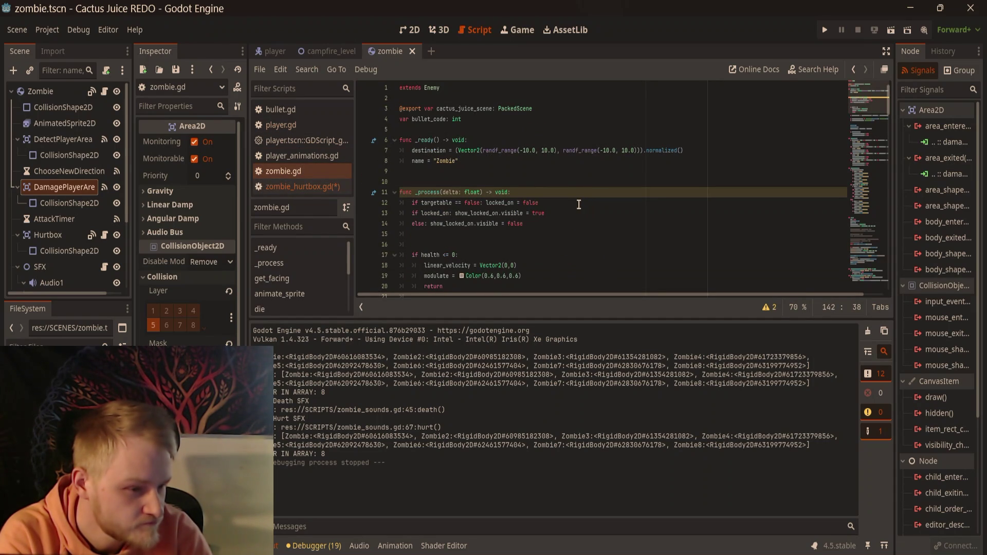
scroll(578, 204, "down", 3)
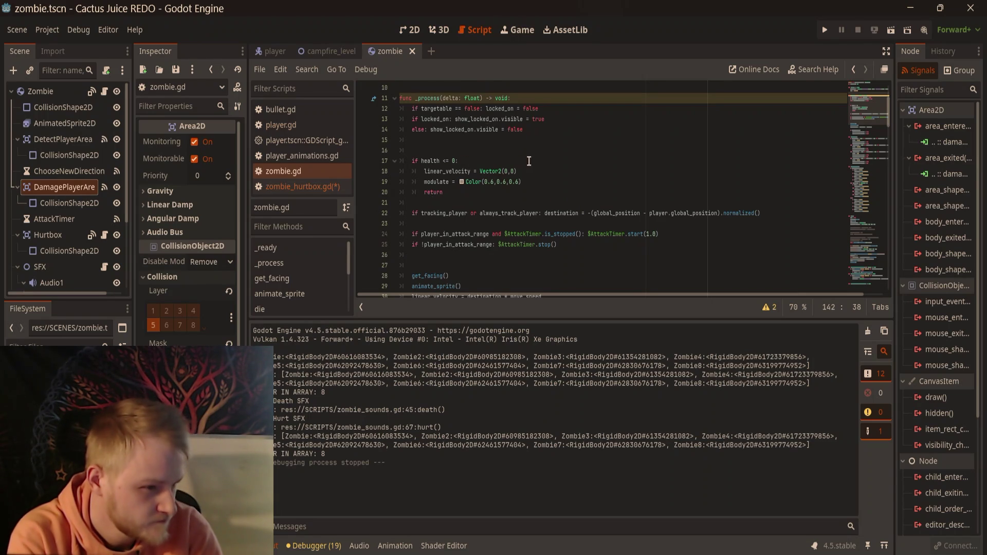
scroll(521, 157, "down", 2)
scroll(516, 155, "down", 1)
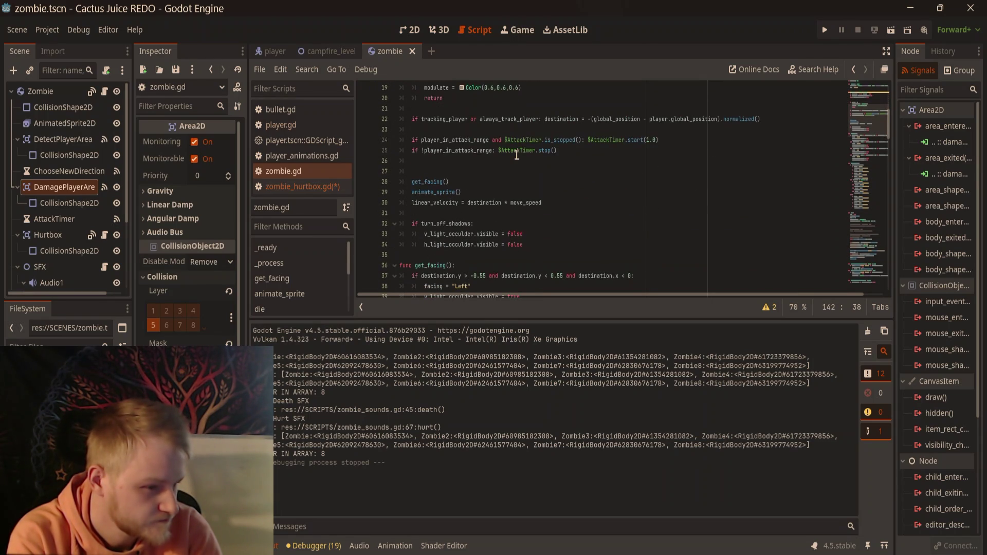
scroll(514, 187, "up", 4)
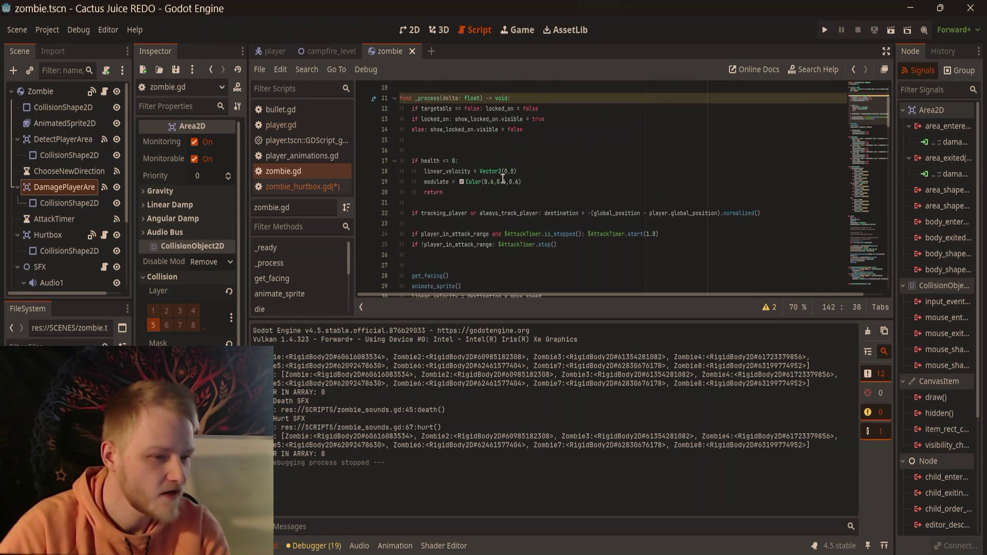
scroll(524, 199, "down", 3)
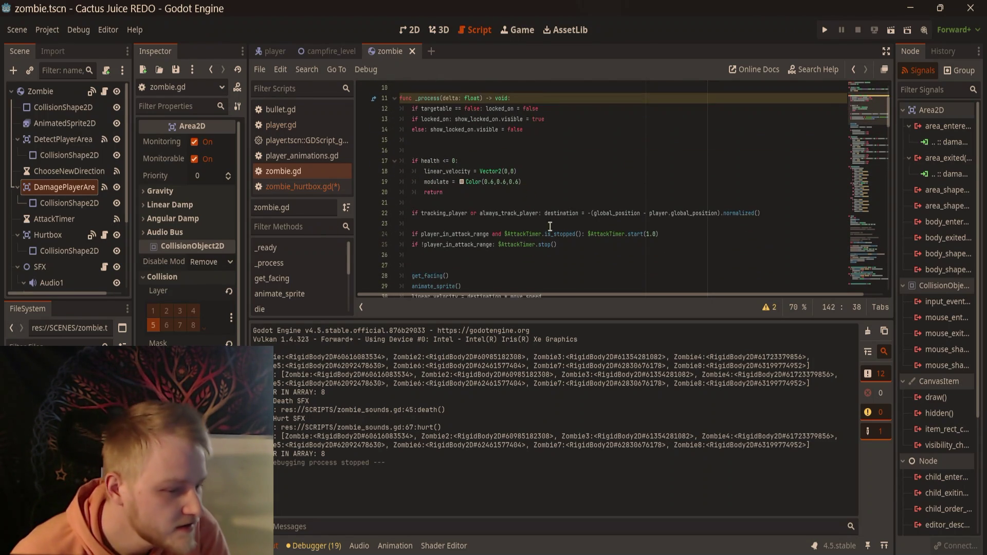
scroll(586, 221, "down", 3)
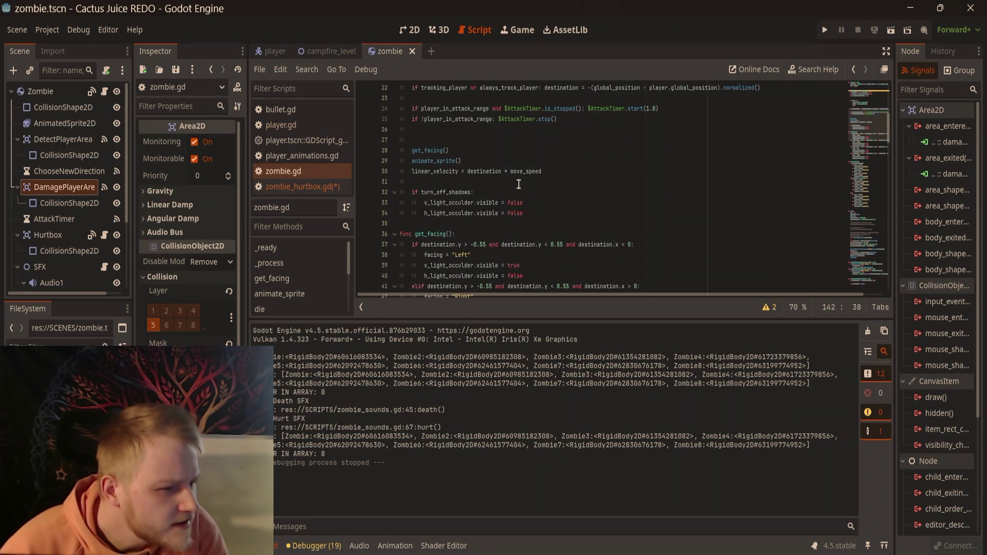
scroll(565, 188, "up", 1)
scroll(576, 183, "up", 3)
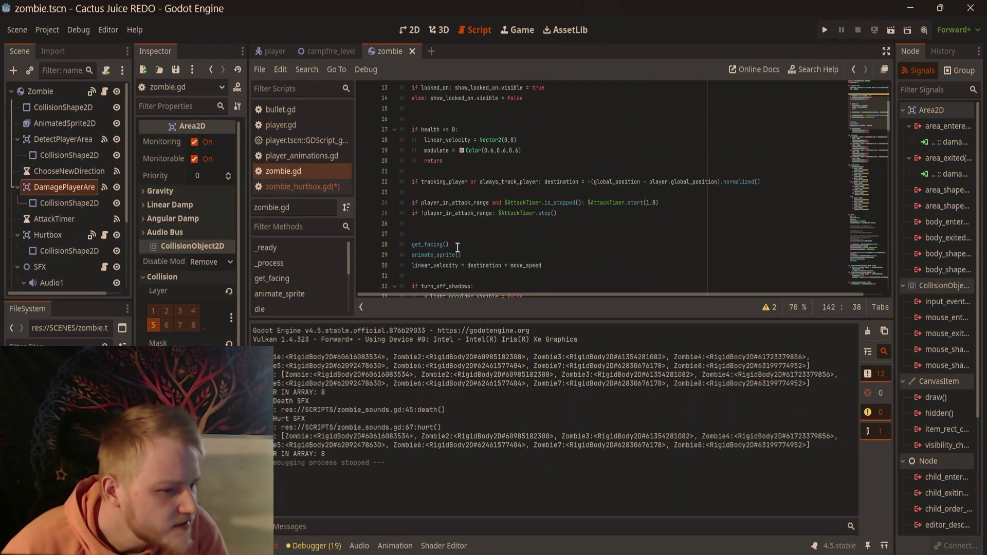
scroll(481, 254, "down", 1)
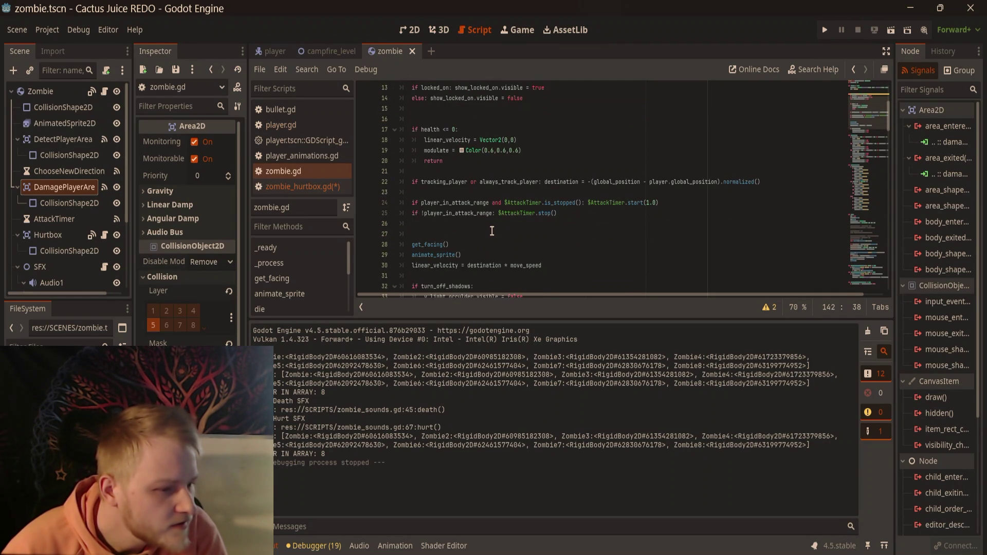
scroll(488, 229, "down", 14)
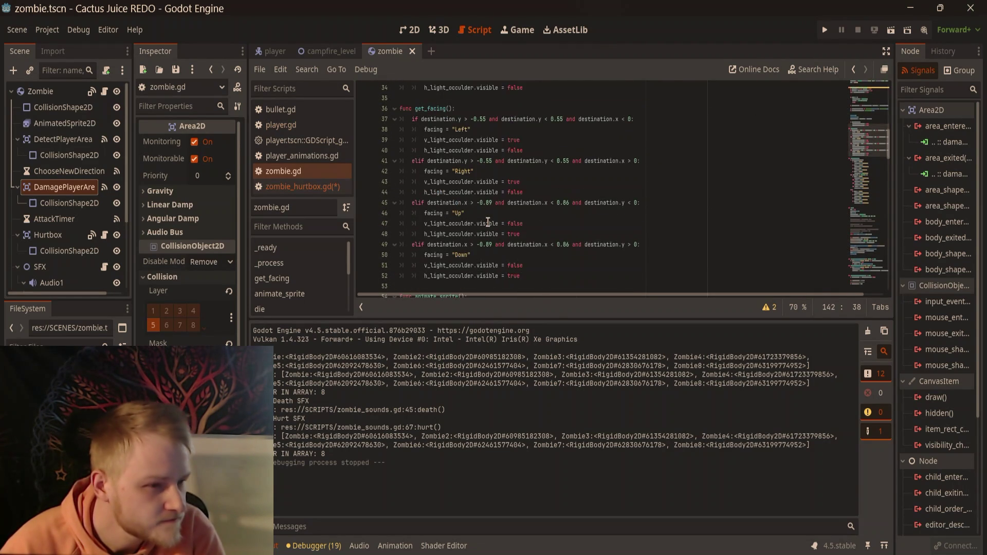
scroll(487, 220, "up", 3)
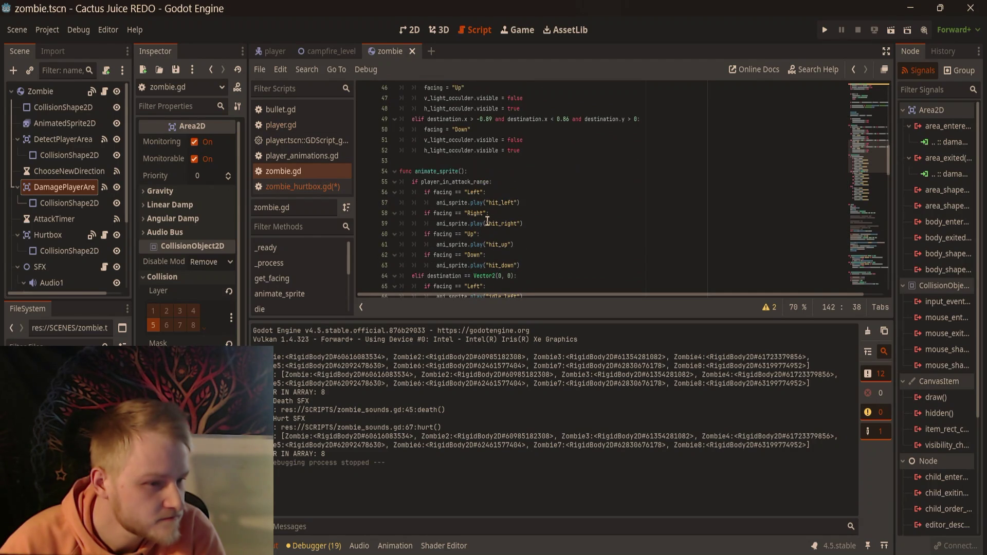
scroll(527, 206, "down", 1)
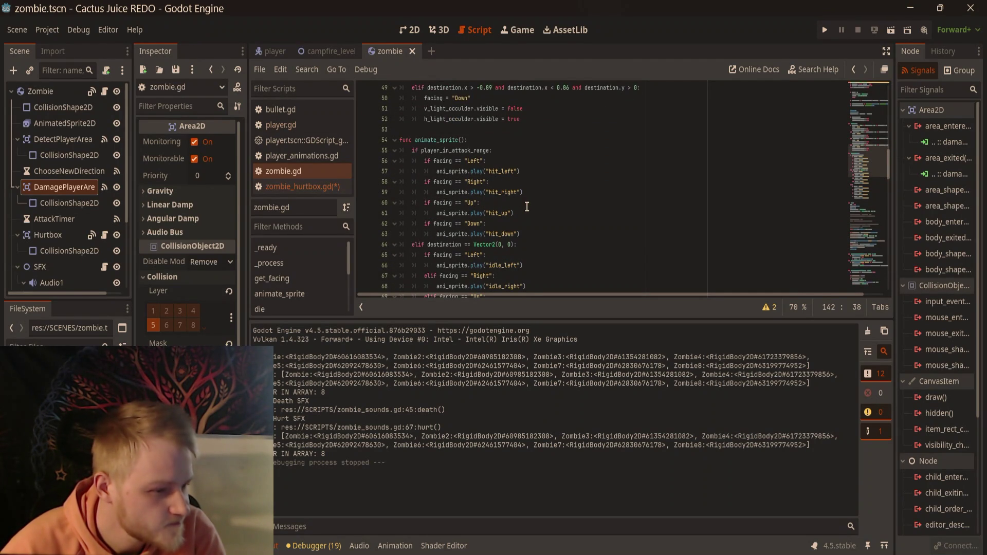
scroll(527, 206, "down", 7)
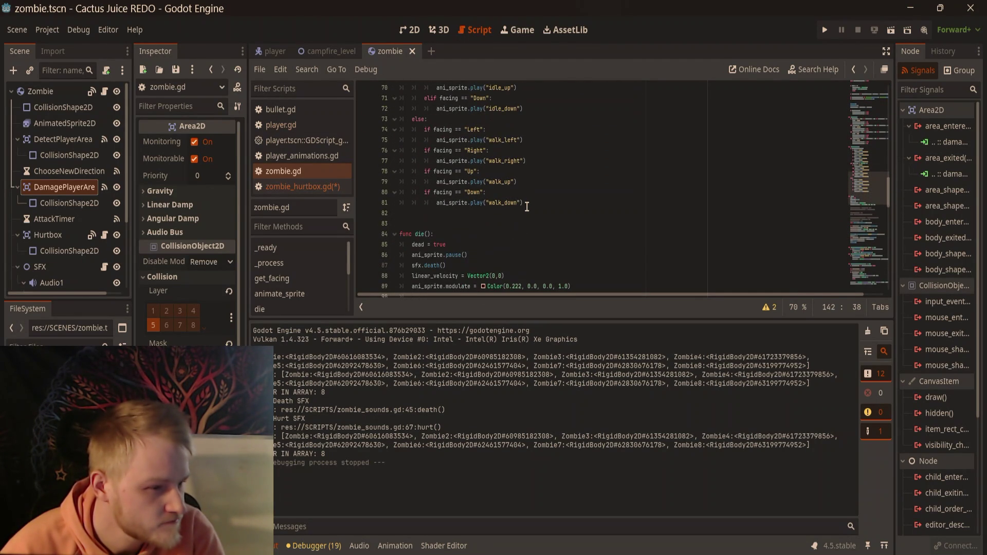
scroll(527, 207, "up", 2)
scroll(578, 193, "up", 2)
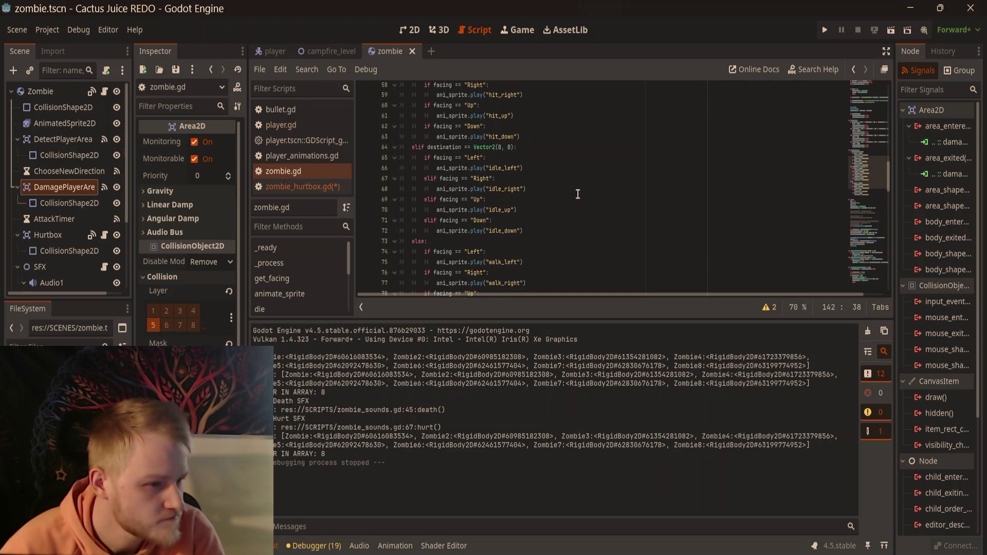
scroll(576, 194, "up", 4)
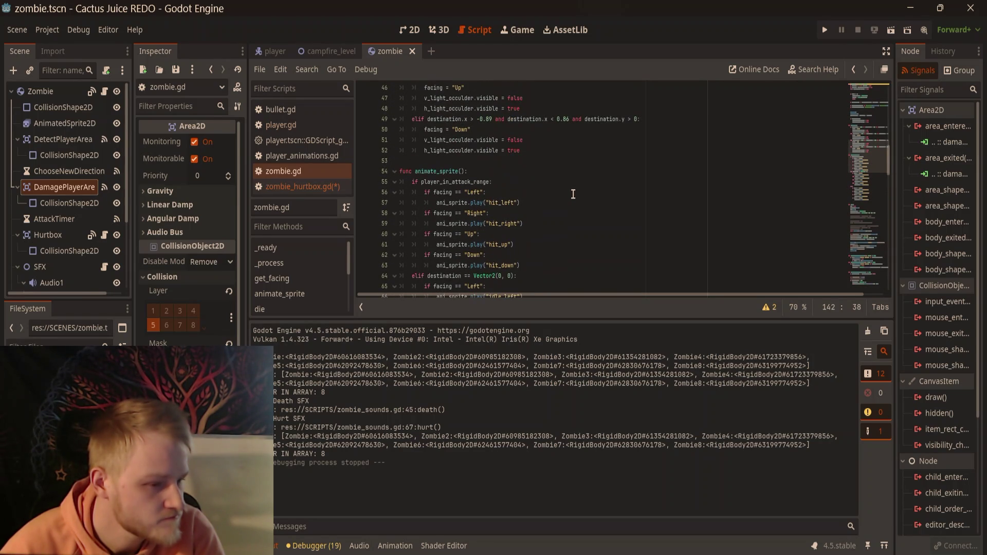
scroll(572, 192, "up", 13)
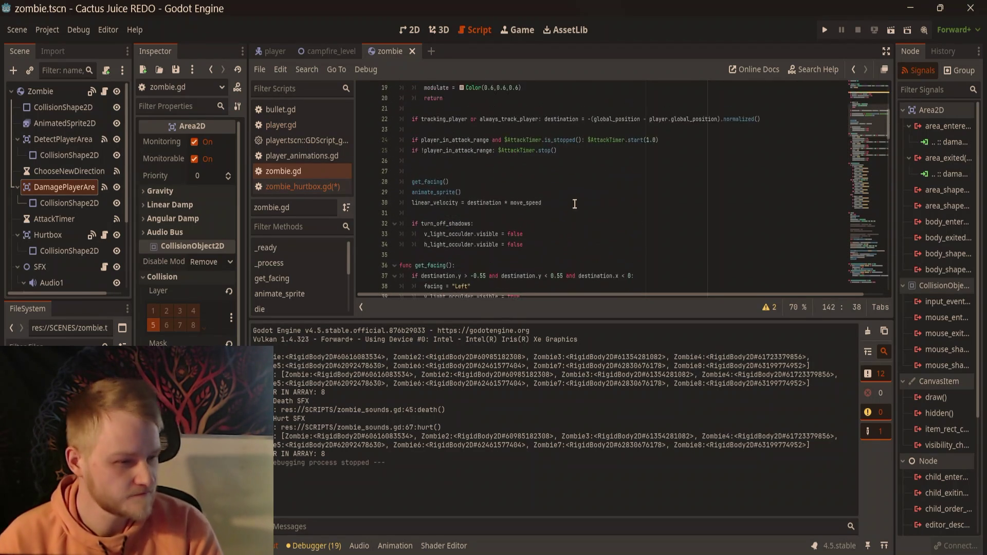
scroll(513, 216, "up", 2)
scroll(509, 221, "down", 2)
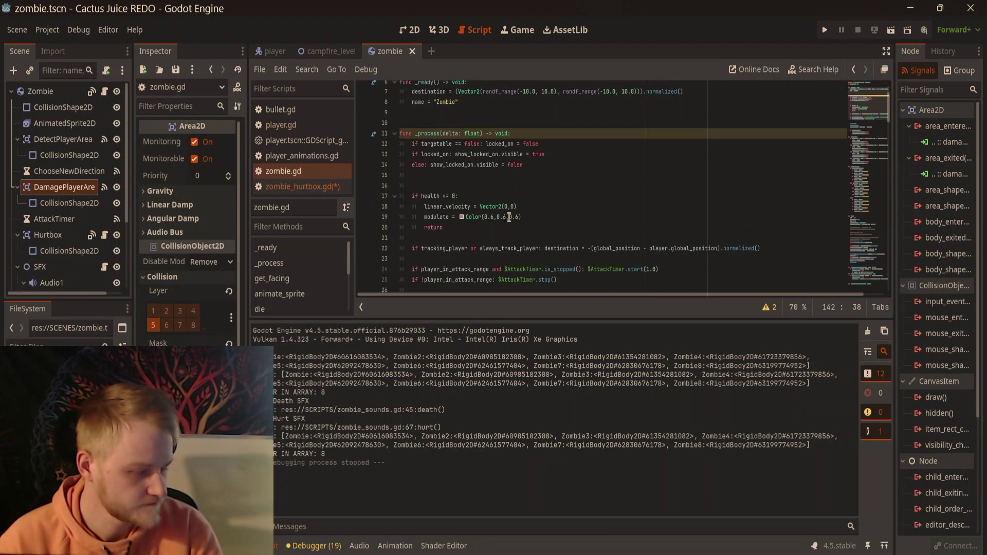
left_click(506, 233)
scroll(507, 231, "up", 2)
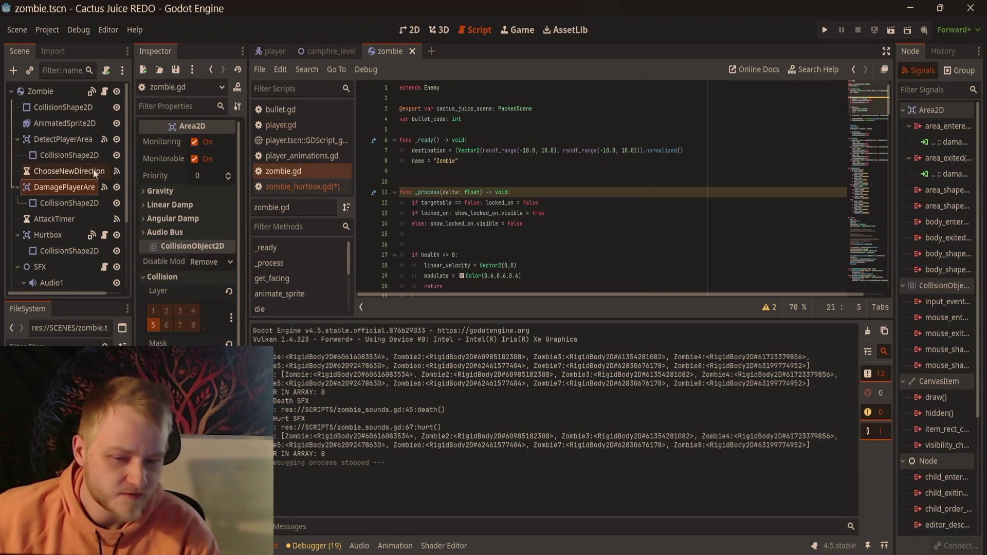
left_click(86, 123)
- Select the Zombie's AnimatedSprite2D to show its four walk_down frames below zombie.gd
left_click(68, 92)
left_click(66, 124)
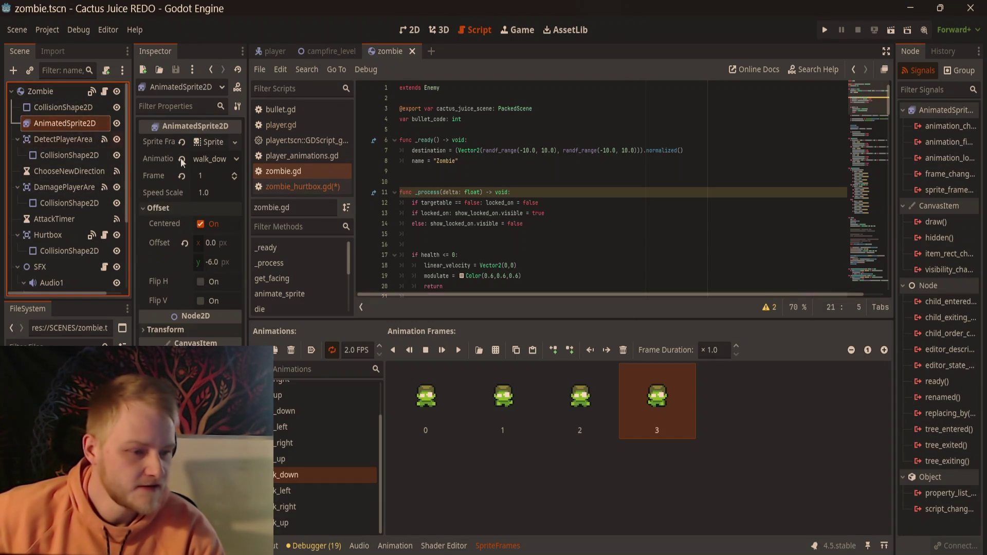
scroll(654, 210, "down", 10)
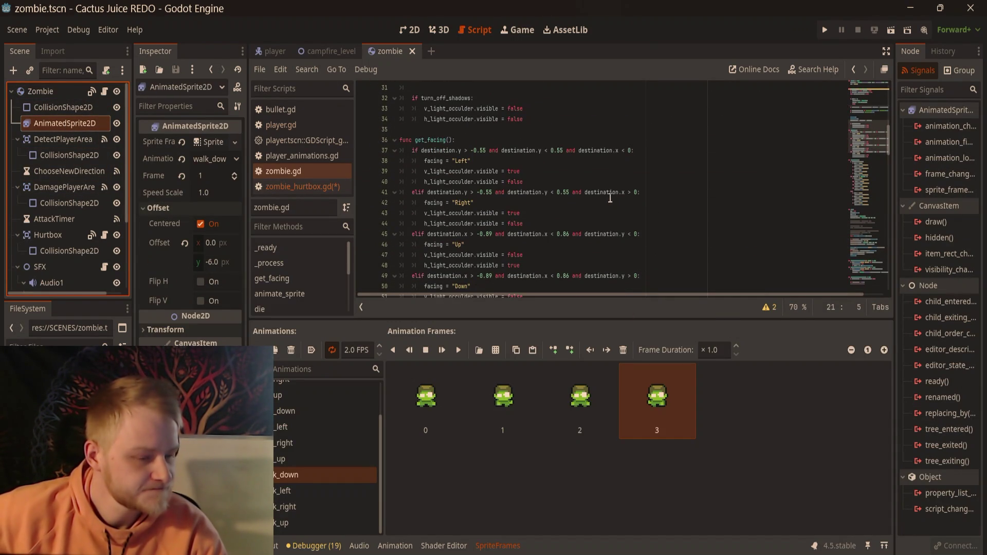
scroll(596, 189, "down", 14)
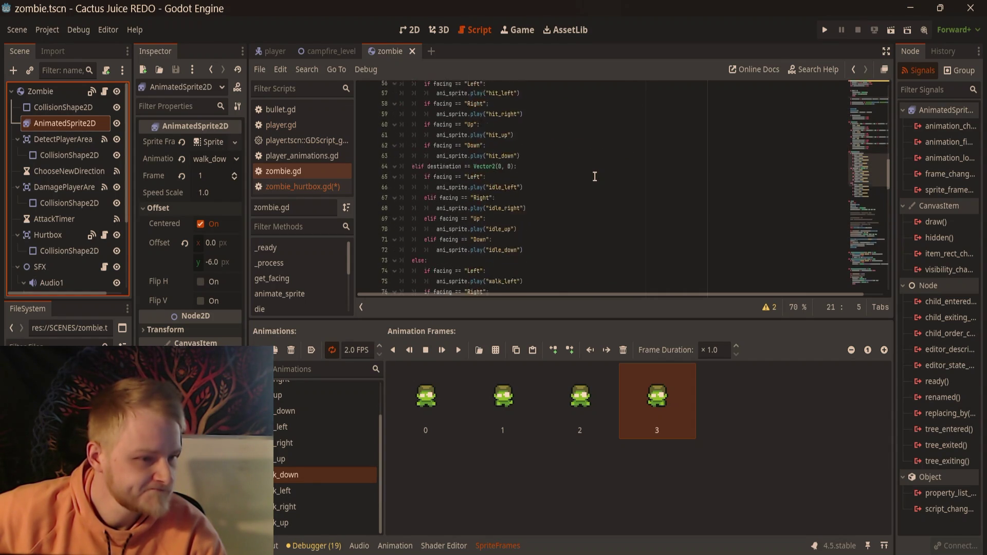
scroll(595, 176, "down", 12)
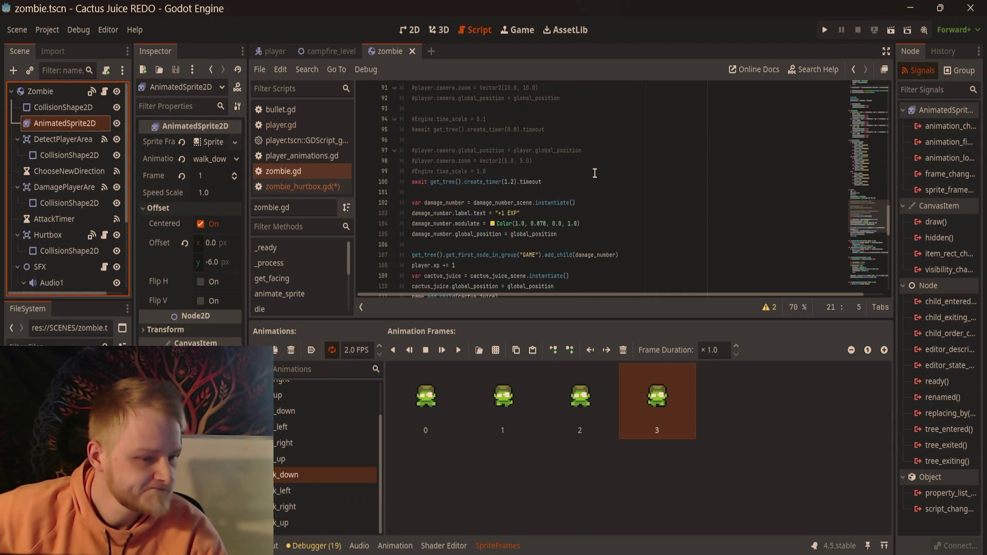
scroll(591, 174, "down", 8)
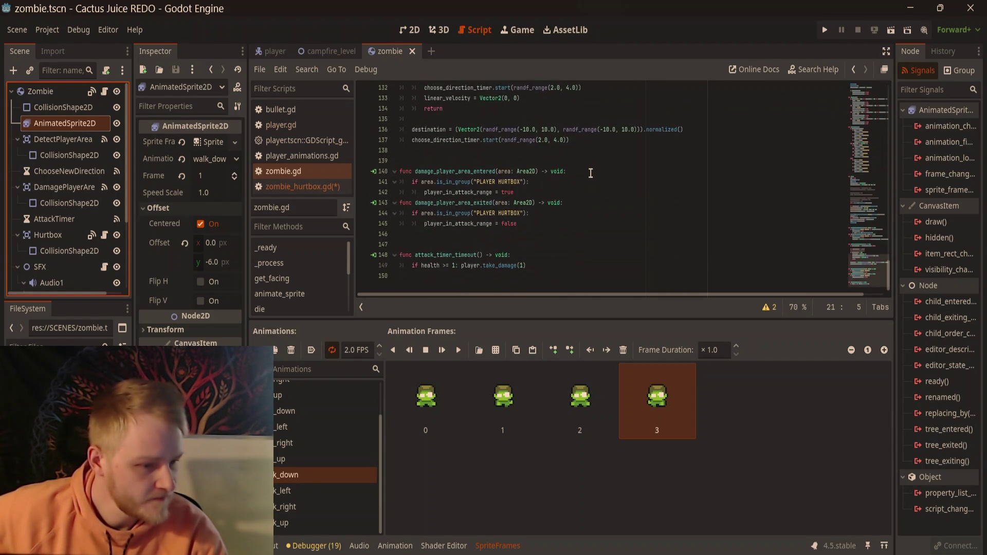
scroll(585, 170, "up", 20)
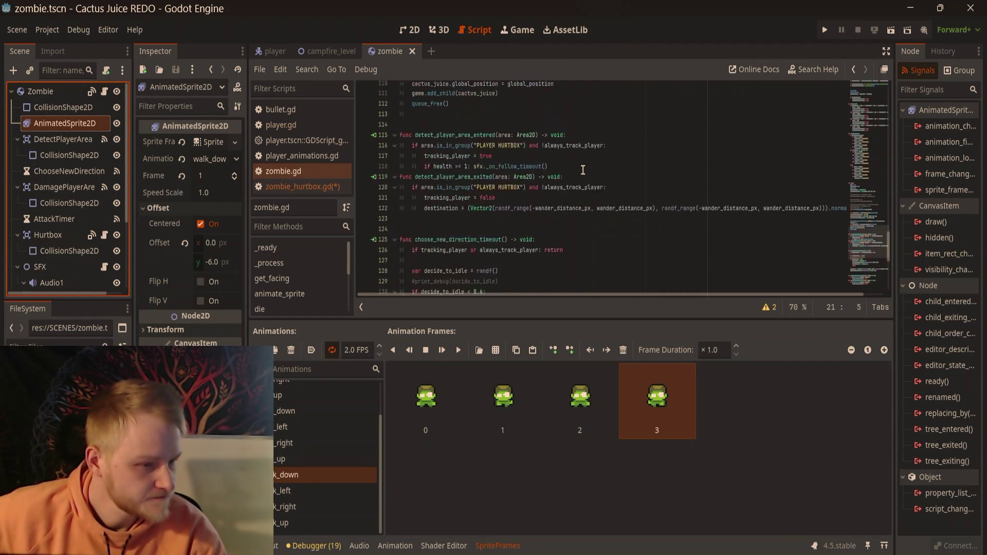
scroll(583, 170, "up", 13)
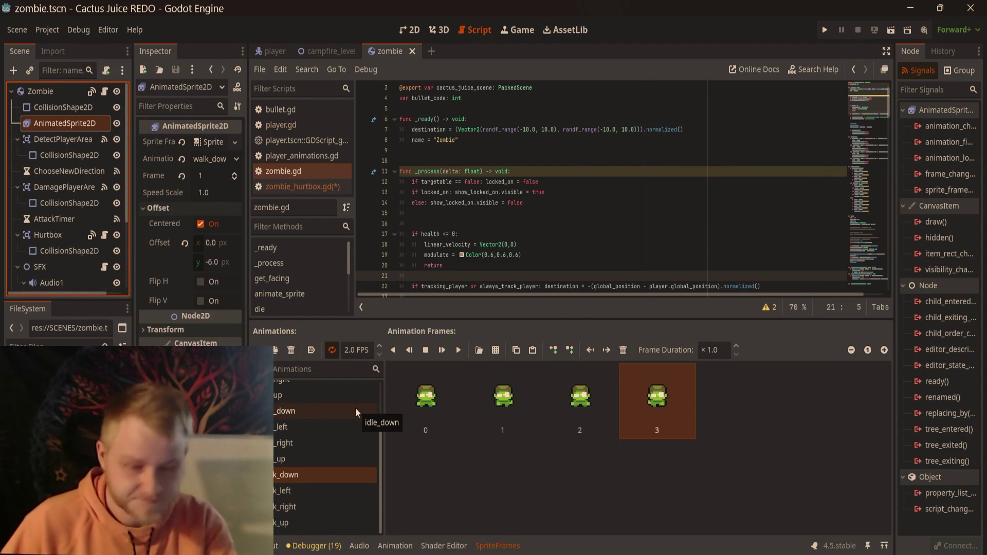
- Scroll through zombie.gd around line 34, then return to zombie_hurtbox.gd
scroll(543, 207, "down", 7)
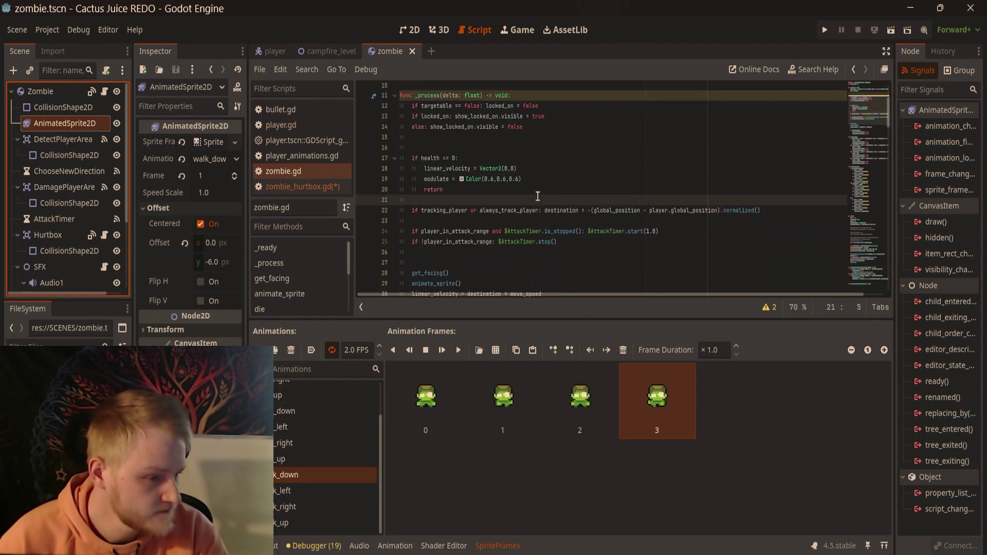
left_click(581, 193)
scroll(581, 193, "down", 4)
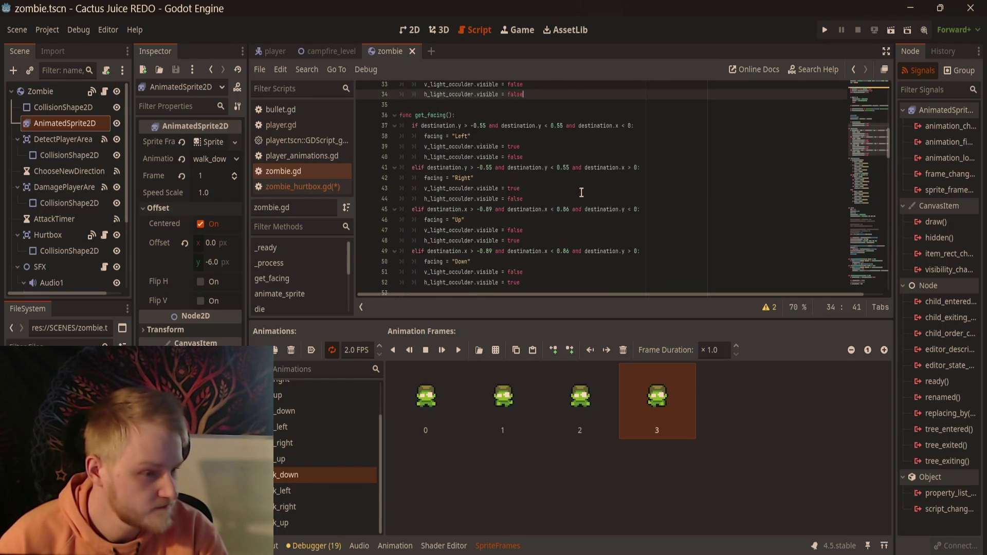
scroll(462, 206, "up", 8)
scroll(462, 206, "up", 1)
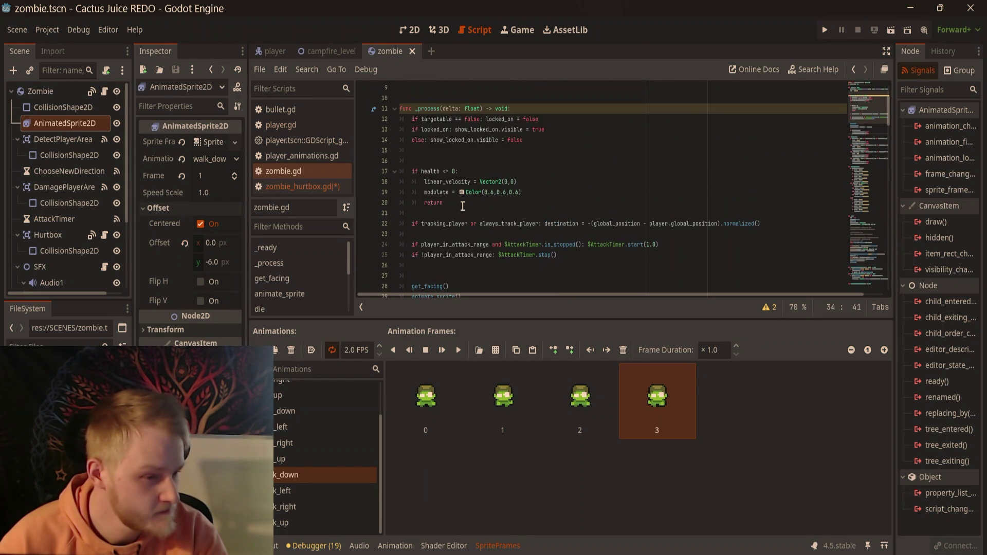
scroll(462, 205, "up", 2)
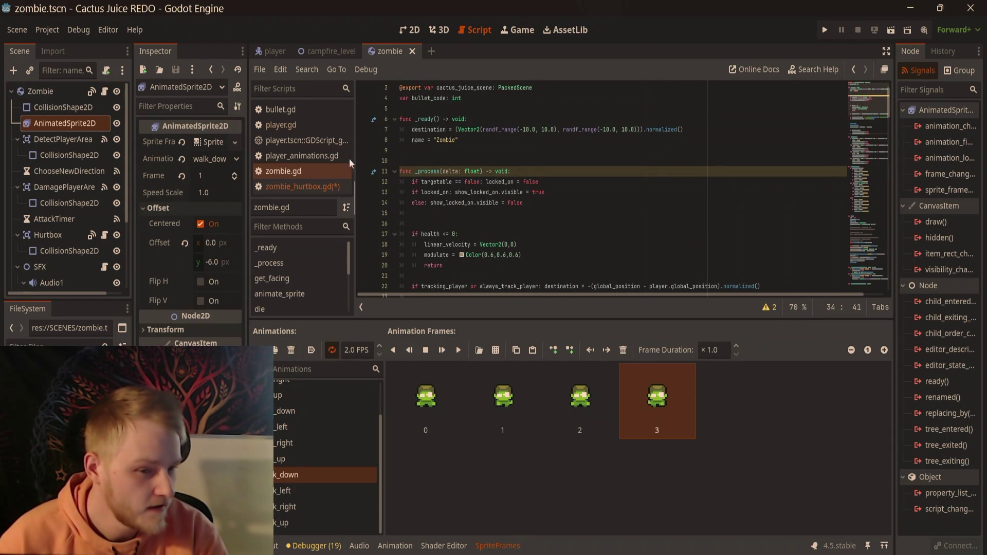
left_click(302, 187)
- Remove a stray backslash in zombie_hurtbox.gd and return to zombie.gd
scroll(458, 171, "down", 1)
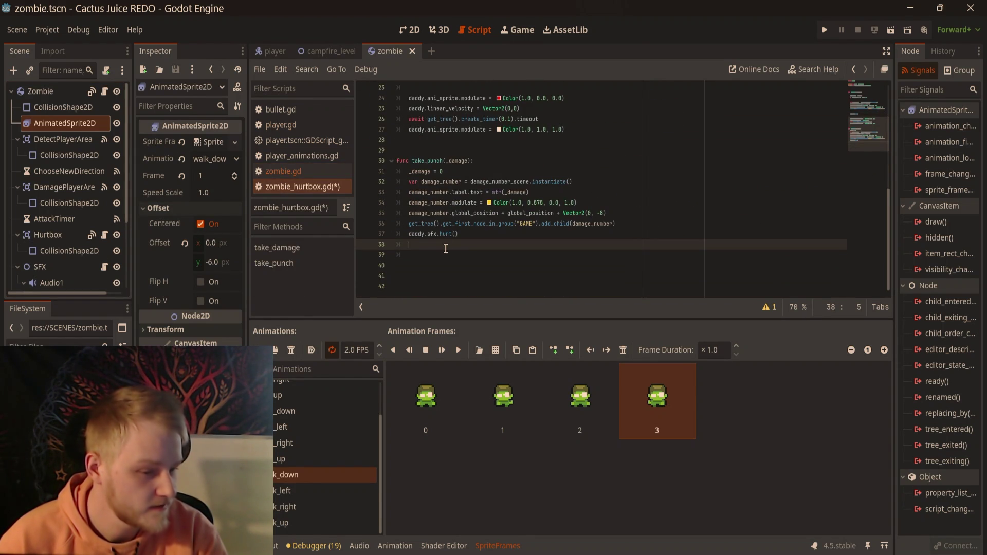
type("\\")
key("BackSpace")
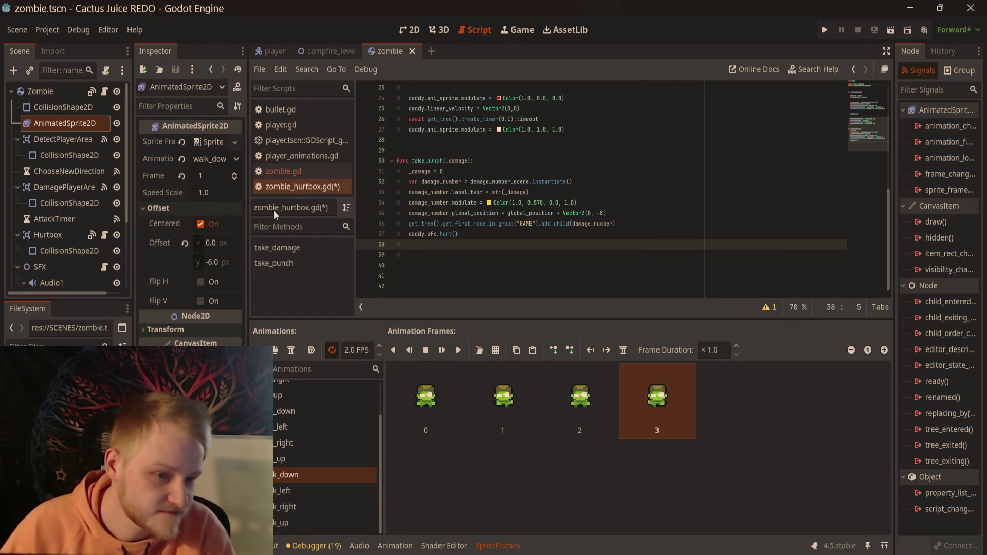
left_click(319, 173)
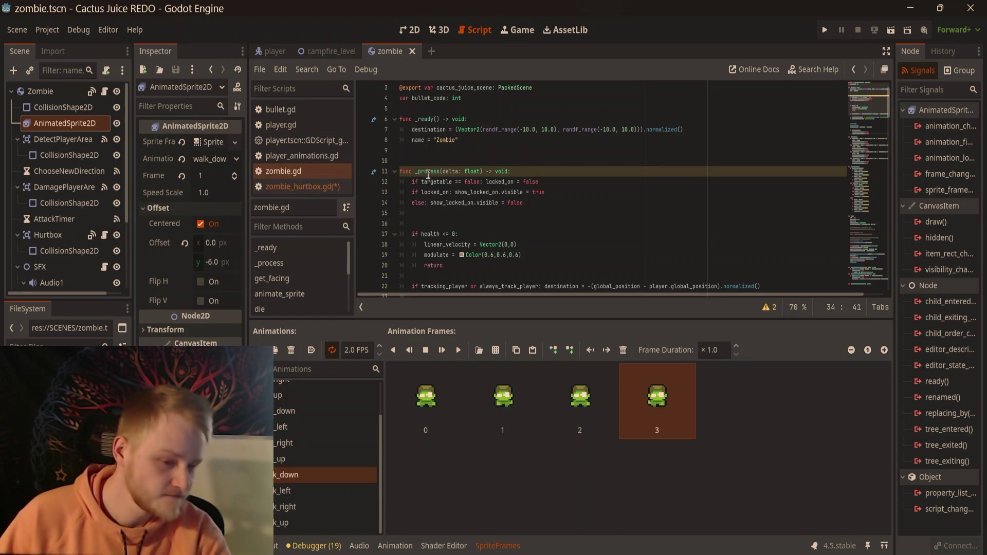
- Add two blank lines before get_facing() in zombie.gd's _process after the AttackTimer checks
left_click(675, 150)
scroll(663, 151, "down", 2)
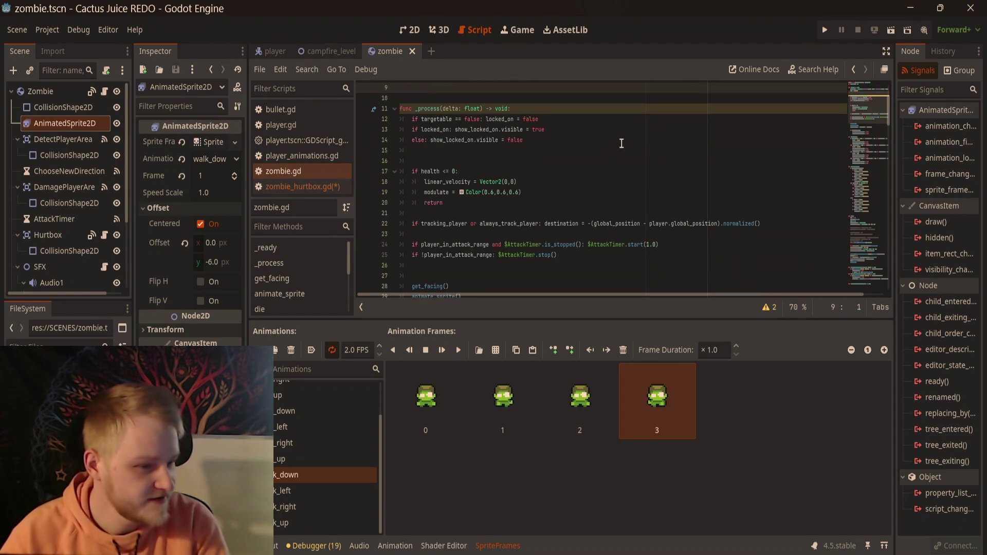
scroll(612, 203, "down", 3)
left_click(634, 172)
key("Return")
key("Return")
key("Up")
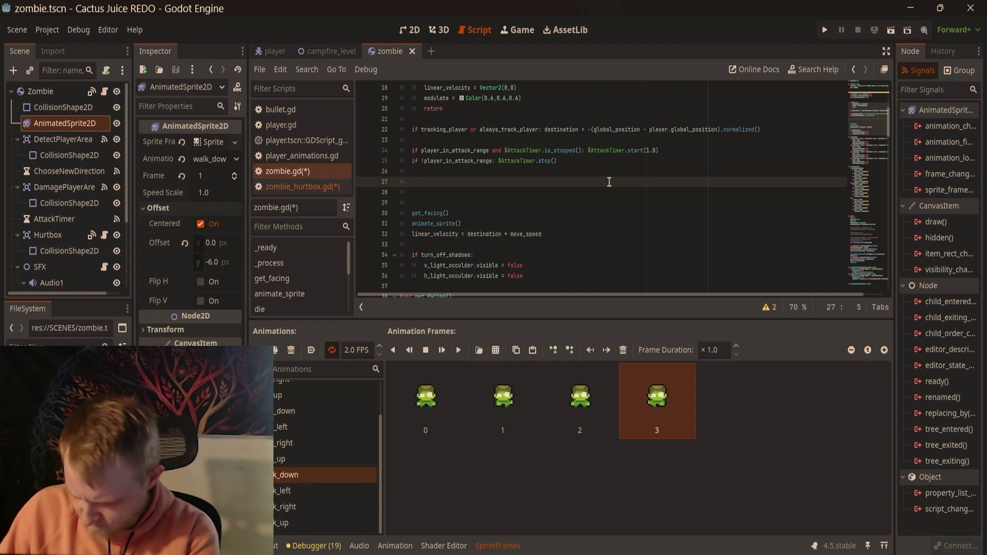
type("F")
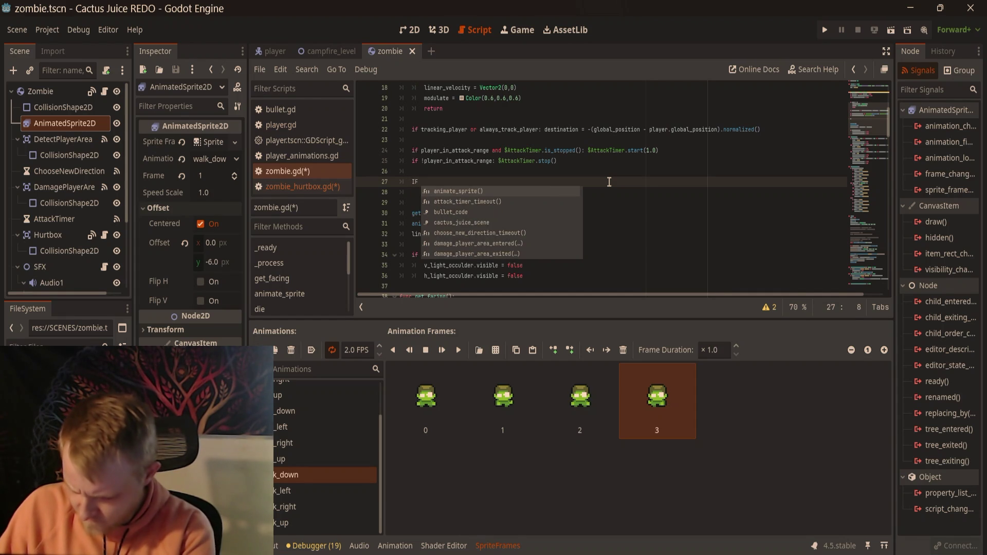
key("BackSpace")
key("BackSpace")
key("BackSpace")
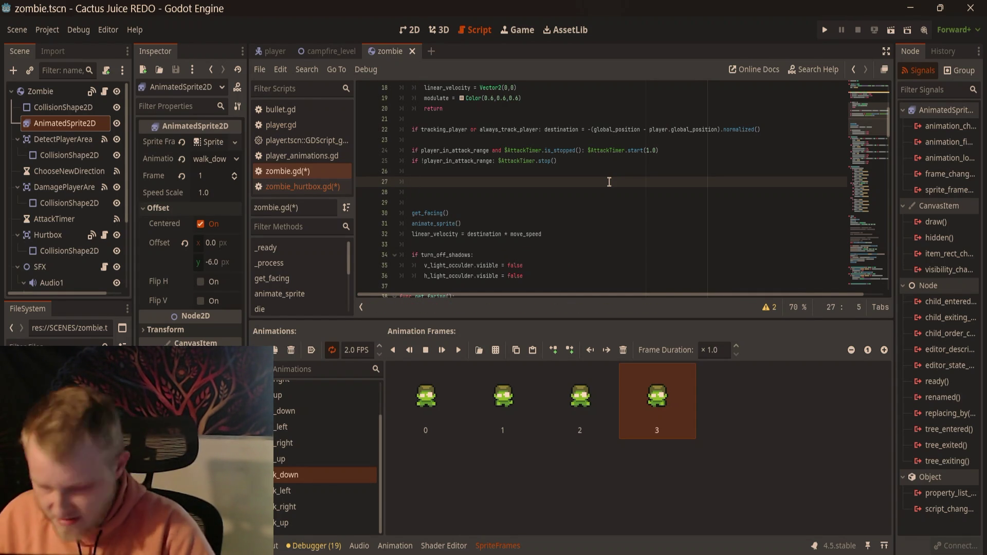
left_click(104, 91)
scroll(502, 106, "up", 6)
left_click(572, 111)
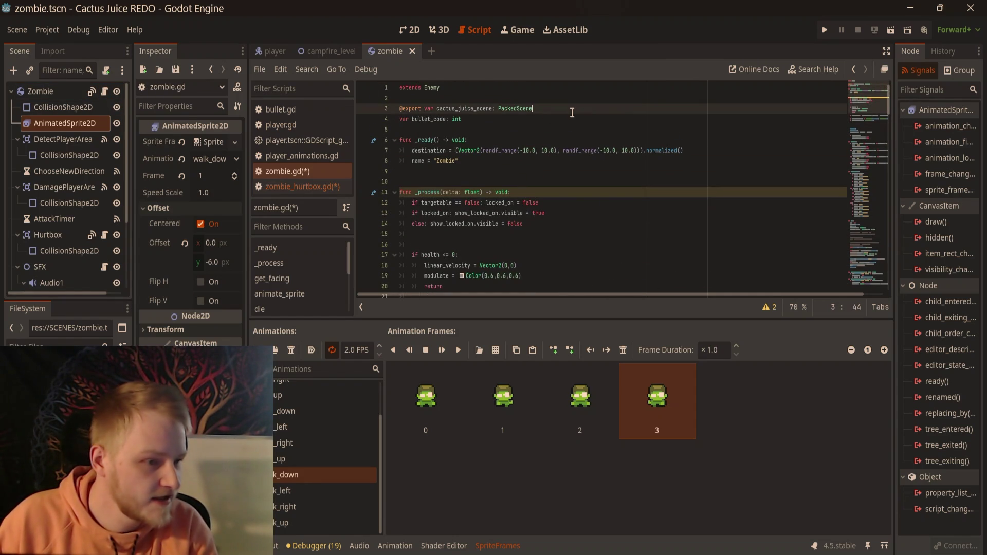
key("Return")
key("Return")
key("Return")
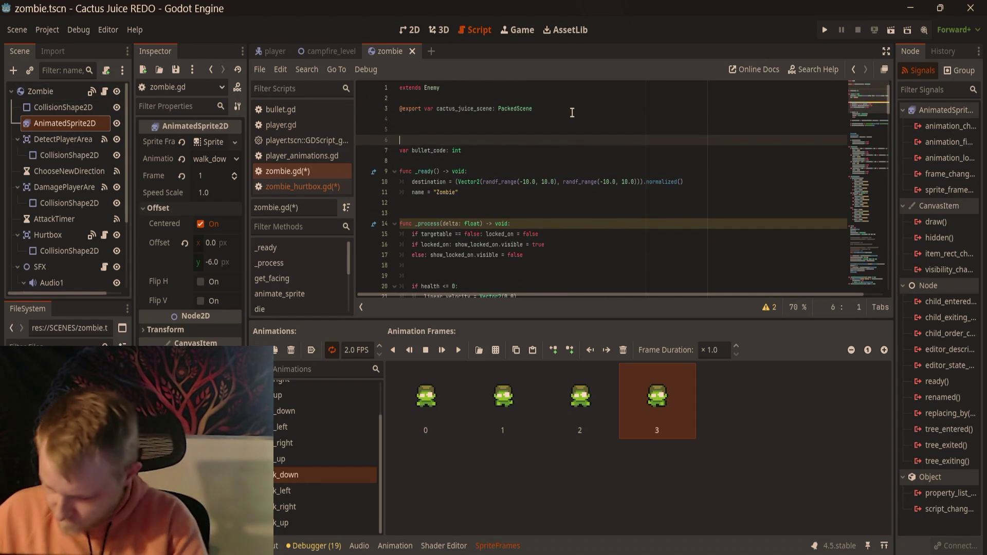
type("@EXPORT VAR STUNNED")
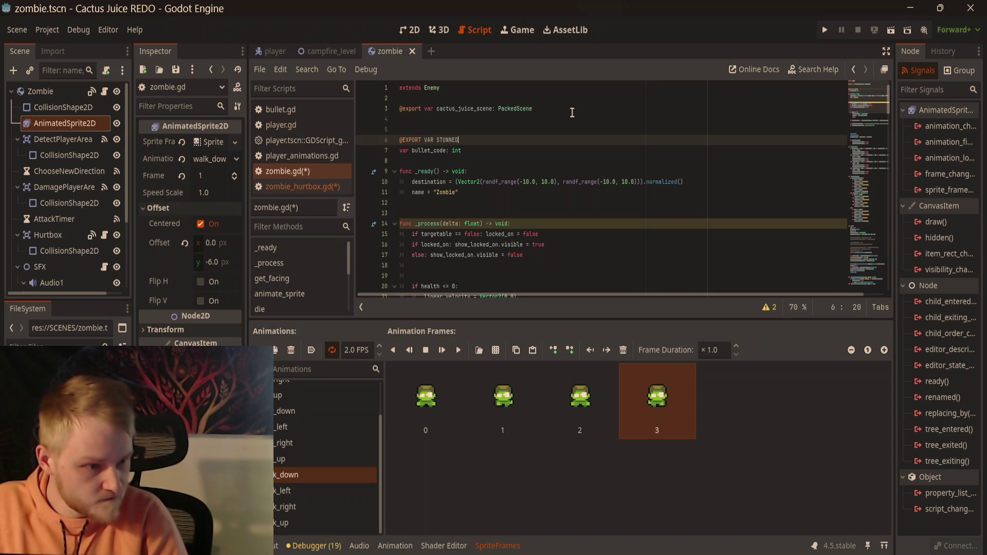
key("BackSpace")
key("BackSpace")
key("BackSpace")
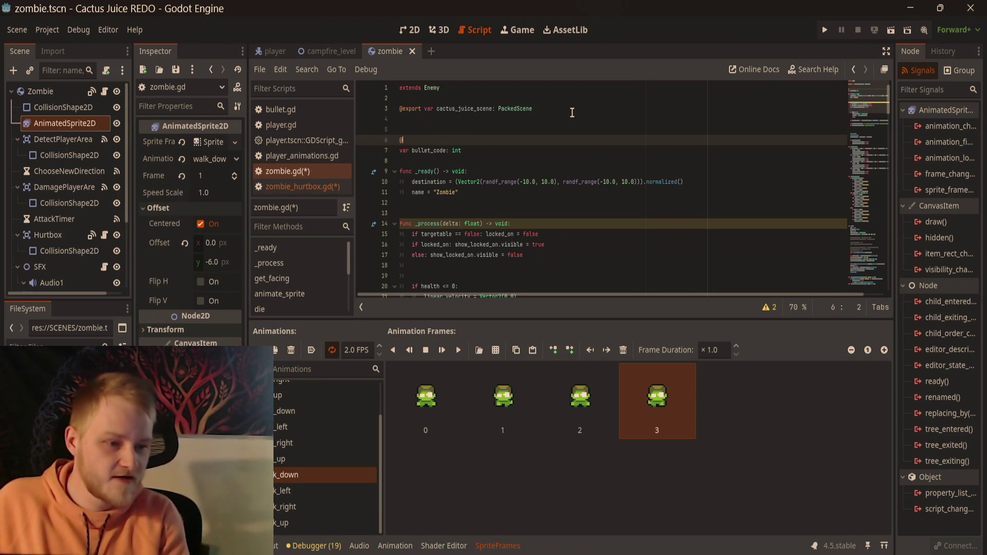
key("BackSpace")
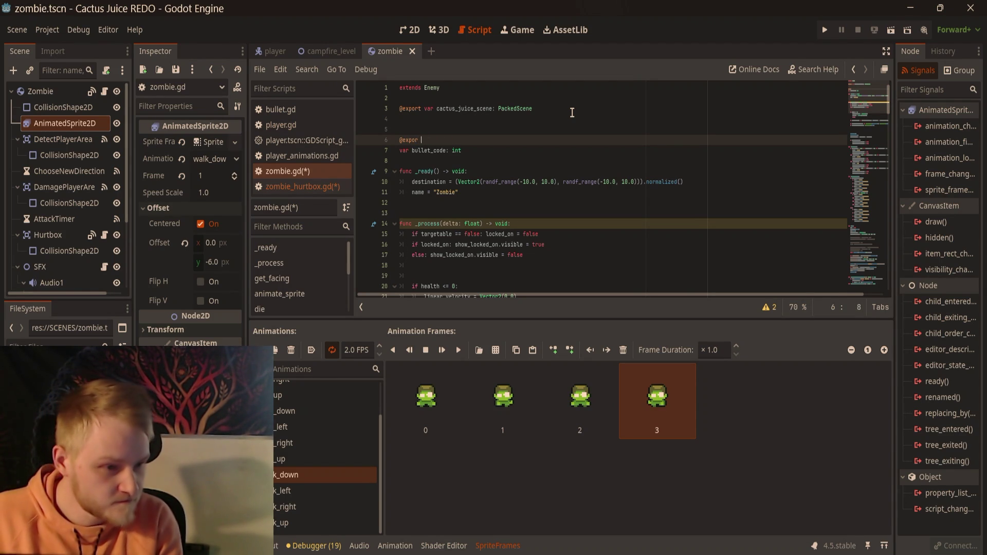
type("t var stu")
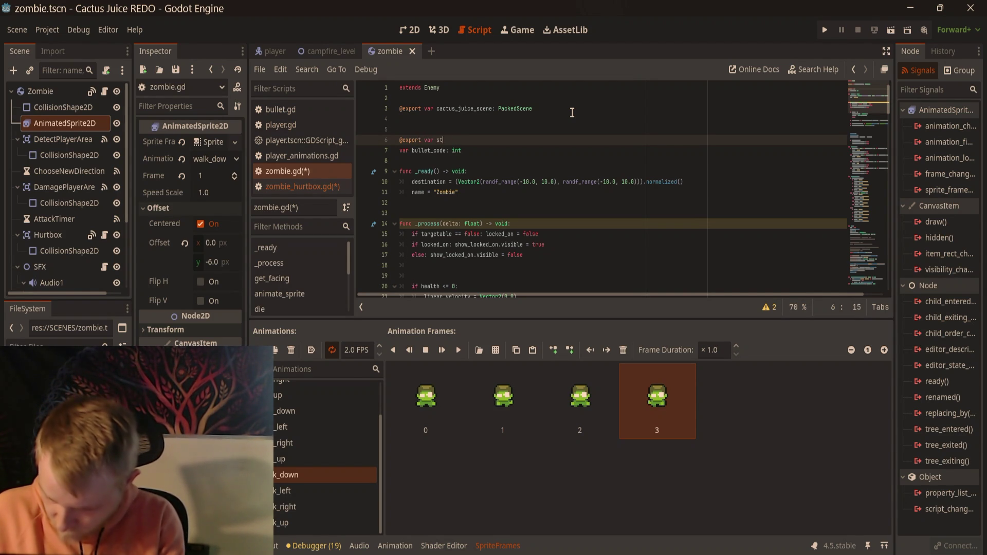
type("nned: ")
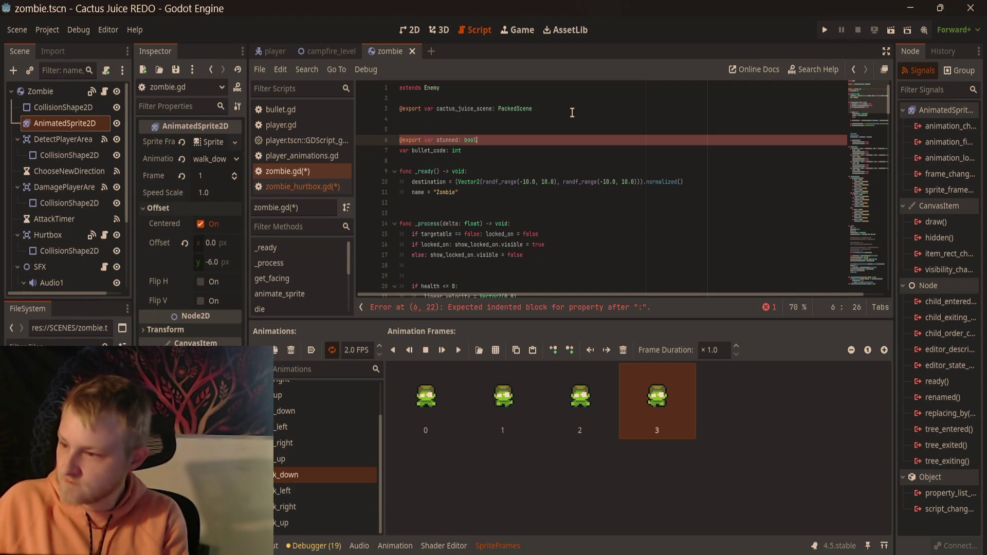
type("bool")
key("Return")
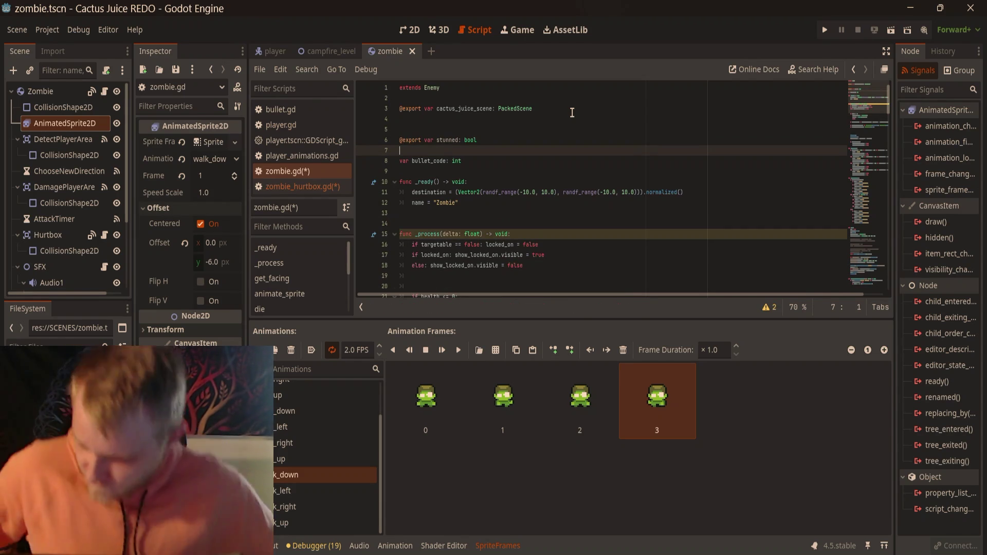
key("ctrl+s")
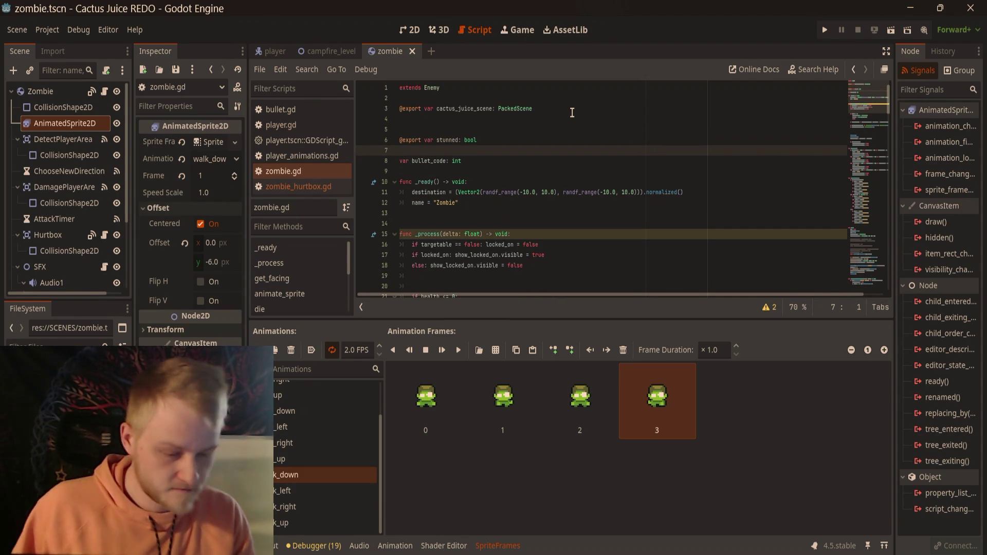
key("Return")
key("Up")
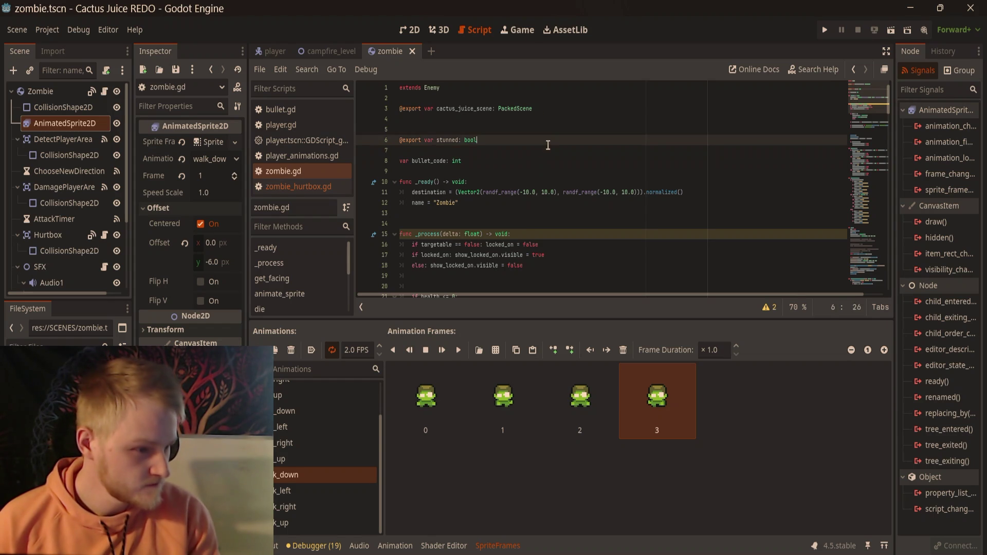
- Add 'if stunned:' with 'destination = Vector2(0,0)' in _process and save zombie.gd
key("Tab")
scroll(522, 139, "down", 5)
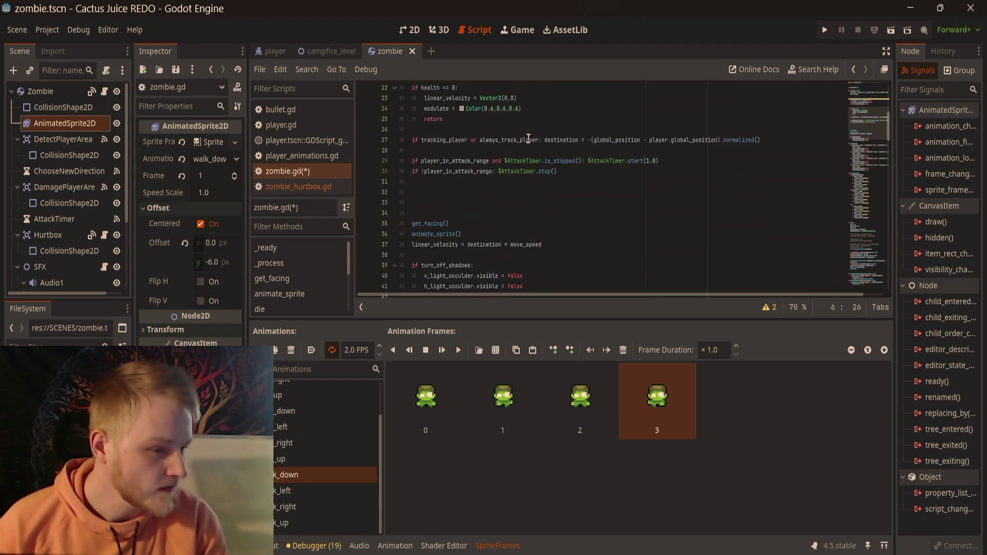
left_click(551, 194)
type("if stunn")
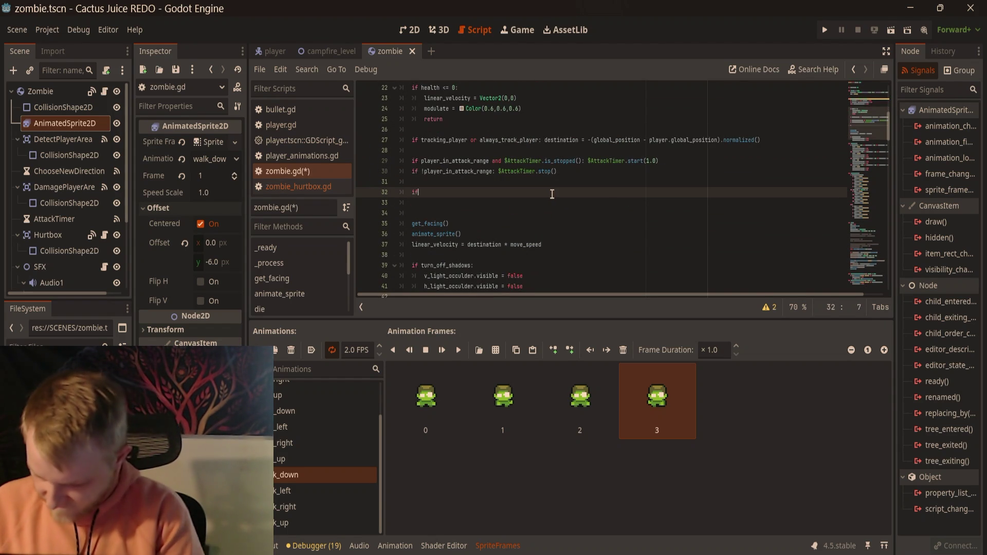
type("ed:")
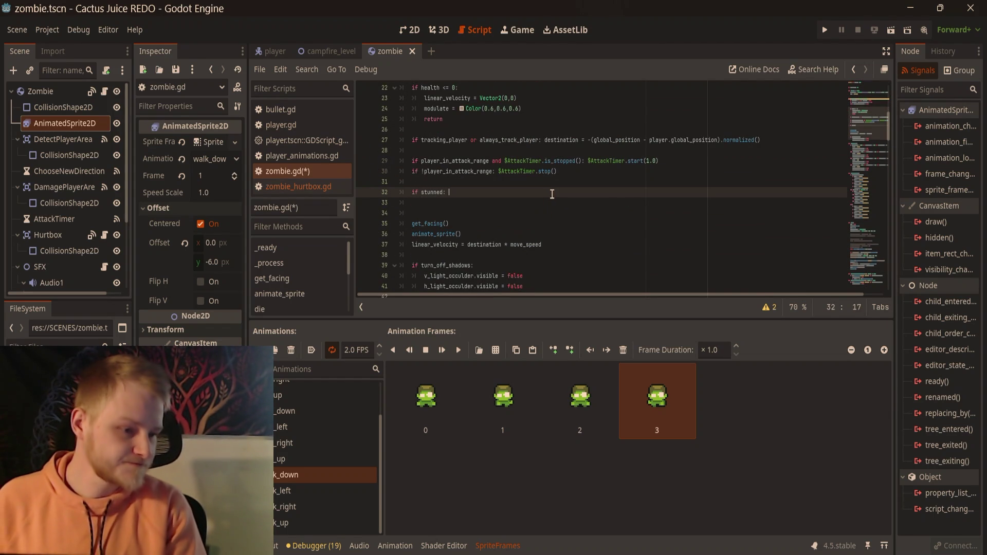
key("Return")
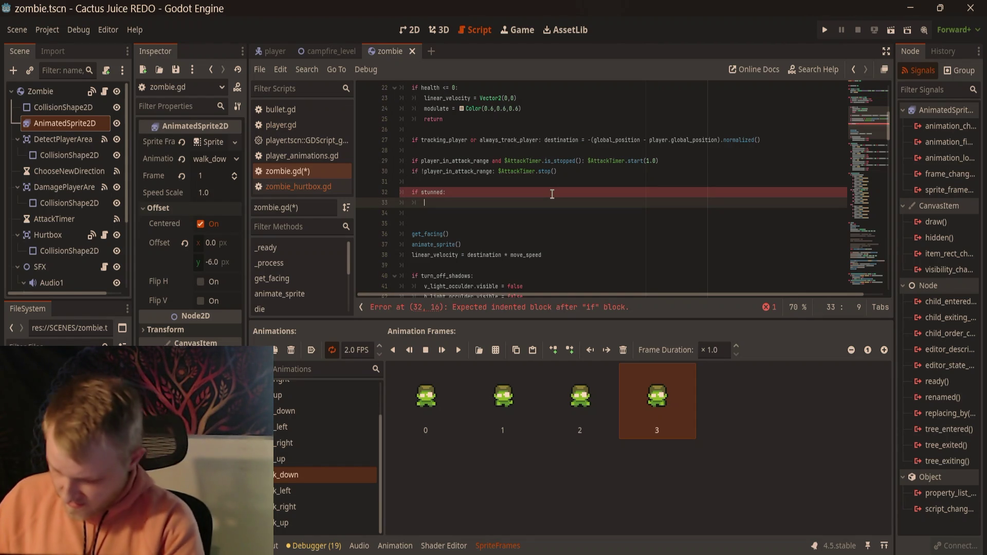
type("destin")
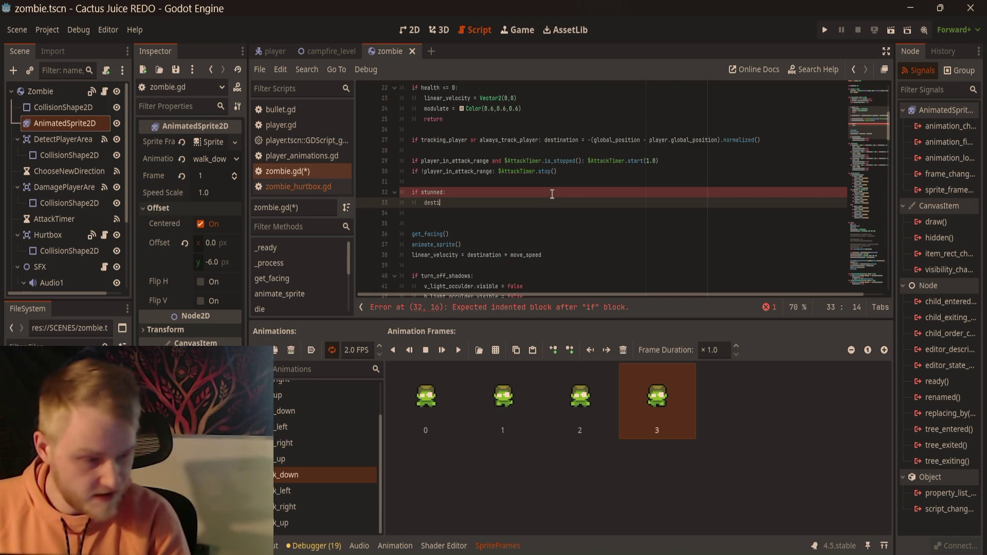
key("Return")
key("BackSpace")
key("BackSpace")
key("BackSpace")
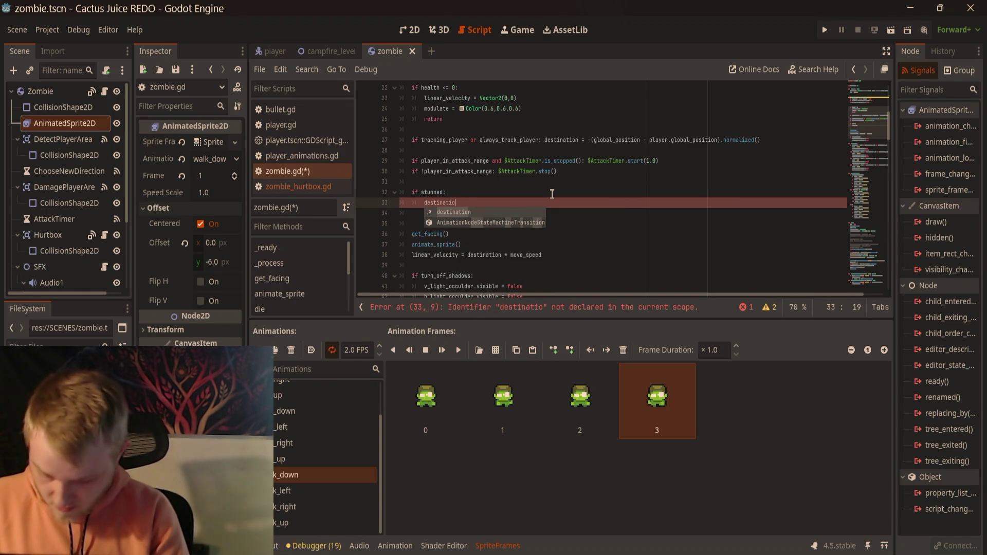
type("n = Vector2(")
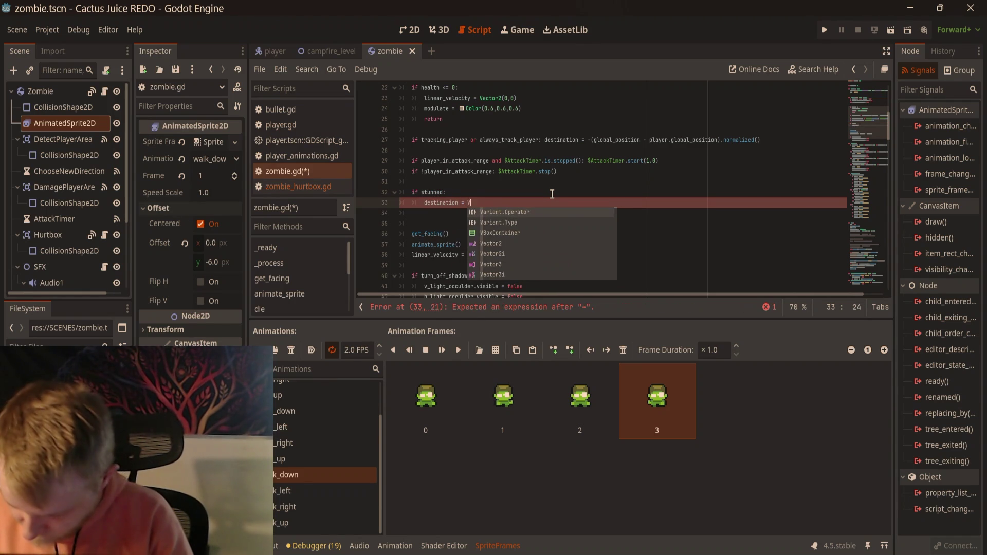
type("0,0")
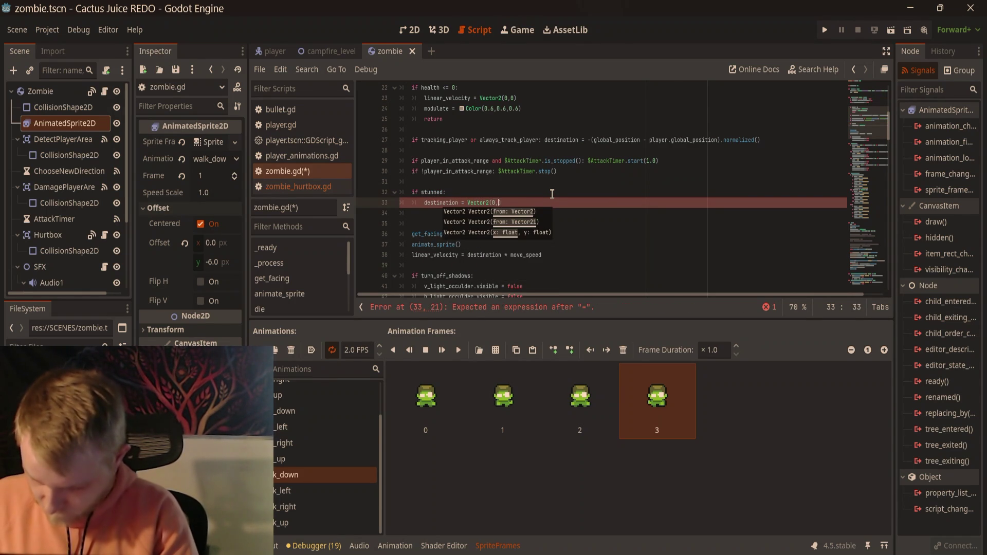
key("Return")
key("Return")
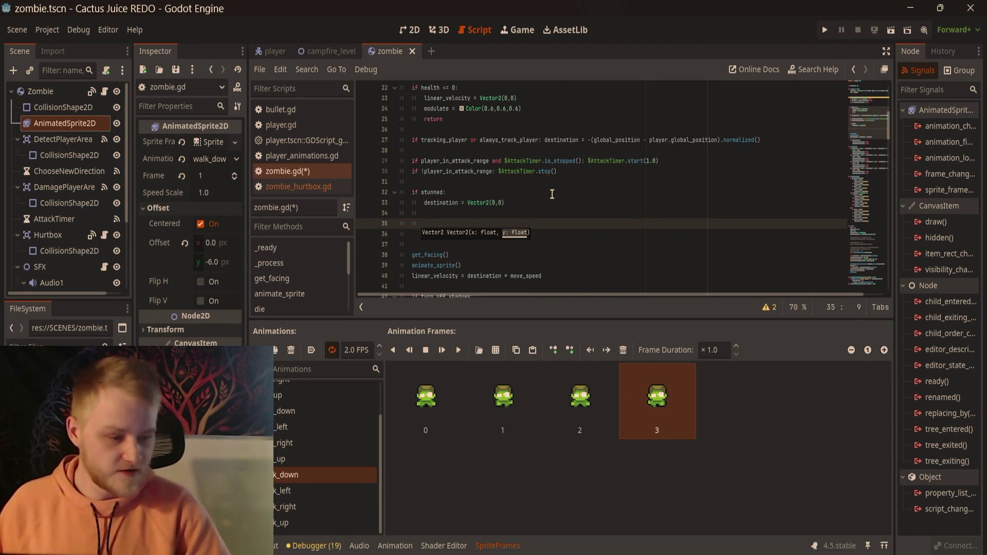
key("ctrl+s")
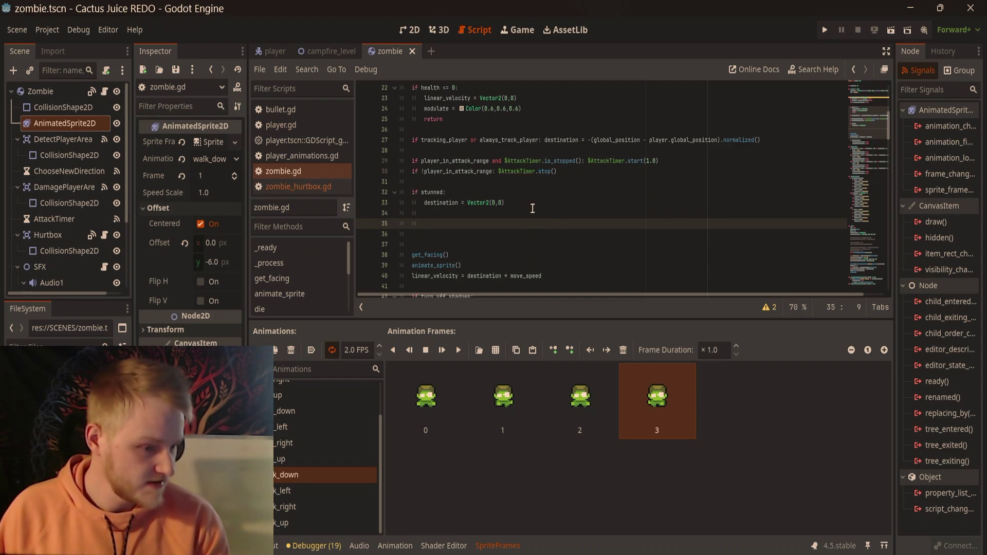
- Inspect the code below the stunned block and add blank lines after the destination assignment
scroll(537, 200, "down", 1)
left_click(540, 181)
scroll(542, 185, "down", 3)
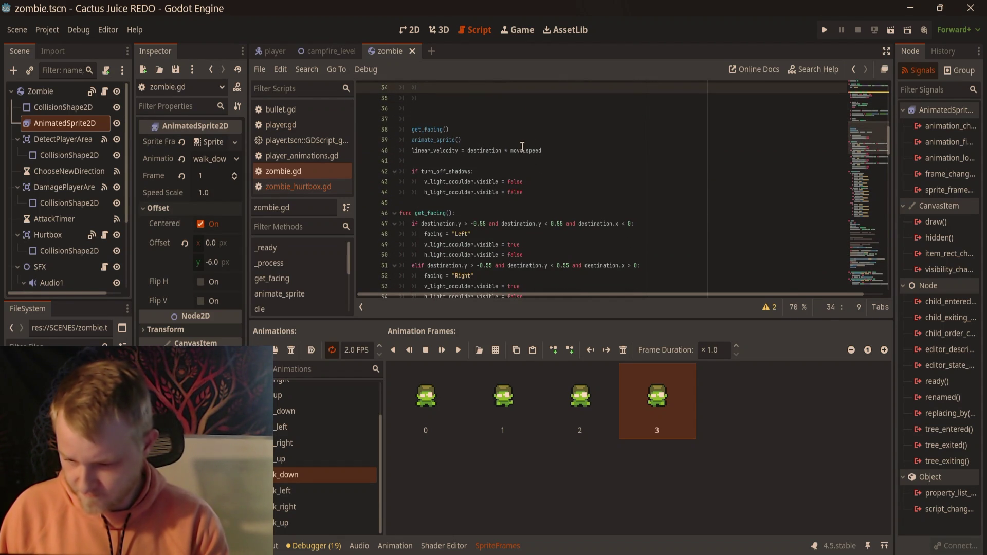
mouse_move(522, 147)
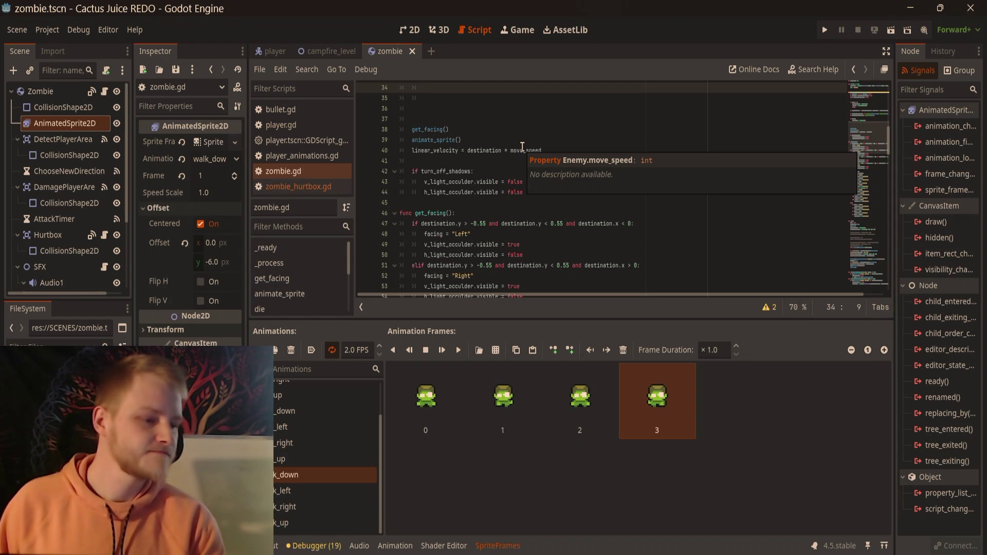
left_click(499, 172)
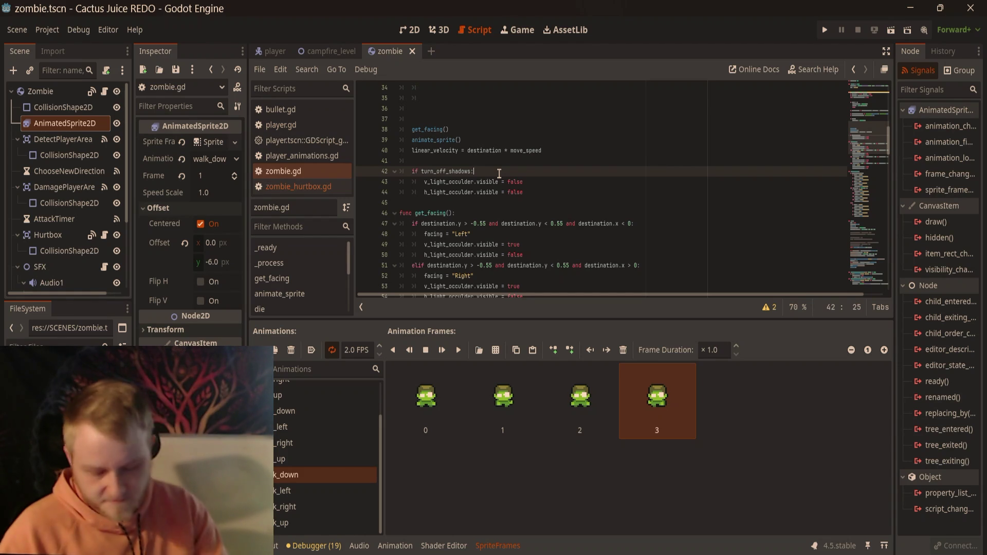
scroll(680, 145, "up", 4)
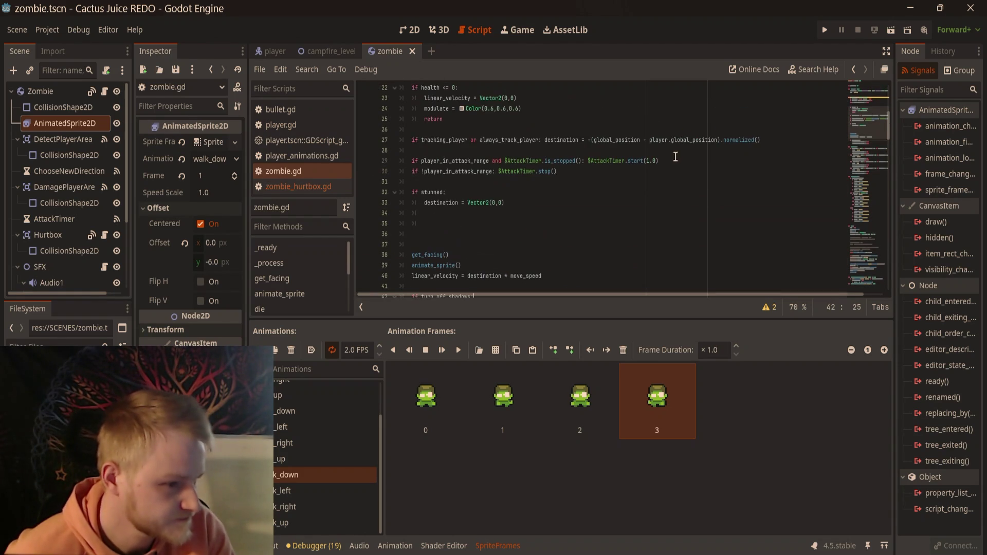
left_click(441, 225)
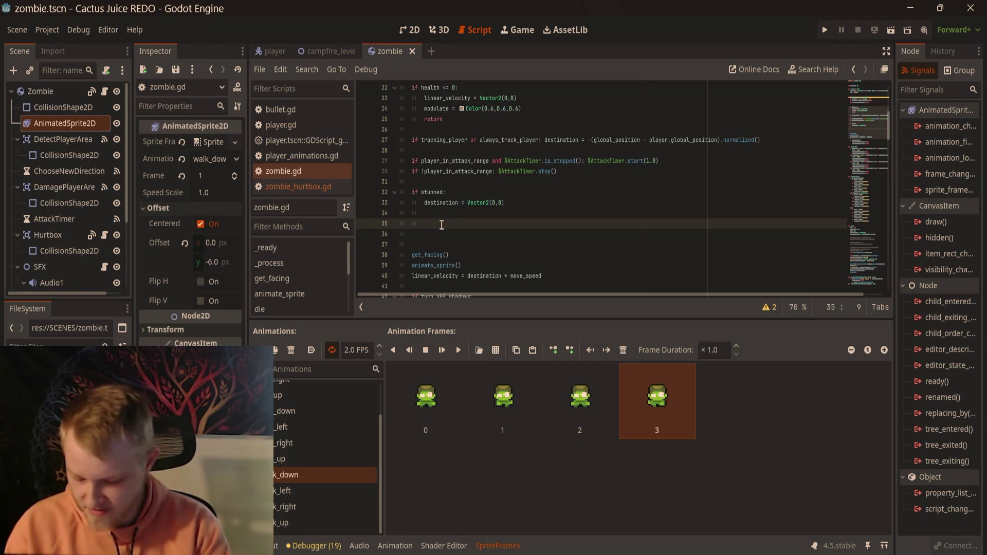
left_click(453, 213)
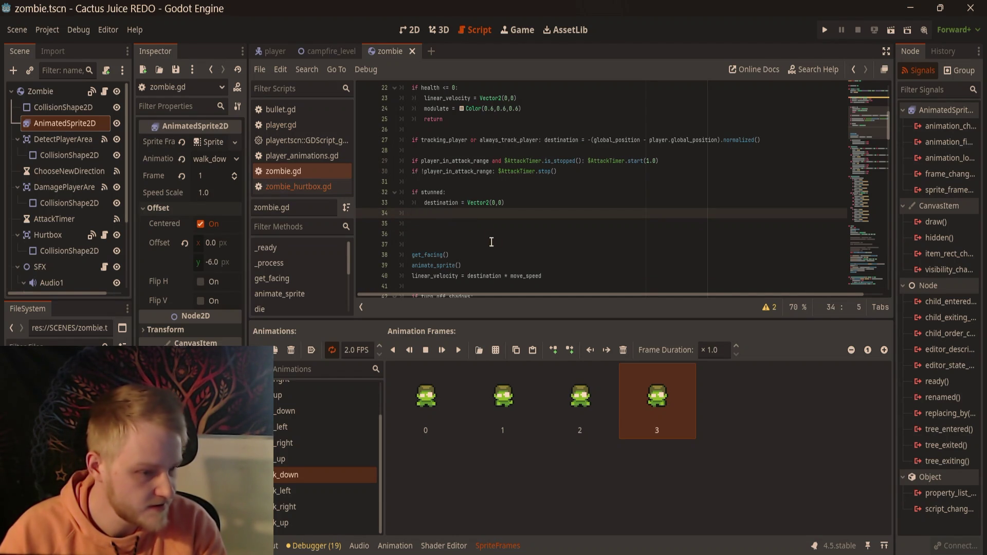
left_click(567, 231)
key("BackSpace")
left_click(503, 214)
left_click(523, 199)
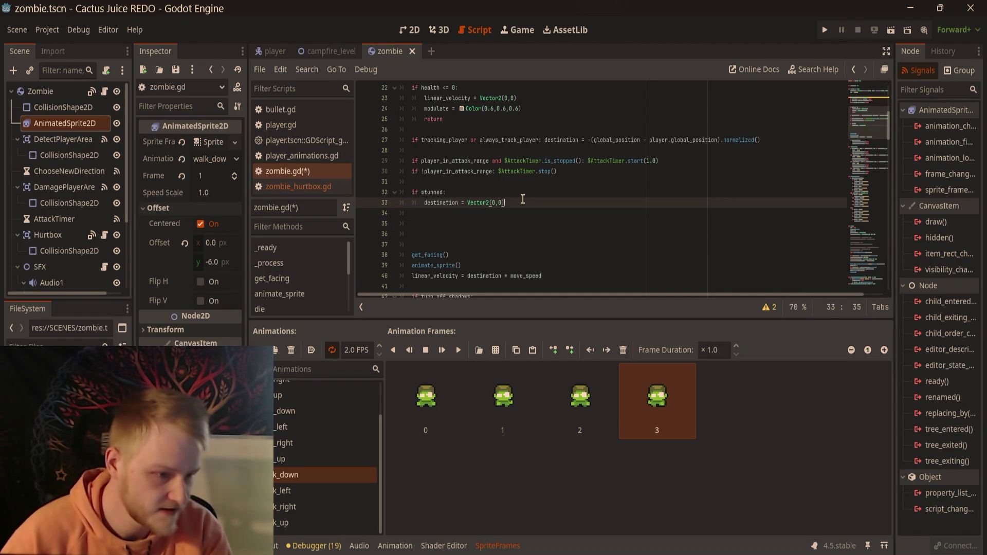
key("Return")
key("Return")
key("Return")
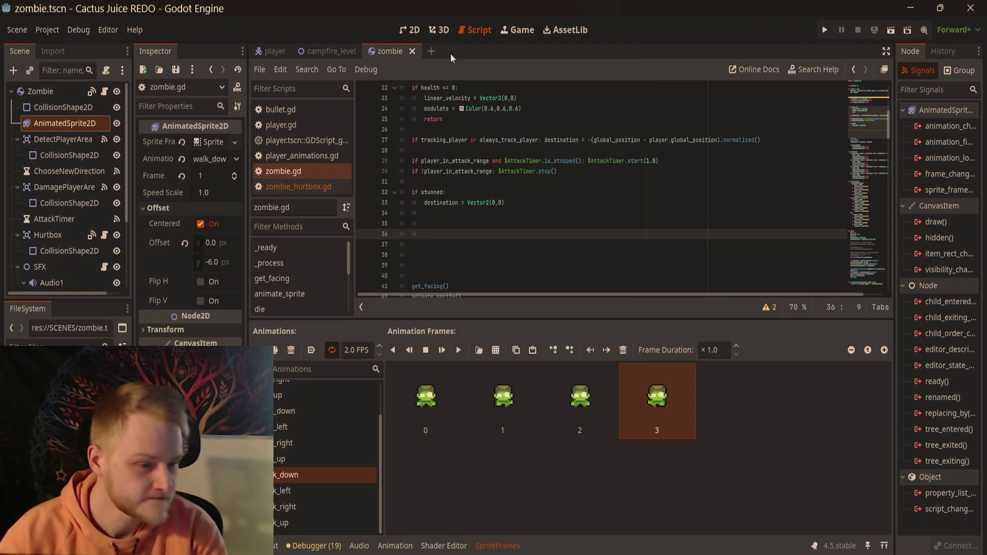
- Try typing an await on line 34, then delete it
left_click(469, 225)
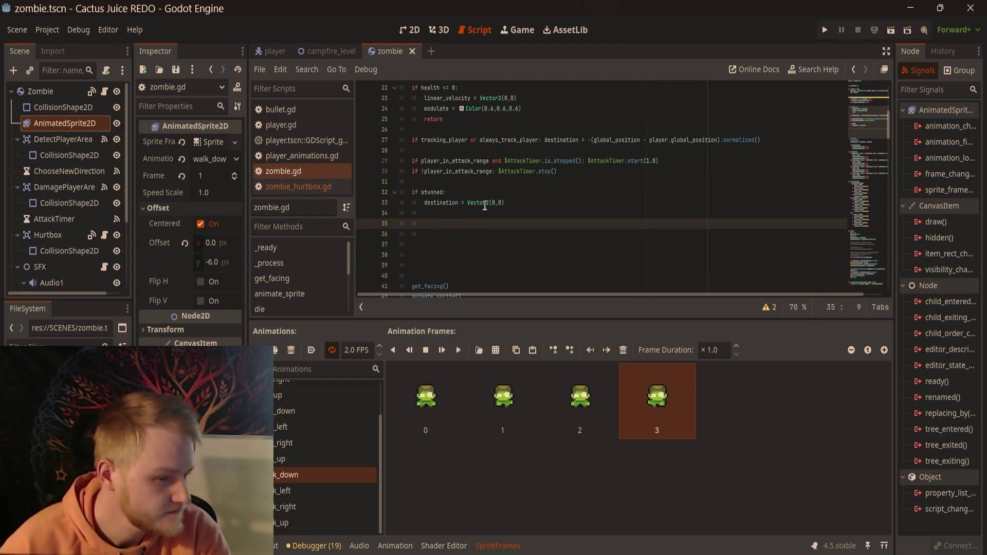
left_click(507, 213)
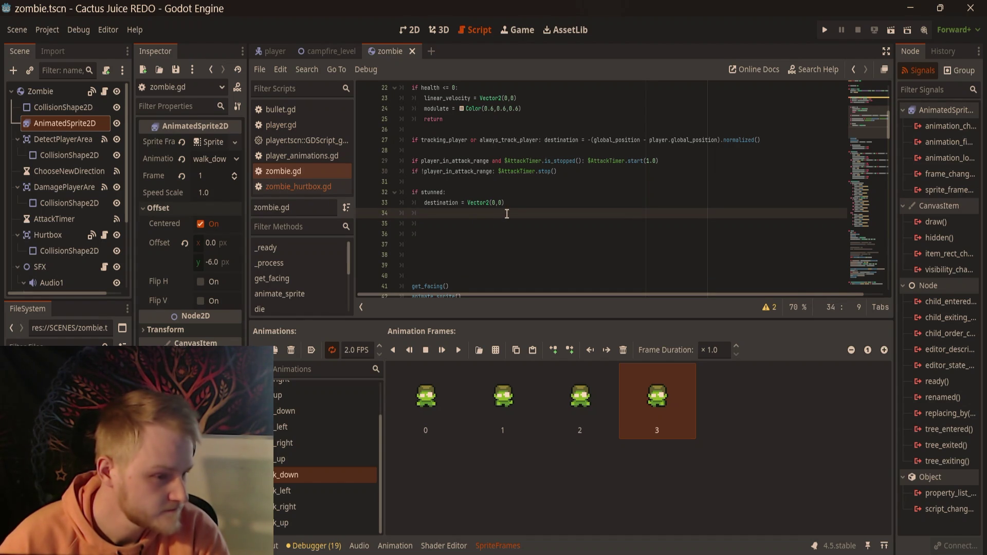
scroll(510, 227, "down", 2)
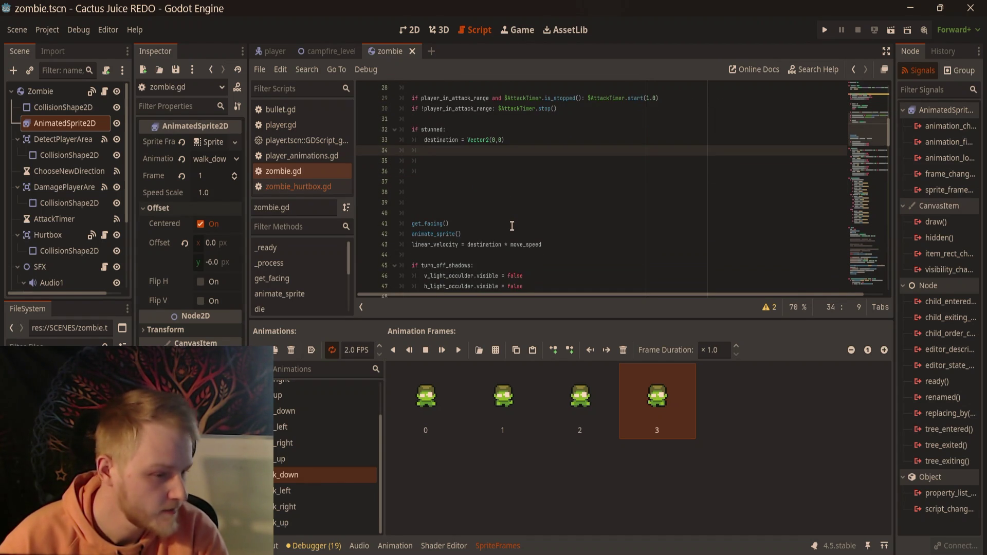
scroll(512, 226, "down", 2)
scroll(521, 186, "up", 4)
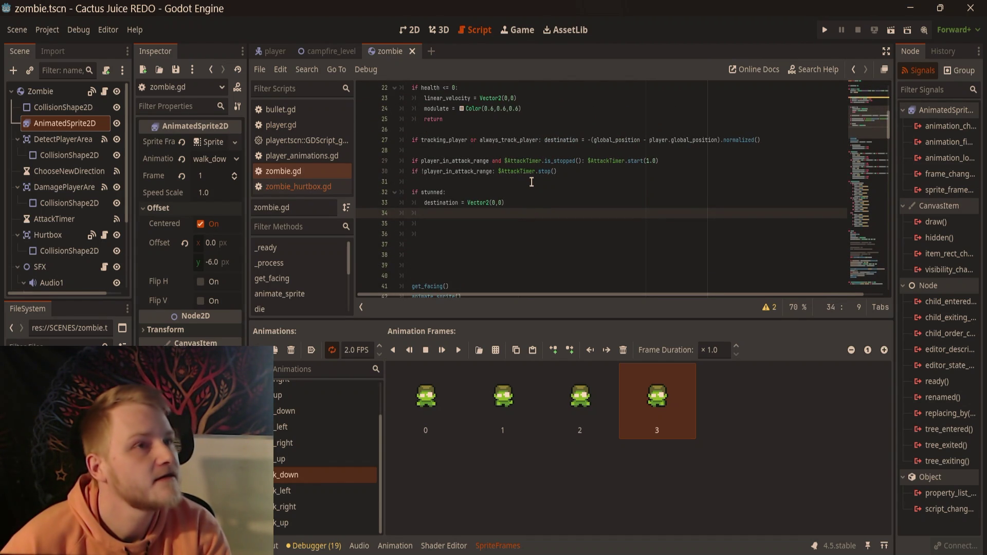
scroll(532, 182, "down", 3)
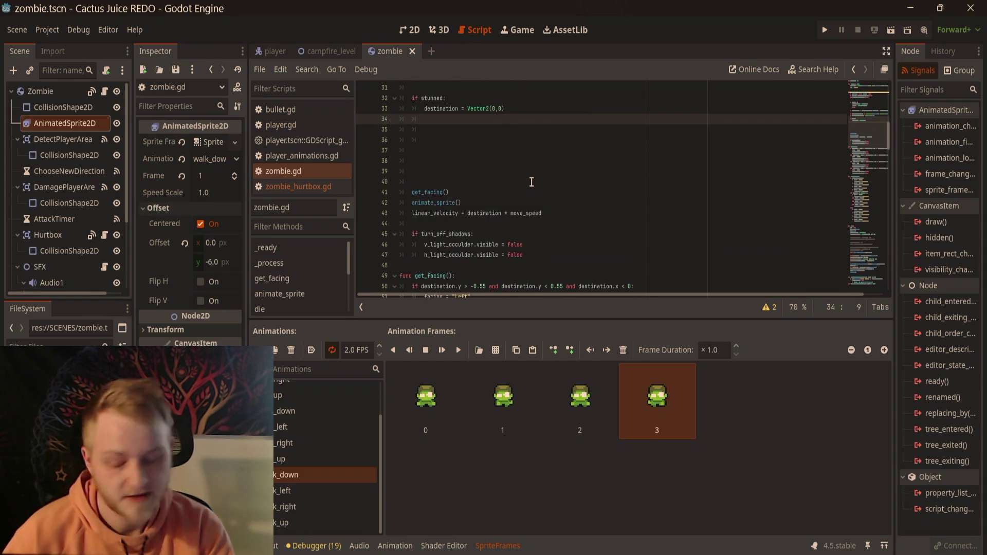
type("await")
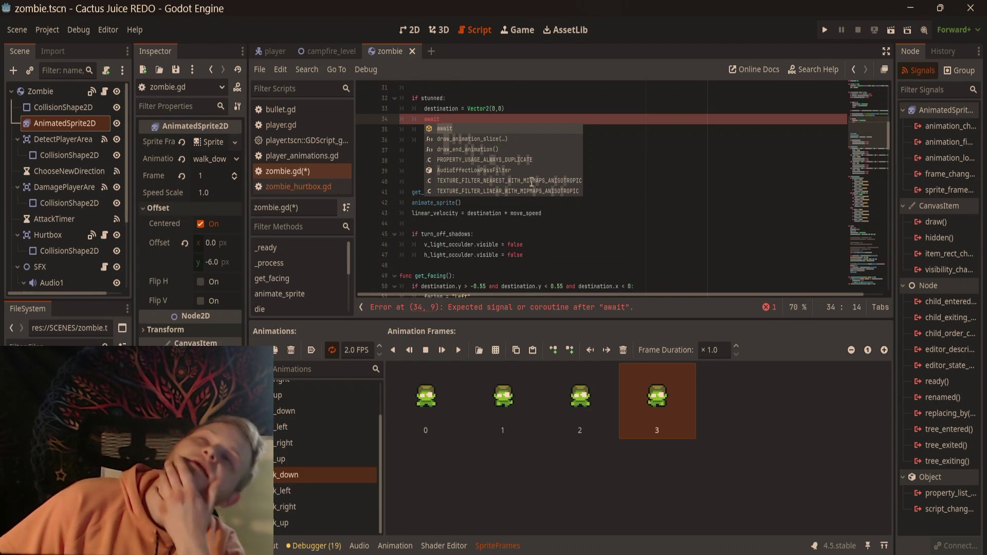
key("BackSpace")
key("BackSpace")
key("BackSpace")
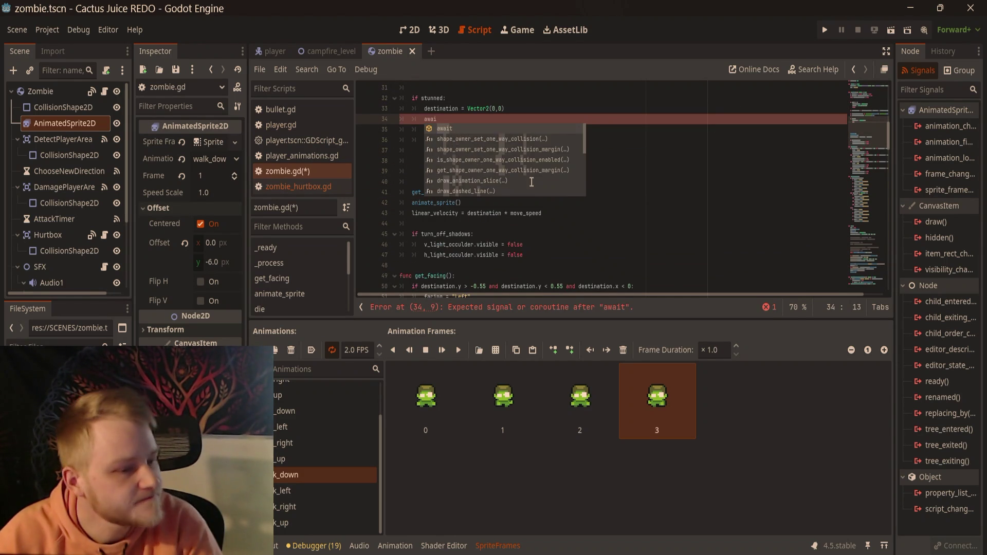
- Remove the extra blank lines and join the destination assignment onto the 'if stunned:' line
scroll(496, 250, "up", 2)
left_click(511, 201)
key("BackSpace")
key("BackSpace")
key("BackSpace")
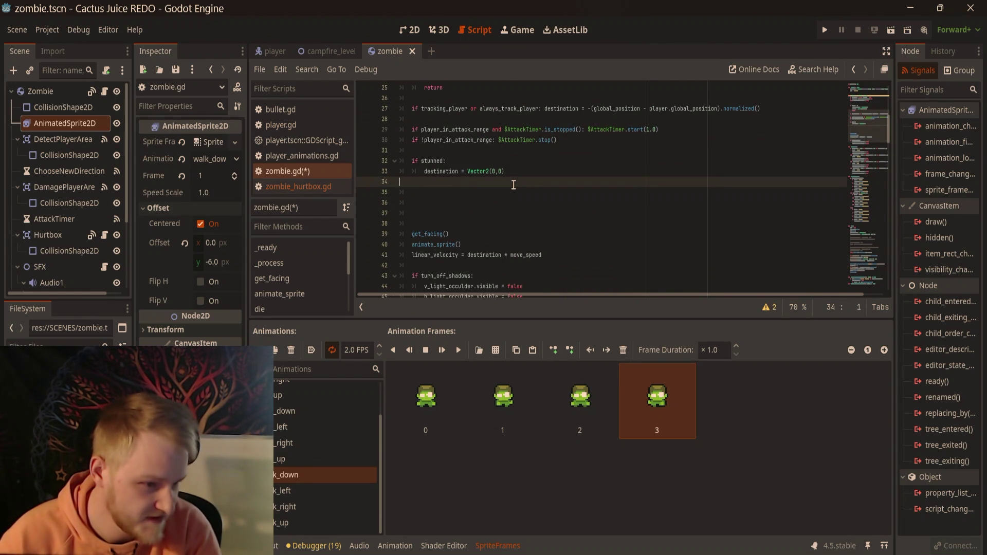
key("BackSpace")
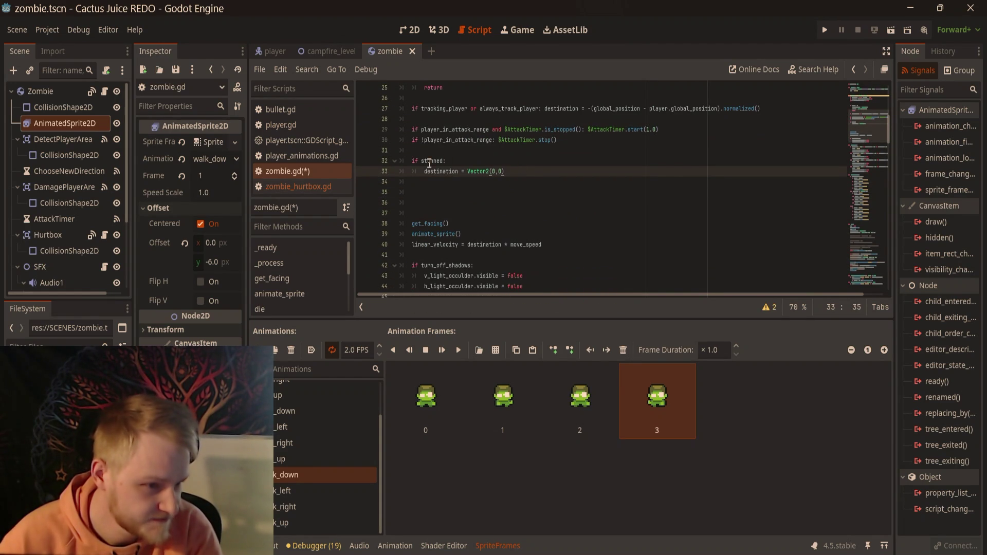
key("BackSpace")
key("BackSpace")
key("BackSpace")
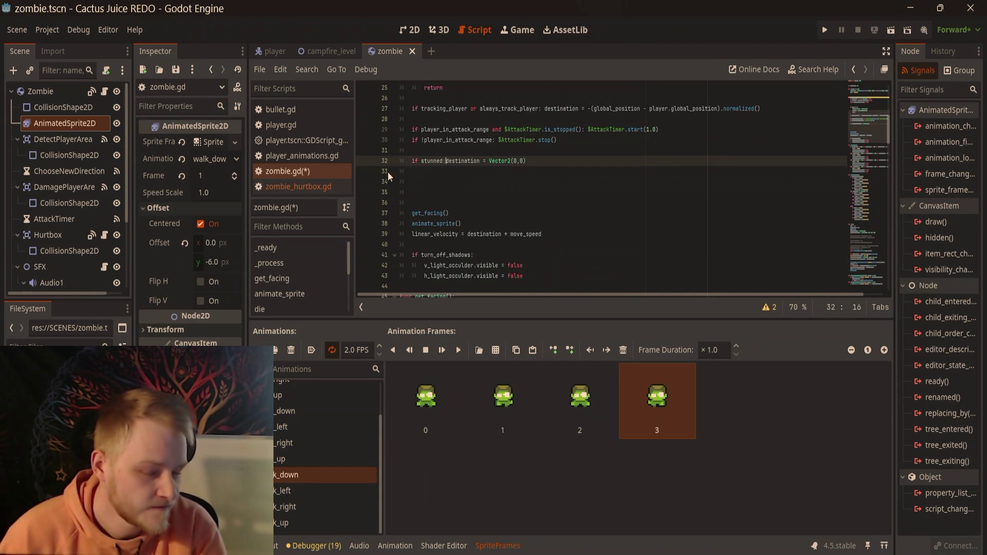
left_click(303, 187)
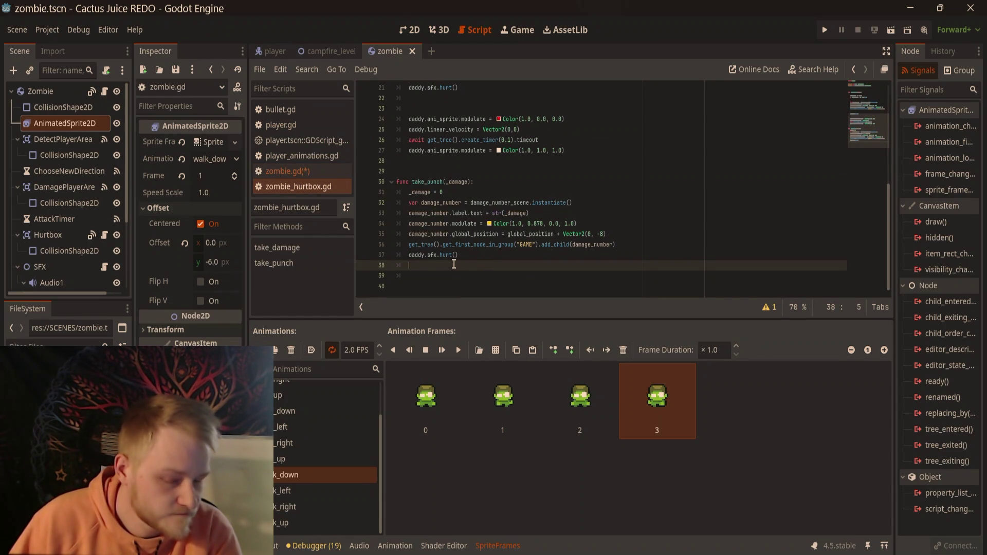
- In take_punch, add daddy.stunned = true and await a 2.0-second create_timer timeout
key("Return")
scroll(452, 265, "down", 1)
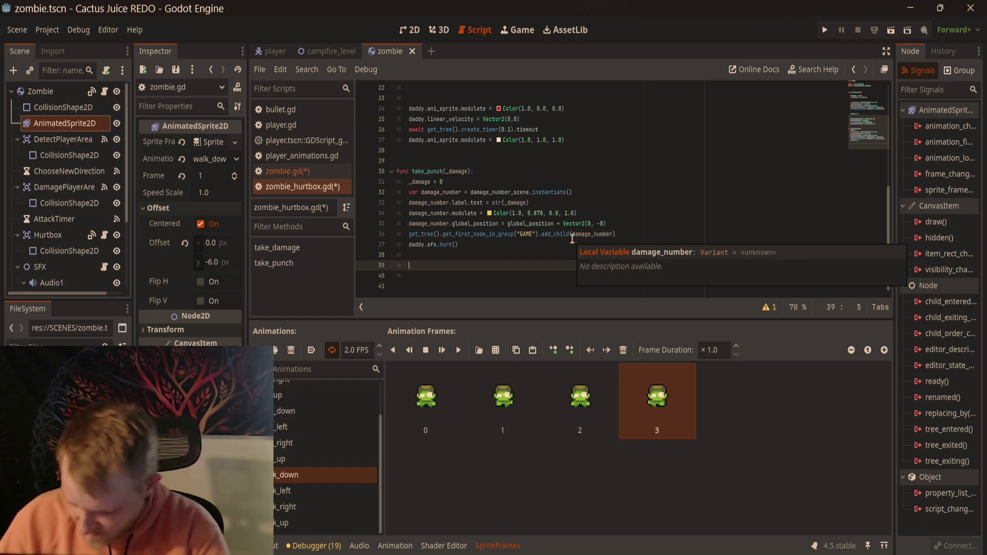
type("s")
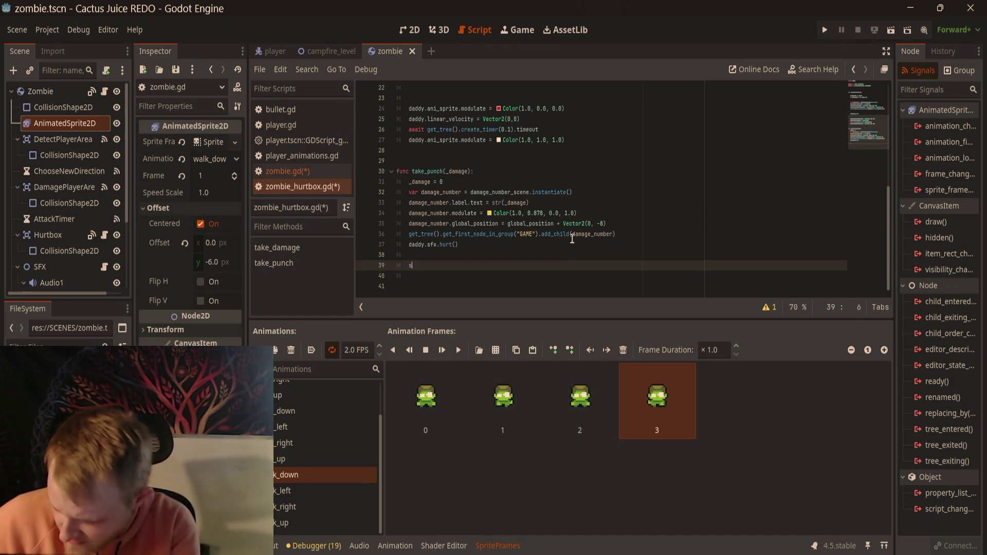
key("BackSpace")
key("BackSpace")
key("BackSpace")
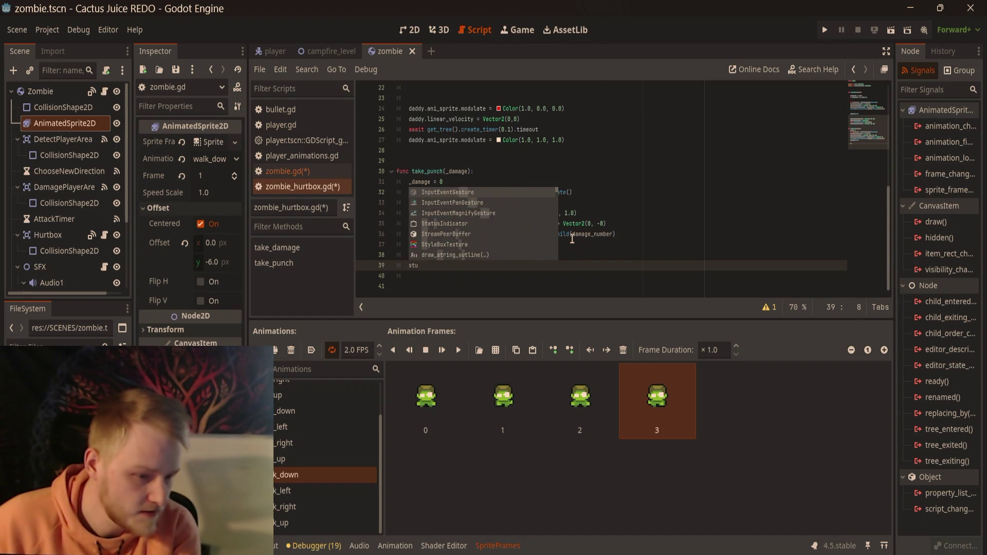
type("ddy.stun")
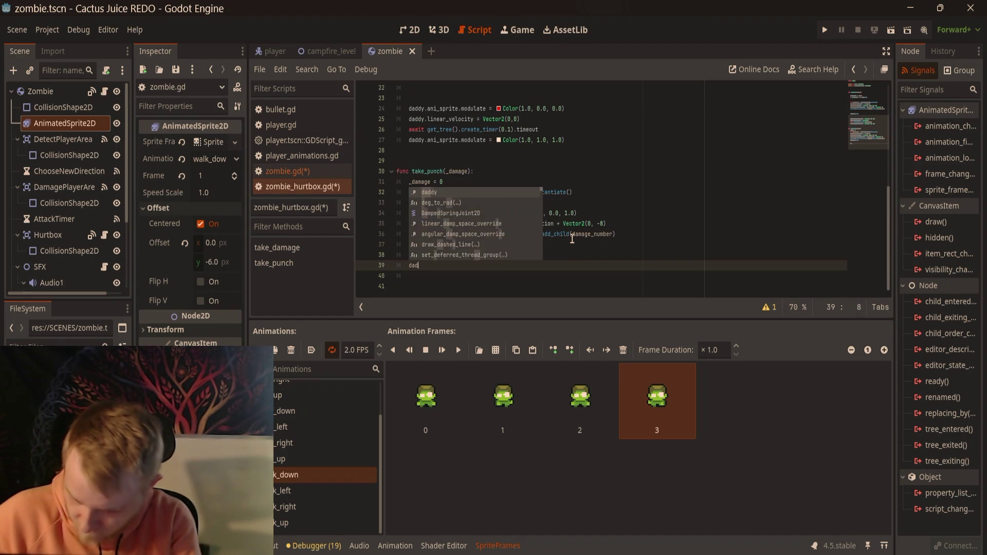
type("e")
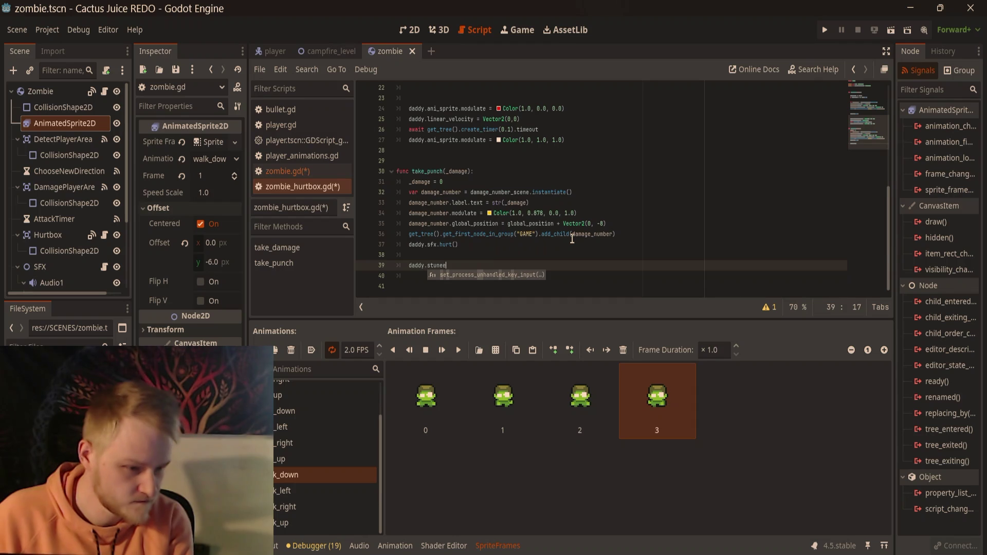
type("e")
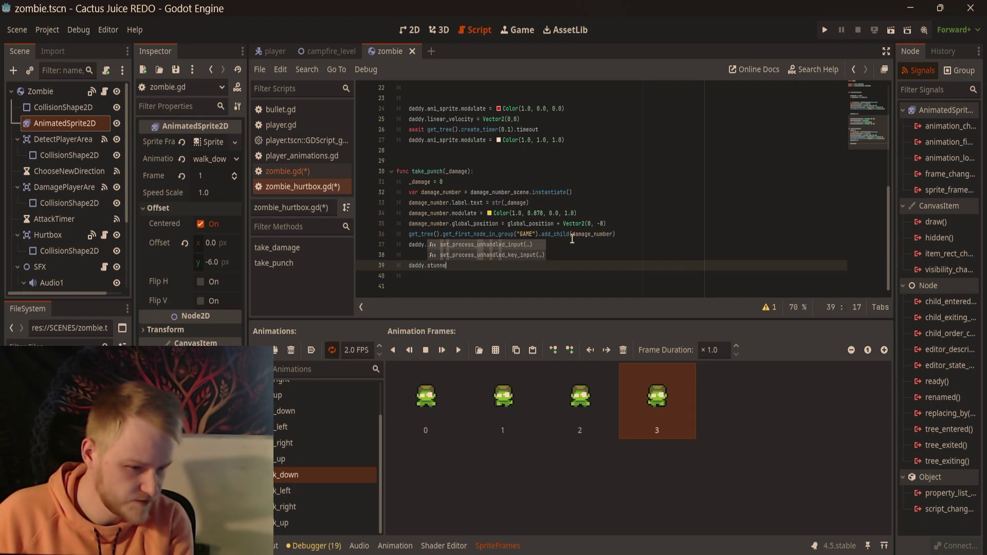
type(" = true")
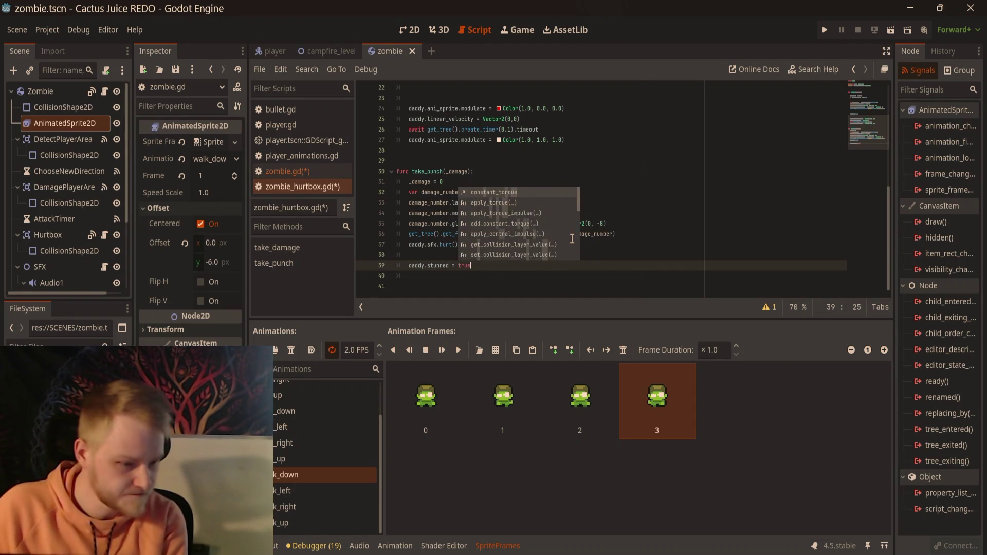
key("Return")
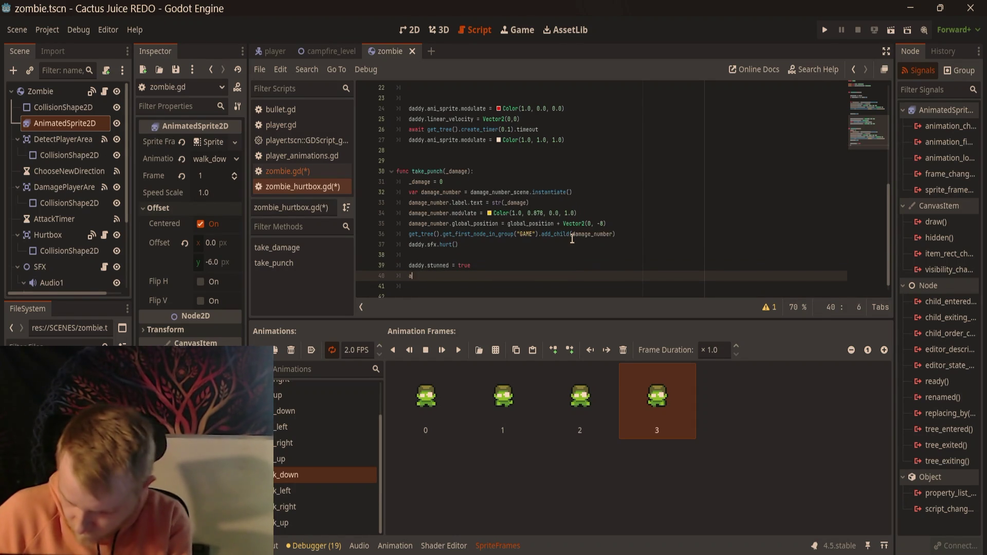
type("wait get")
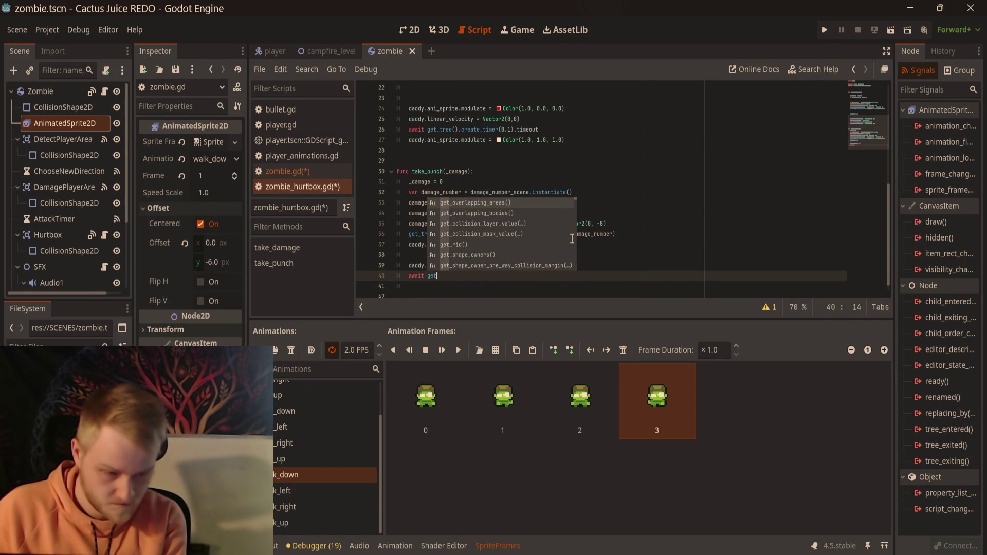
type("_tree()")
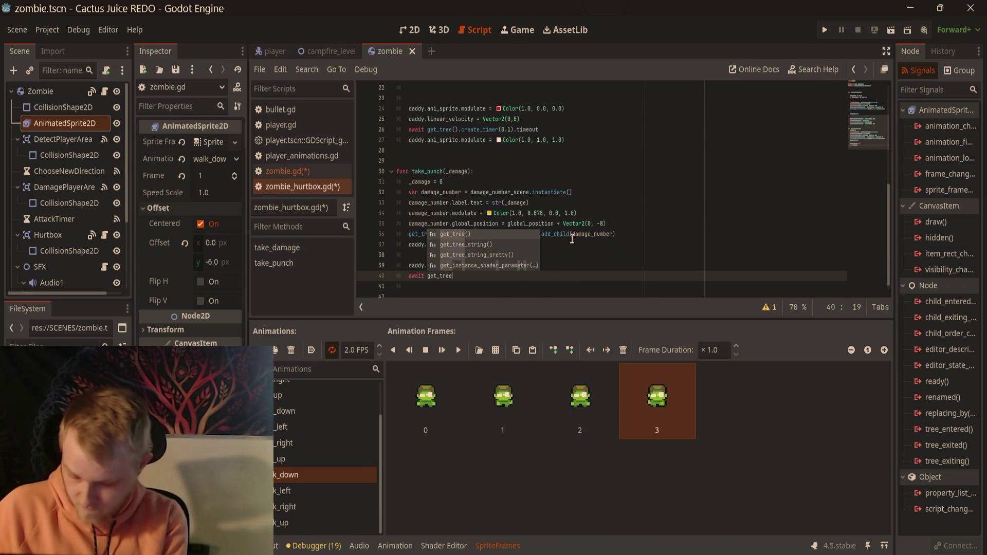
type(".create")
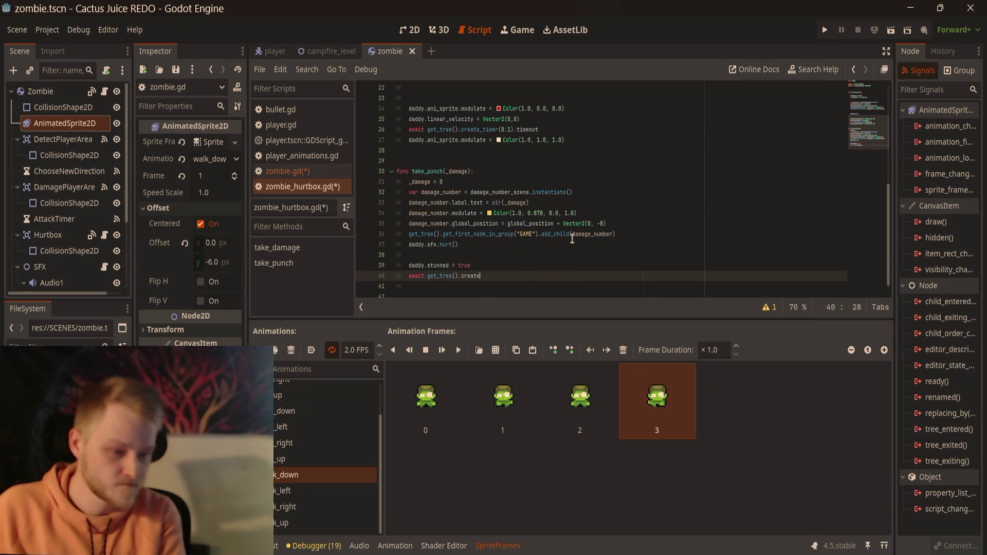
key("Return")
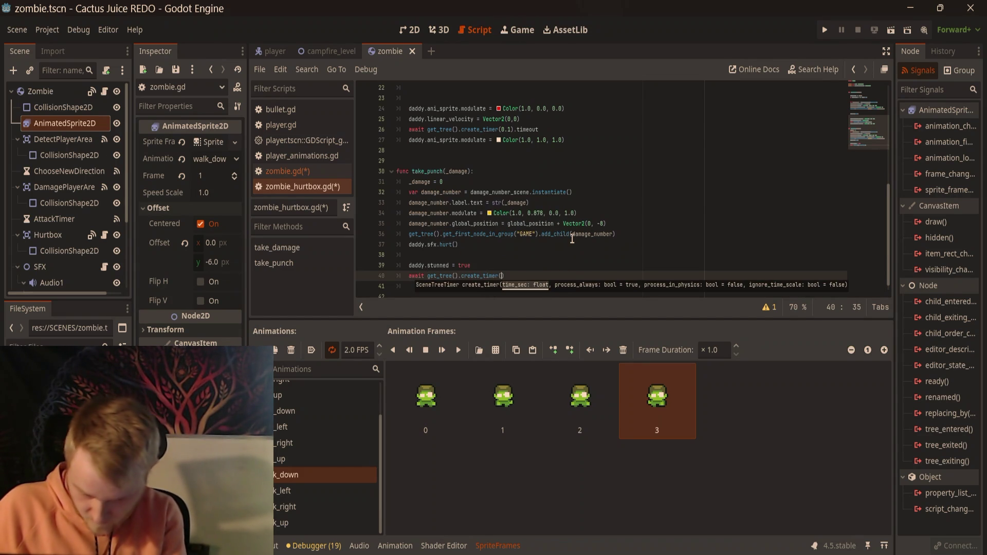
type("1")
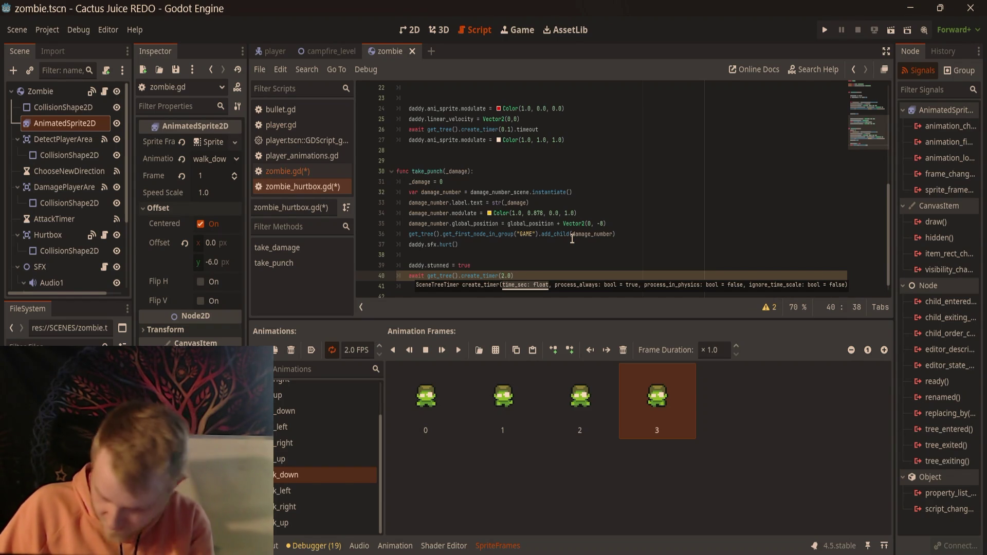
type(".tim")
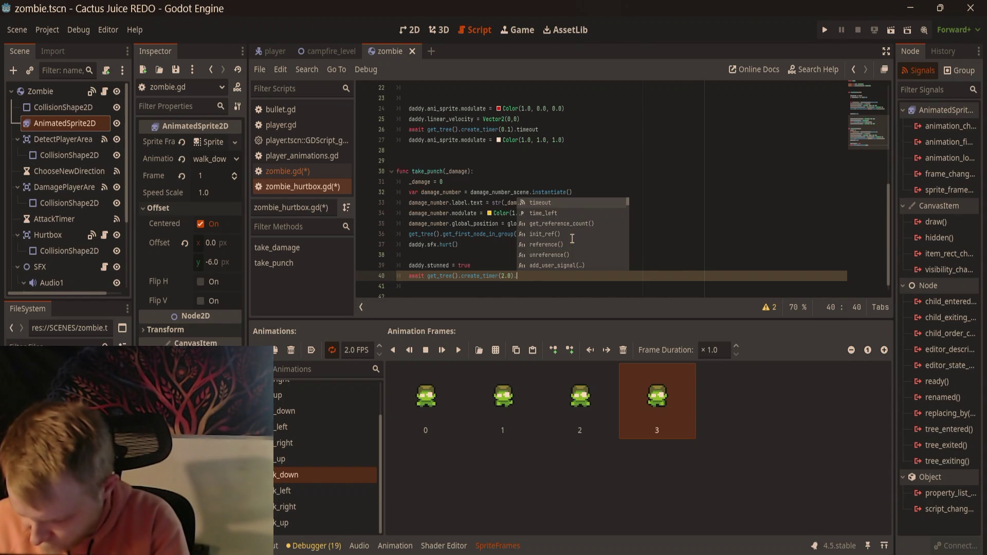
key("Return")
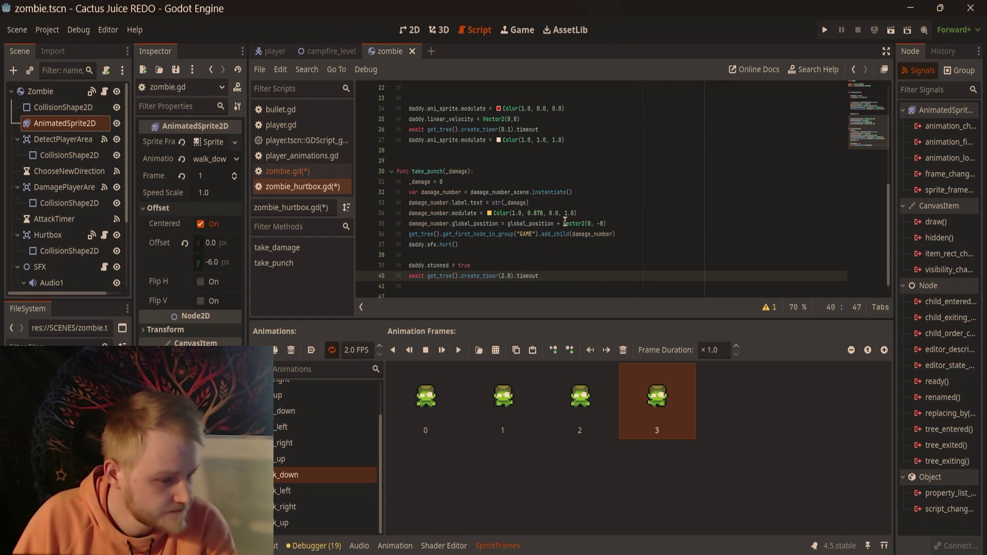
- Tidy the lines after the timer statement and save zombie_hurtbox.gd
left_click(595, 248)
left_click(582, 261)
triple_click(587, 270)
key("BackSpace")
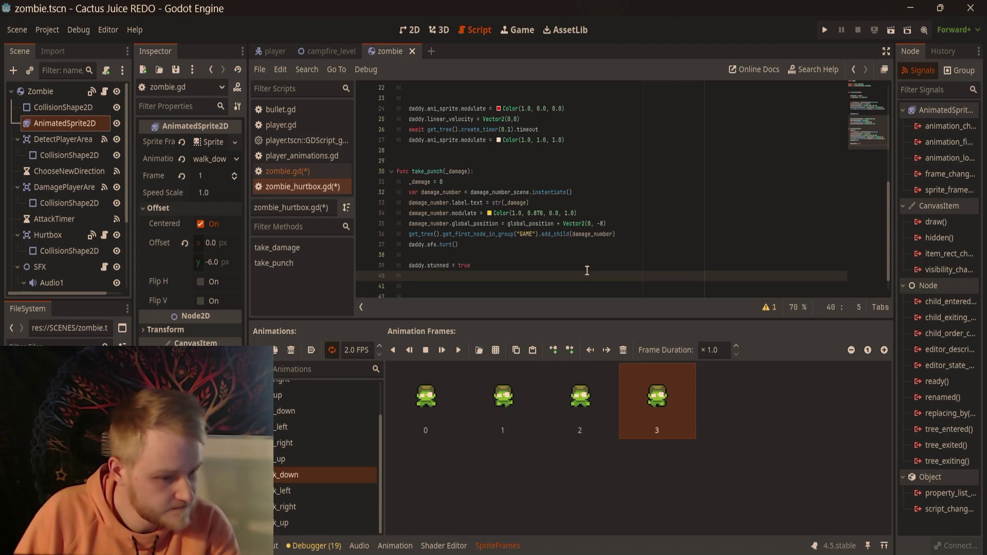
key("ctrl+z")
left_click(580, 269)
key("Return")
key("Return")
scroll(601, 267, "down", 1)
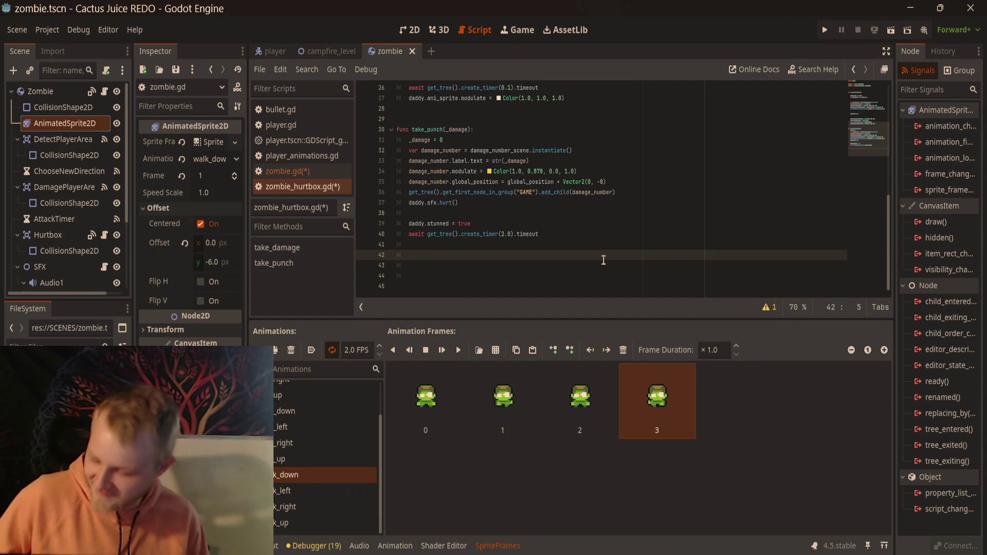
key("ctrl+s")
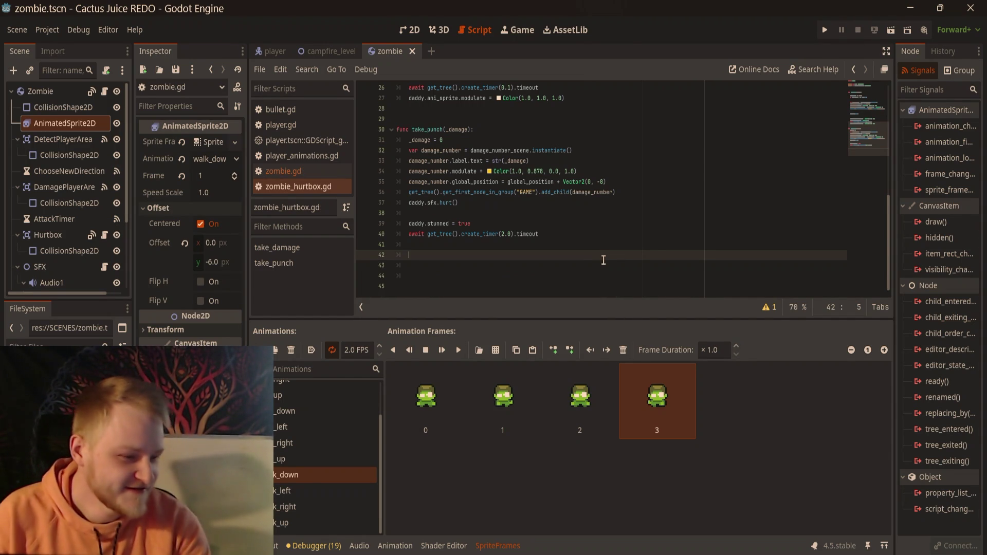
- Add daddy.stunned = false after the timer line, save, and run the scene with F6
left_click(606, 234)
left_click(640, 218)
left_click(623, 238)
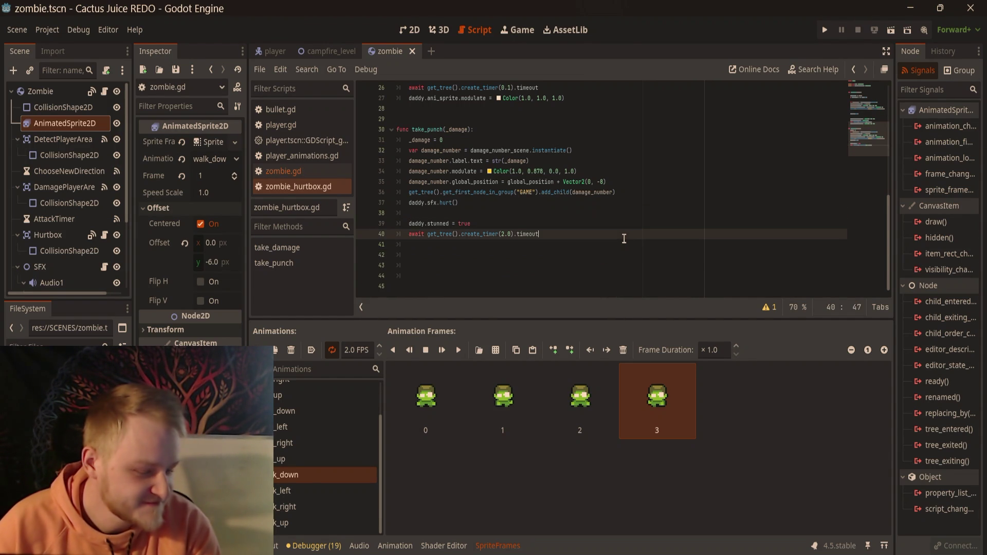
left_click(621, 242)
left_click(617, 234)
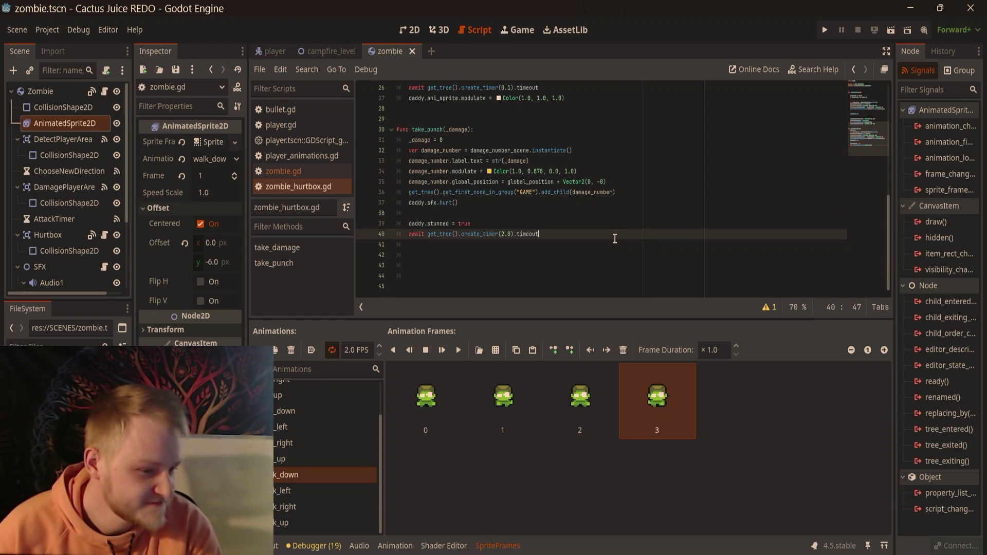
key("Return")
left_click_drag(480, 223, 407, 225)
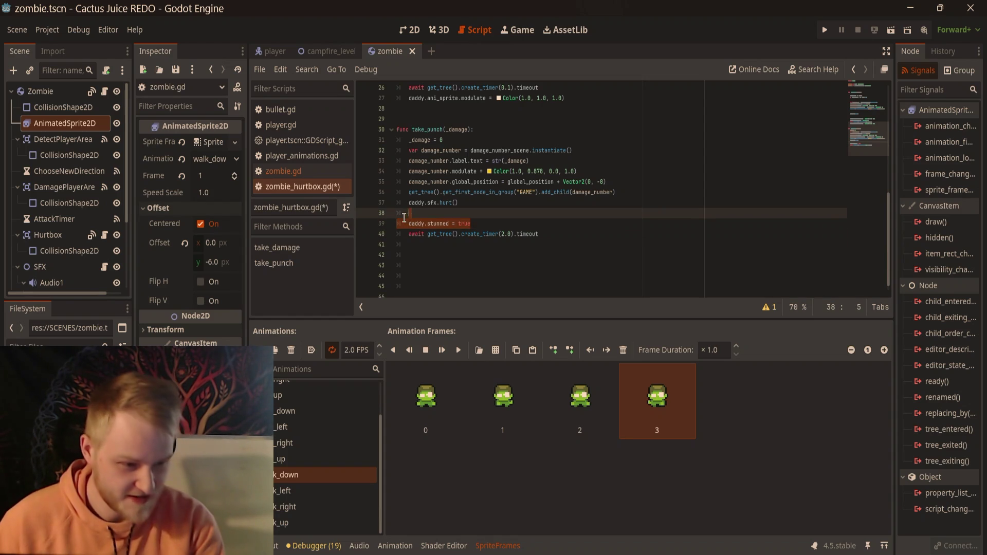
key("ctrl+c")
left_click(423, 244)
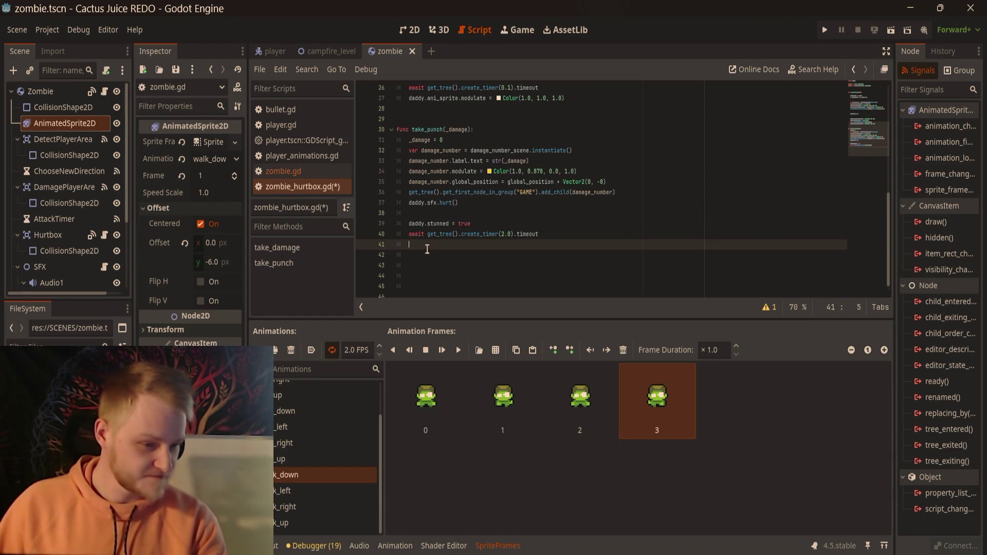
key("ctrl+v")
double_click(465, 245)
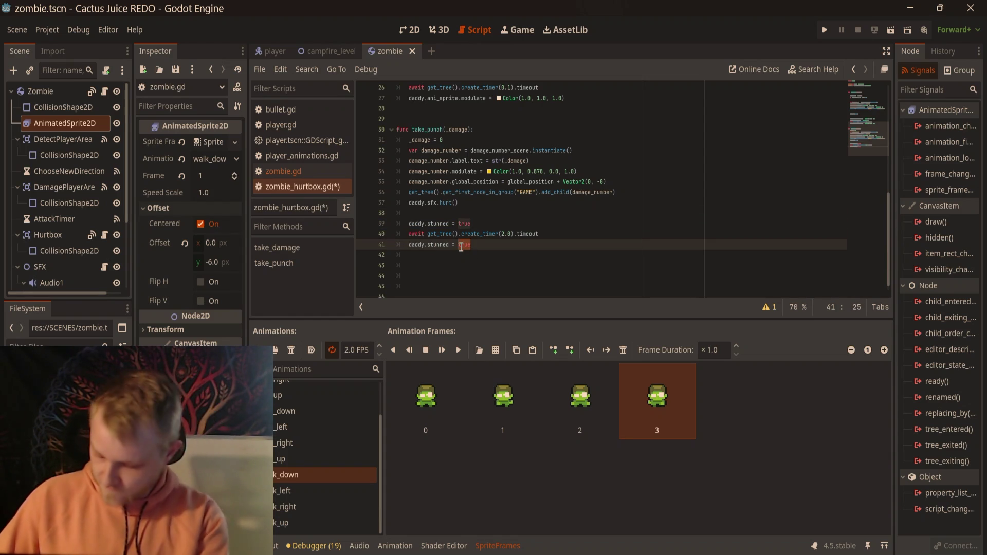
type("false")
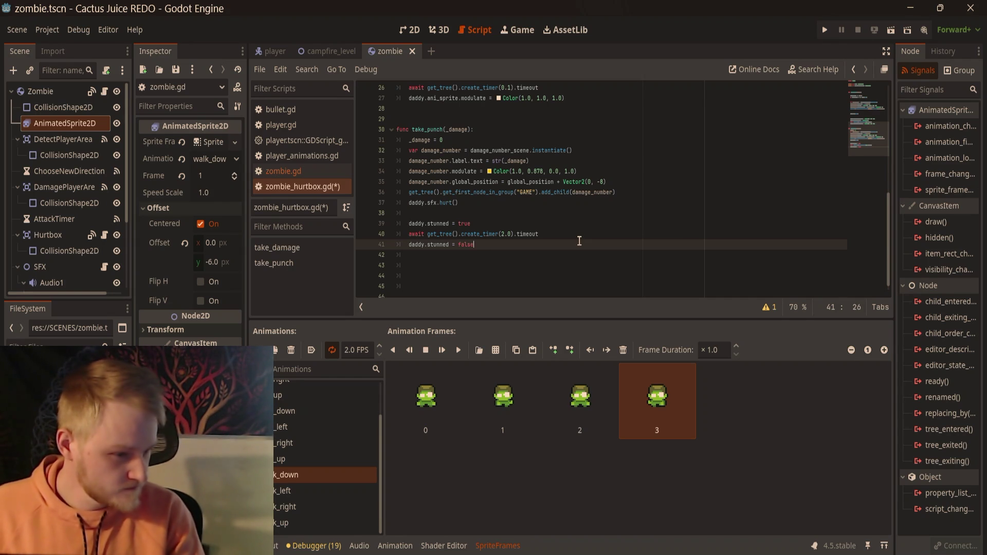
key("ctrl+s")
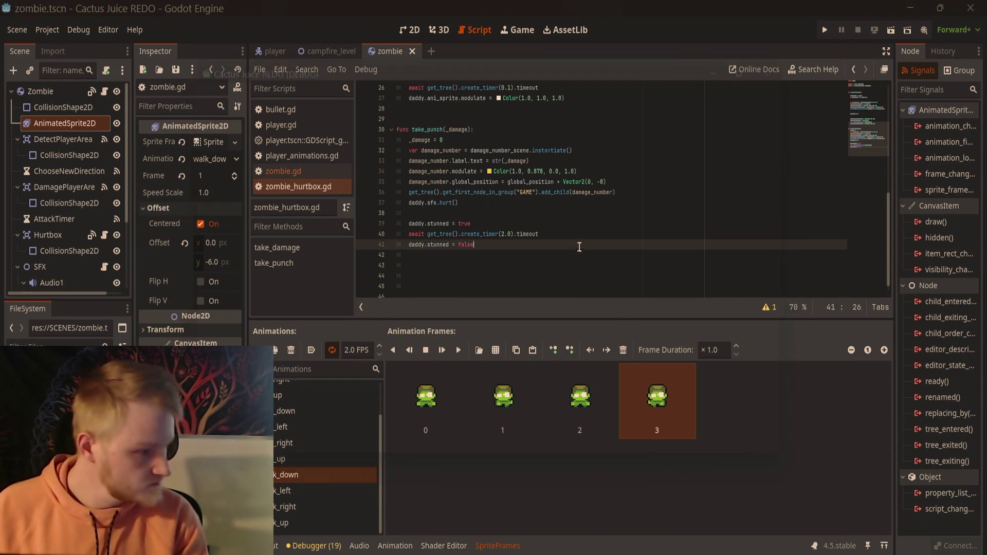
key("F6")
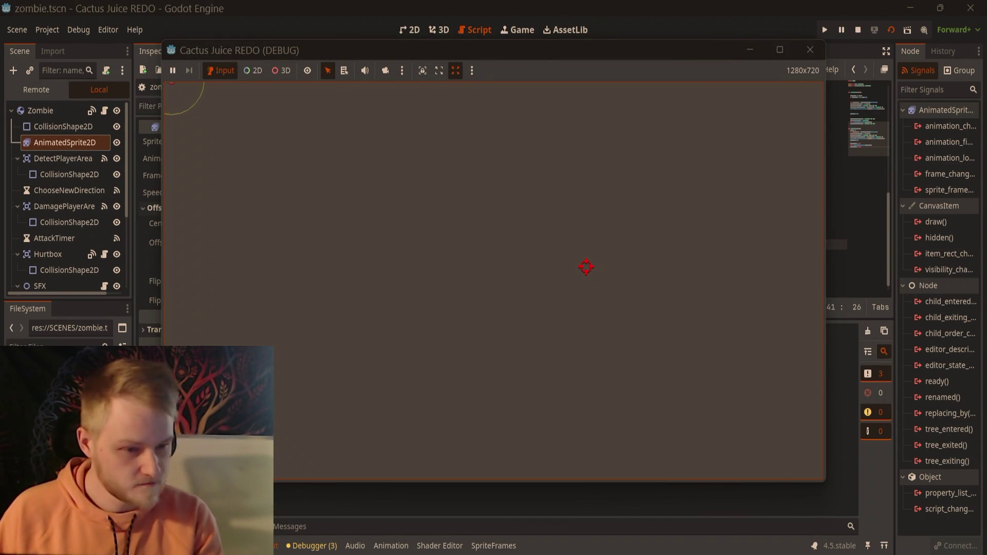
- Stop the running game and switch to the campfire_level scene
key("F8")
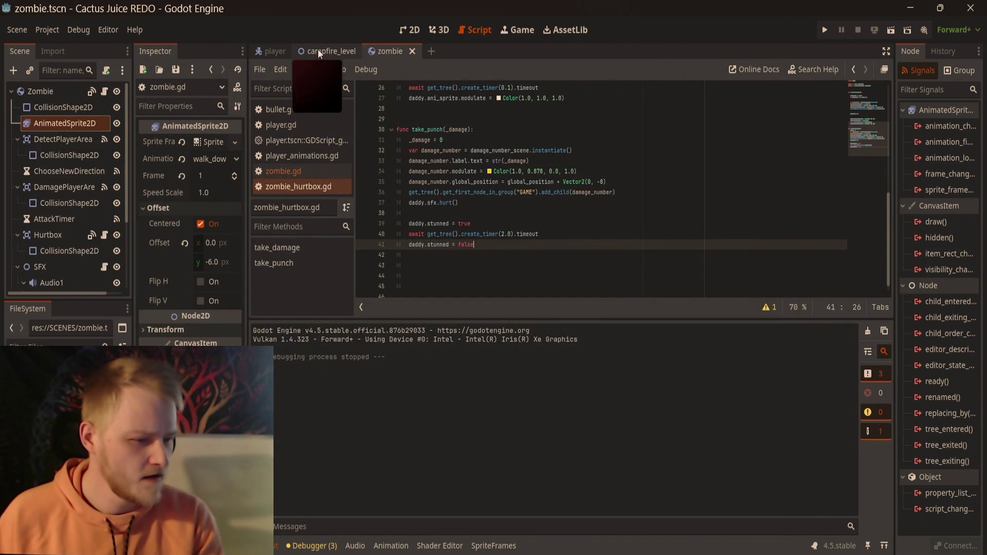
scroll(755, 235, "up", 3)
scroll(643, 287, "down", 4)
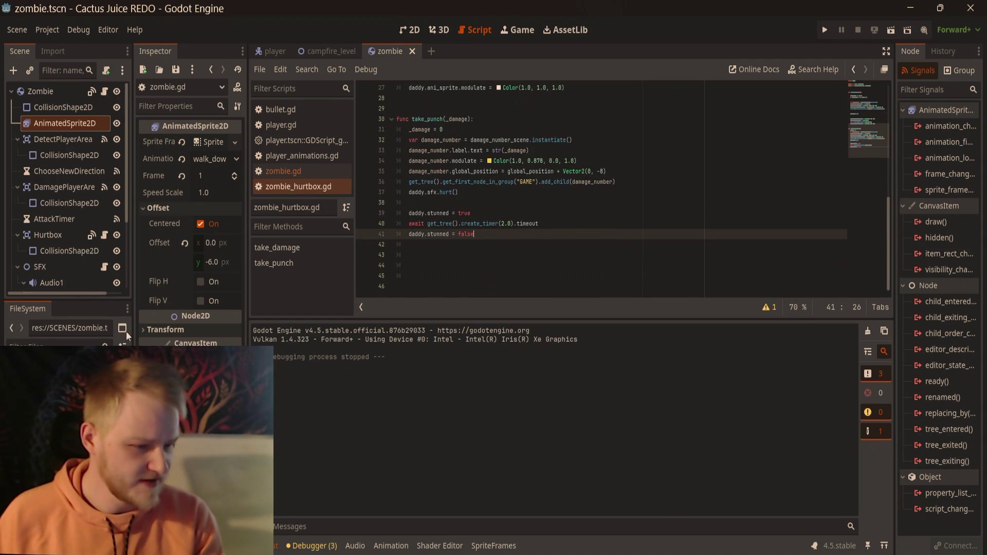
left_click(337, 50)
- Test the campfire level by moving the player near the zombies, then close the game
key("F6")
key("a")
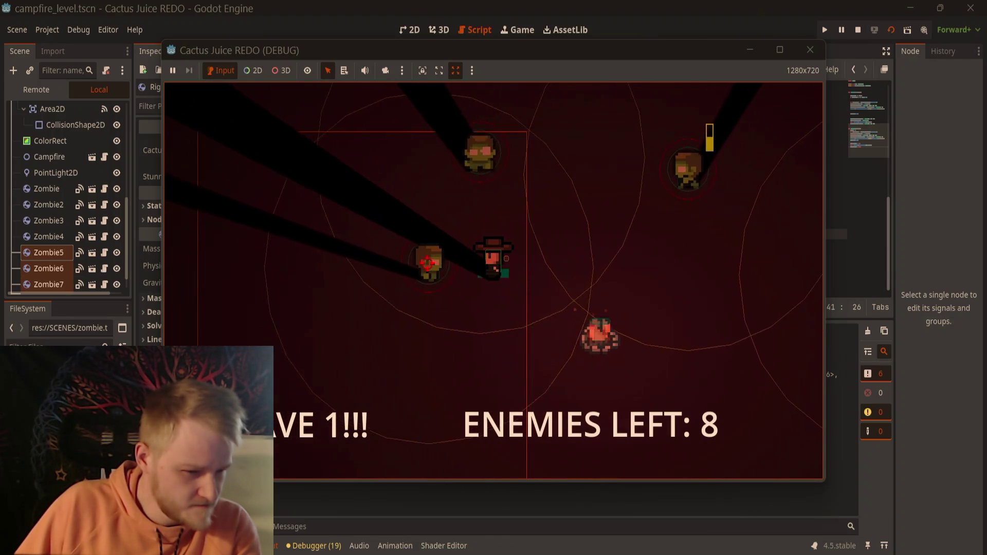
key("s")
key("a")
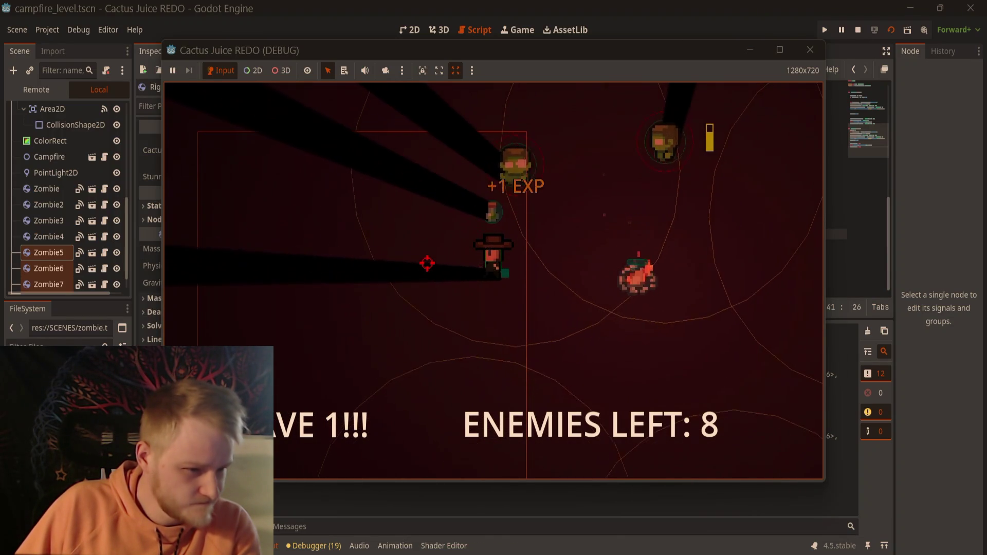
left_click(817, 52)
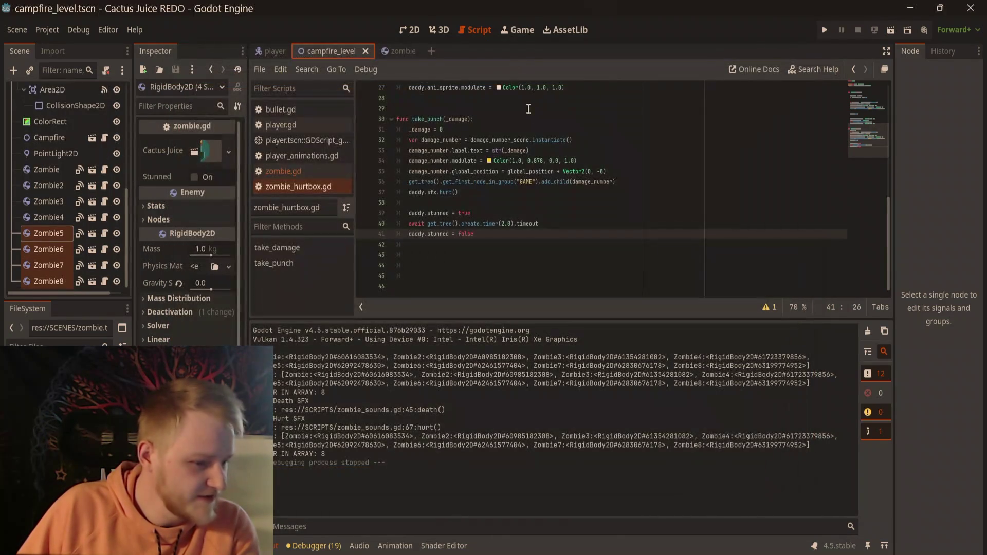
left_click(548, 251)
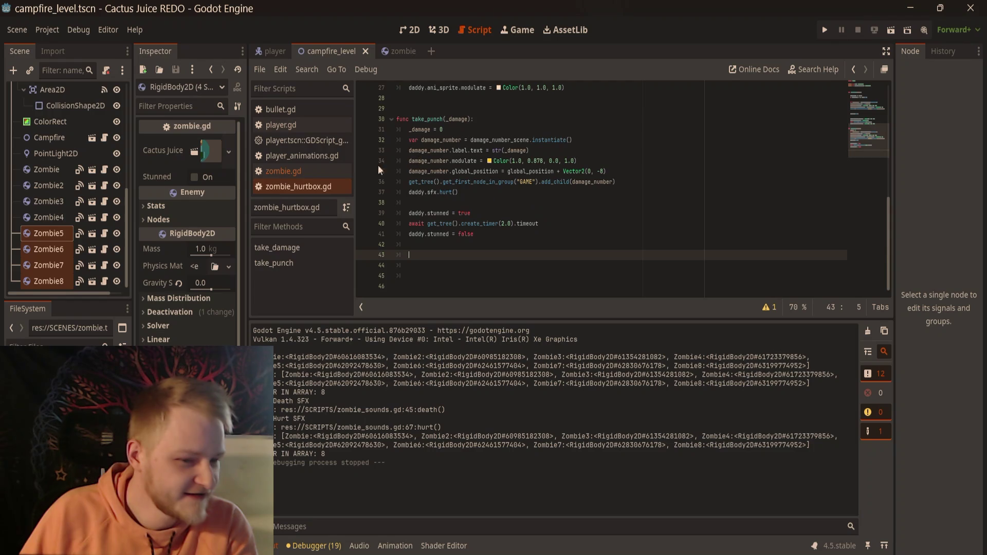
- Switch to the player scene and open PunchArea's built-in script
left_click(322, 172)
left_click(300, 188)
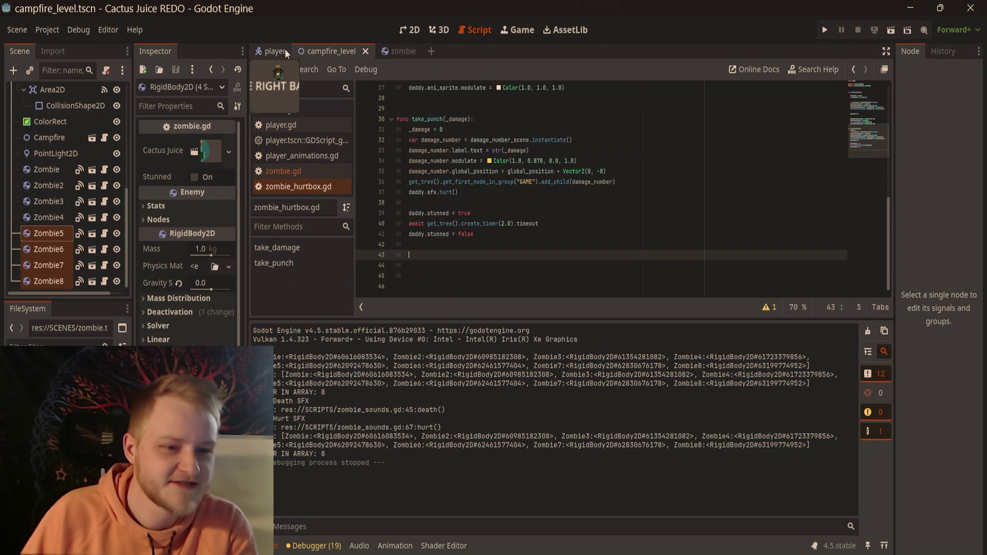
left_click(288, 50)
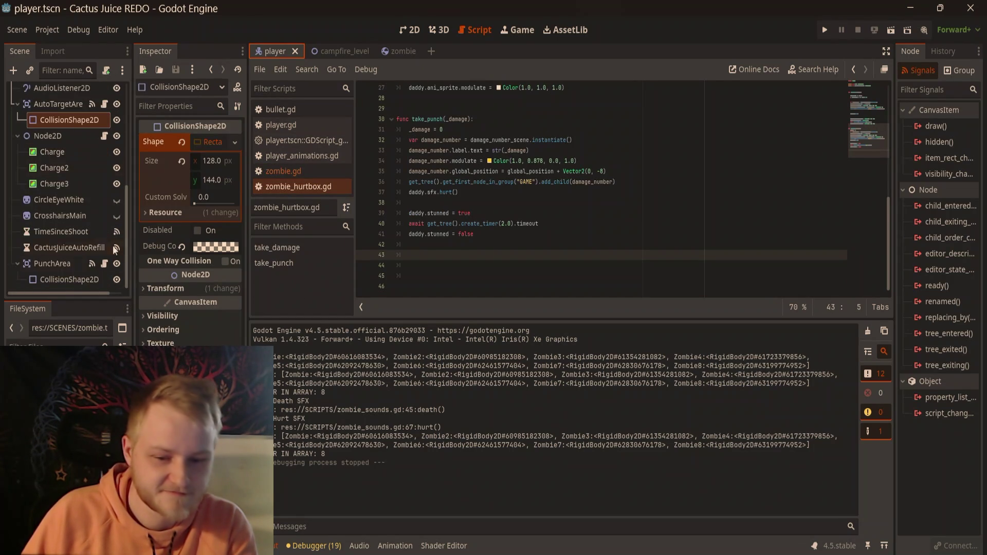
left_click(105, 264)
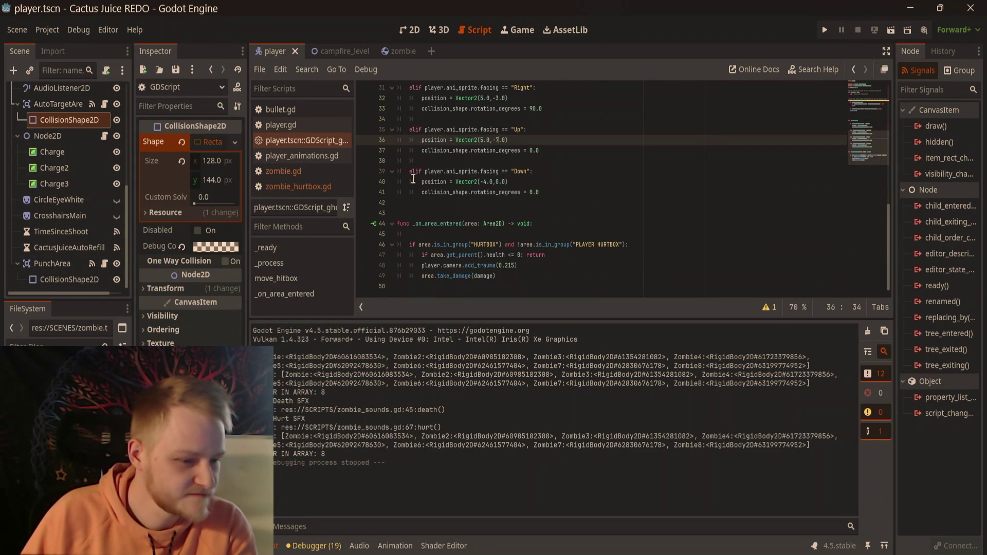
- Change the take_damage call on line 49 to take_punch, then run the campfire level
left_click(469, 278)
key("BackSpace")
key("BackSpace")
key("BackSpace")
type("punch")
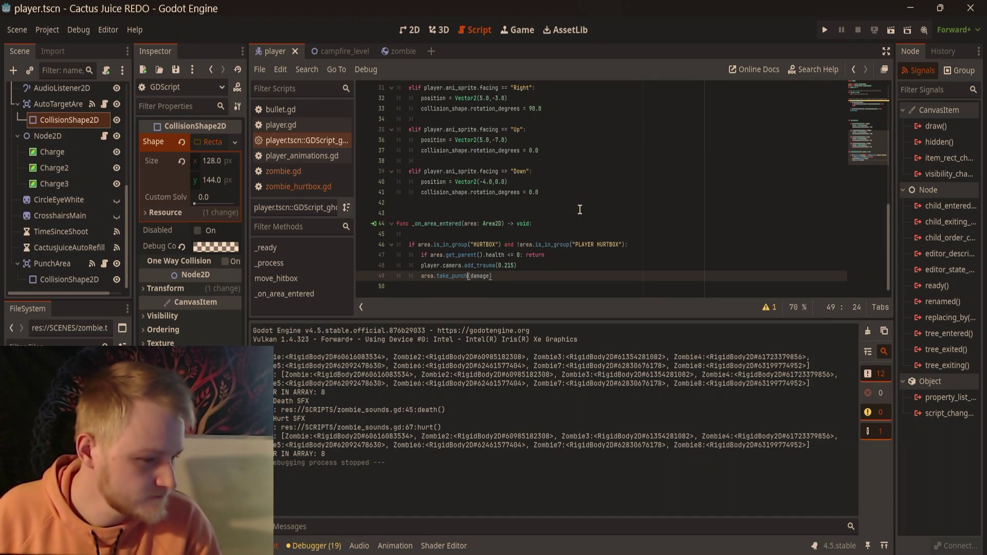
left_click(579, 210)
scroll(581, 211, "up", 10)
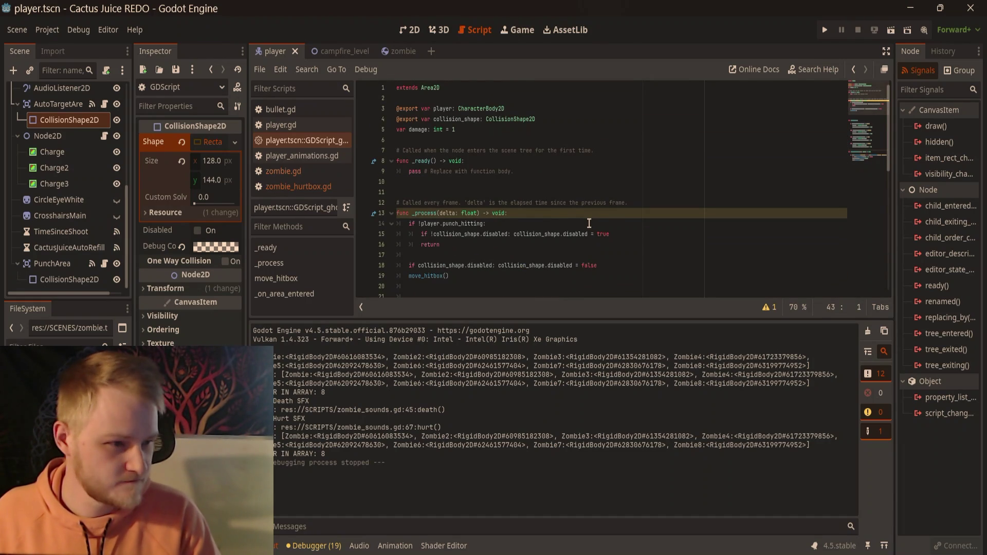
scroll(589, 223, "down", 1)
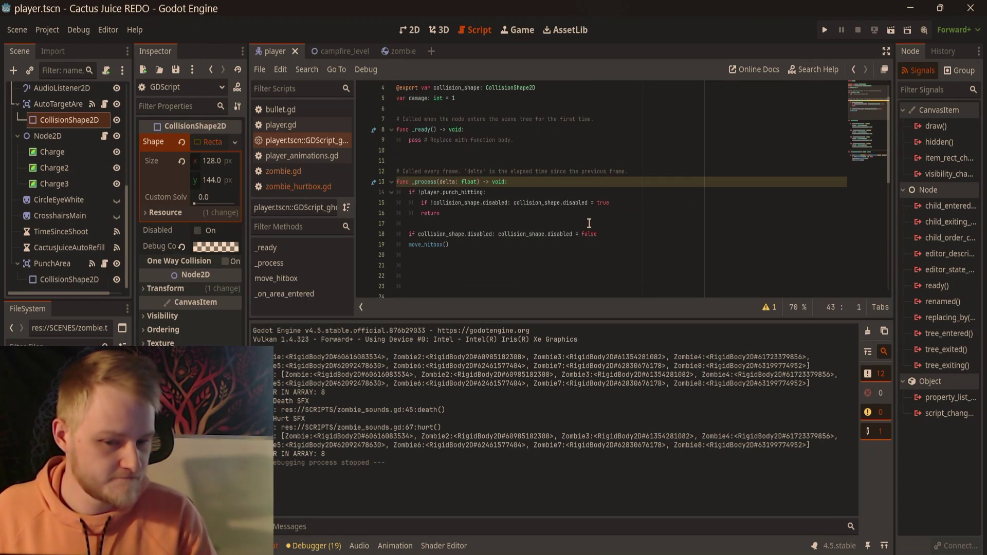
scroll(589, 224, "down", 9)
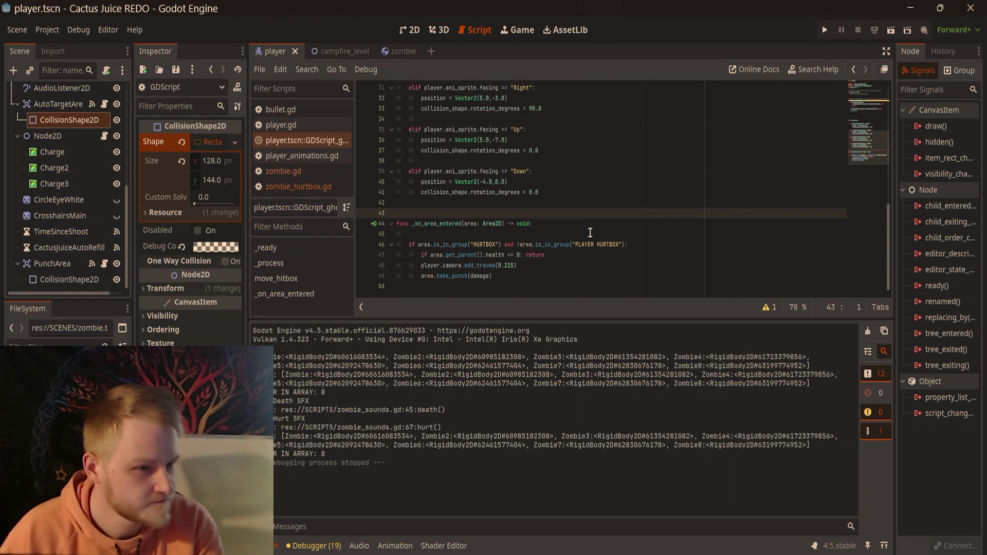
left_click(330, 57)
key("F6")
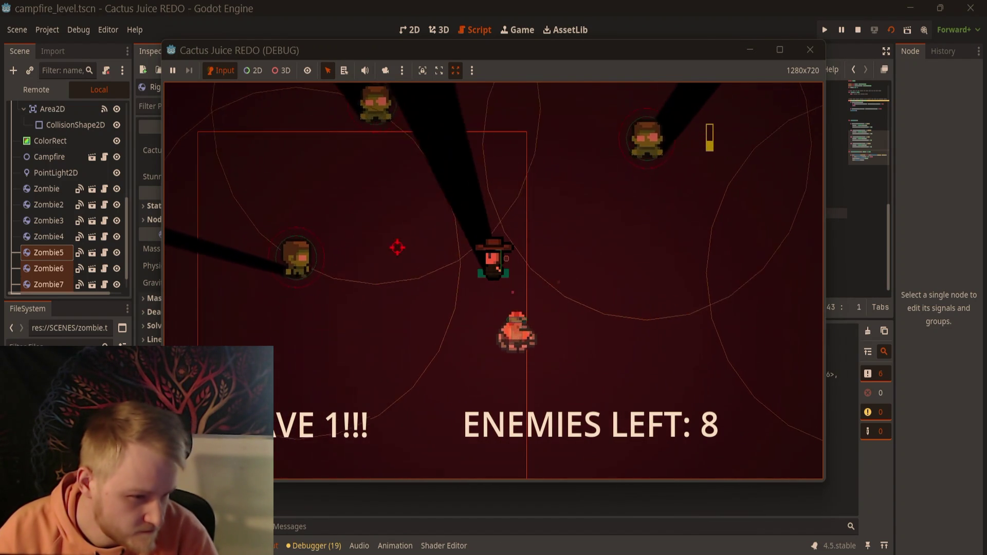
- Move the player with D and S, shoot the zombie near the crosshair, then close the game
key("d")
key("s")
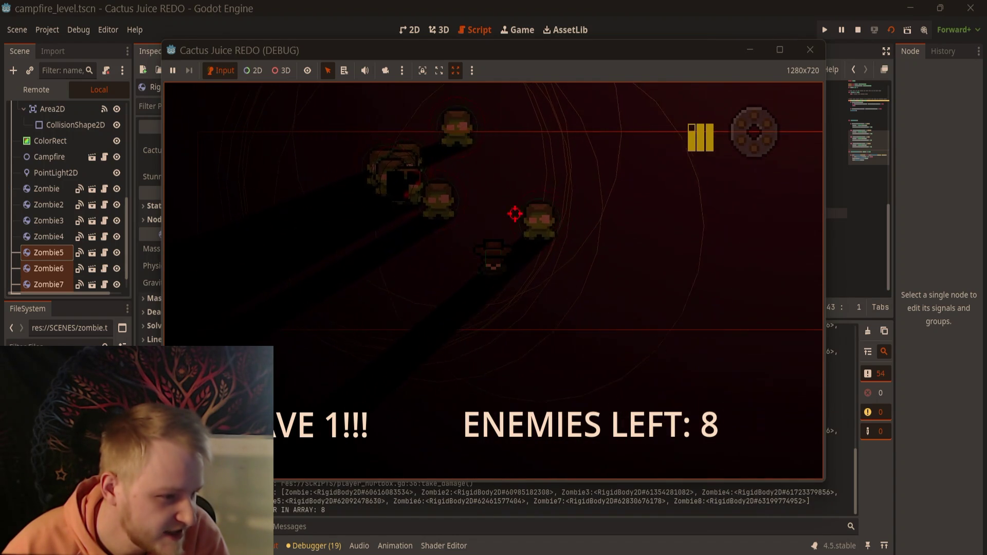
left_click(488, 170)
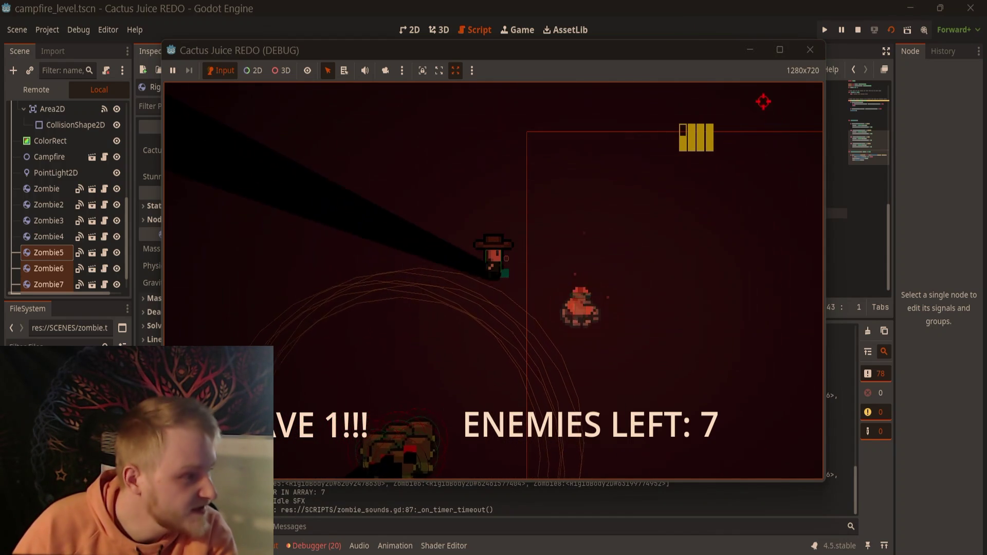
left_click(805, 51)
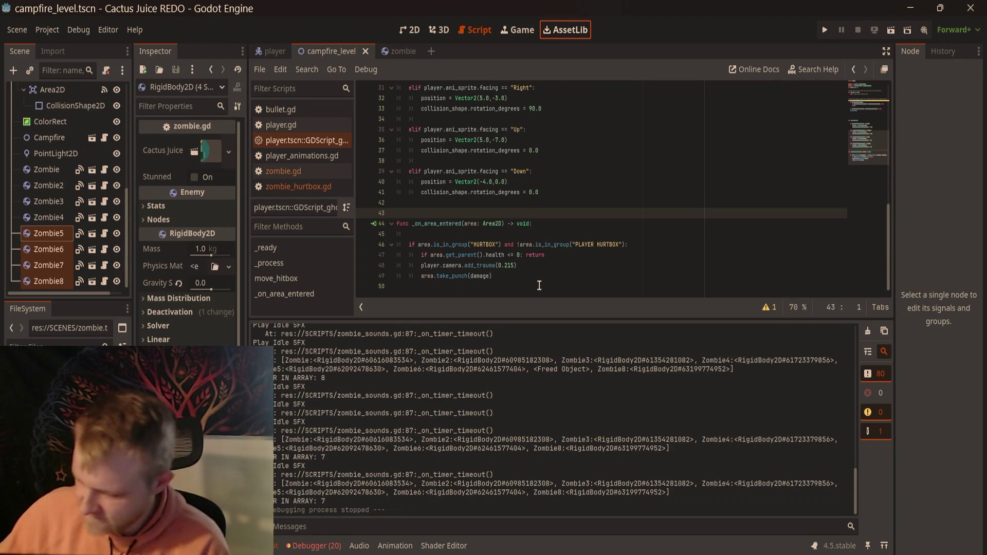
left_click(606, 171)
scroll(606, 160, "up", 10)
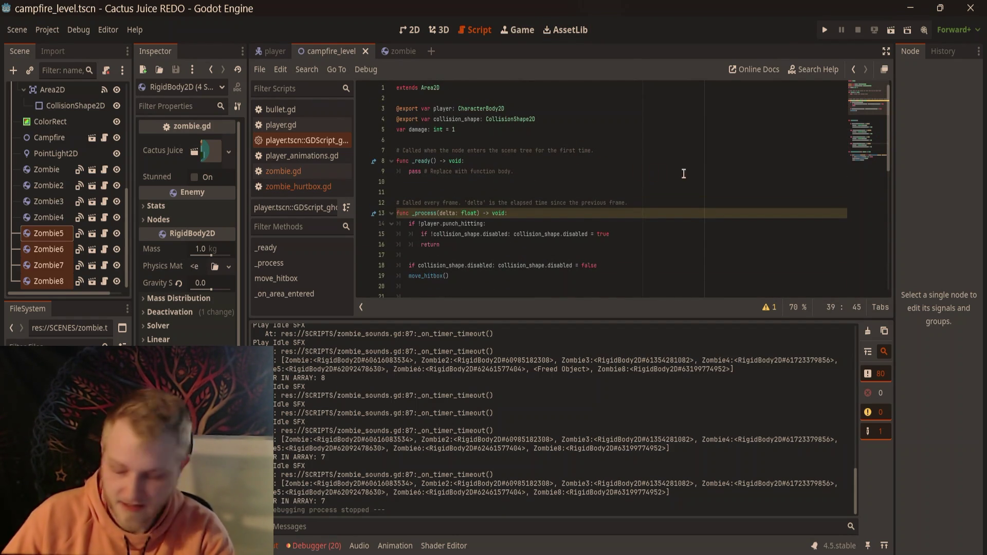
key("F5")
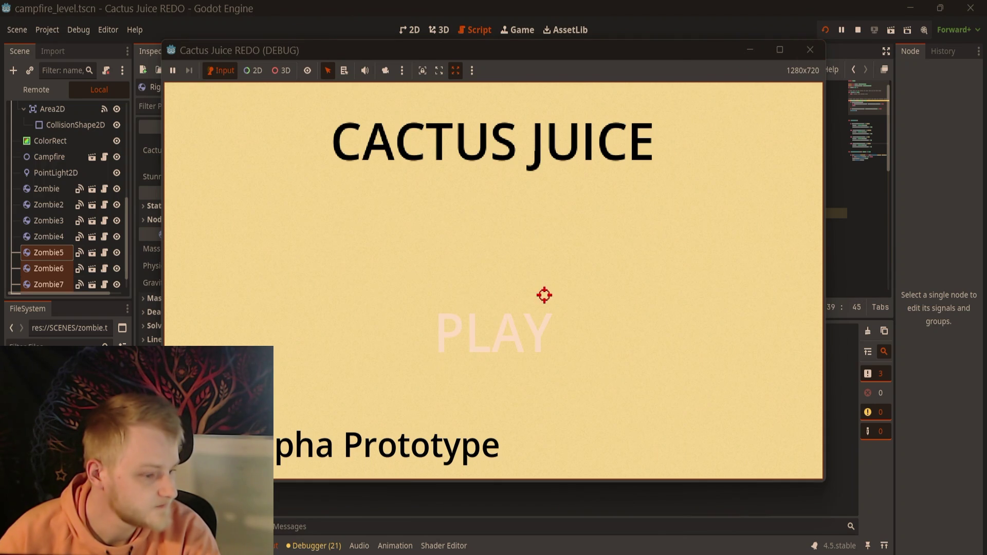
left_click(494, 332)
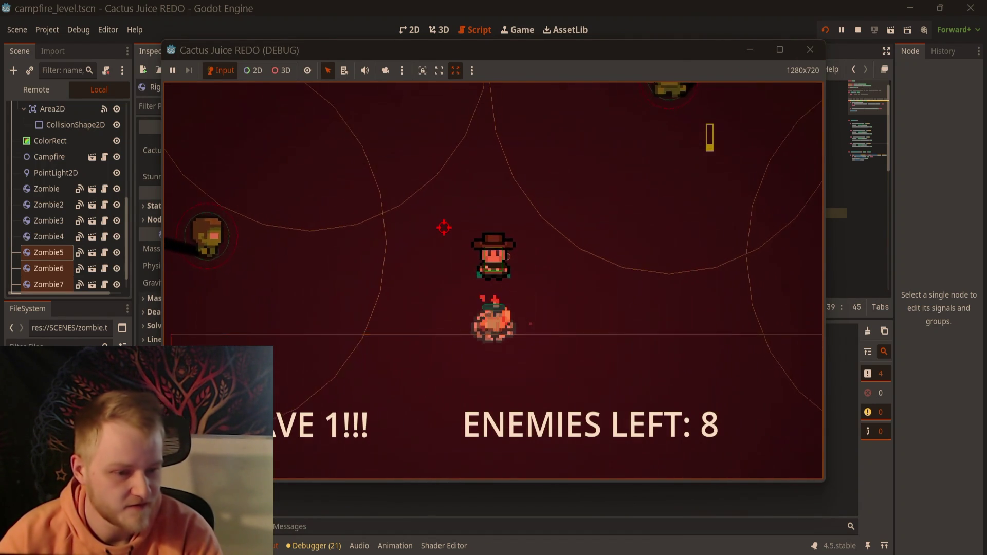
key("a")
key("s")
left_click(342, 199)
key("a")
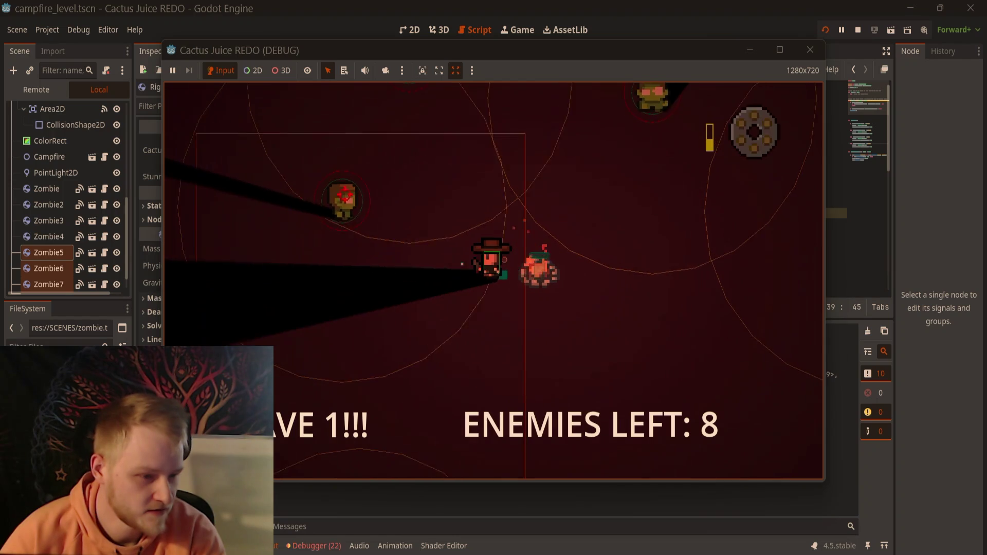
left_click(387, 186)
key("w")
key("a")
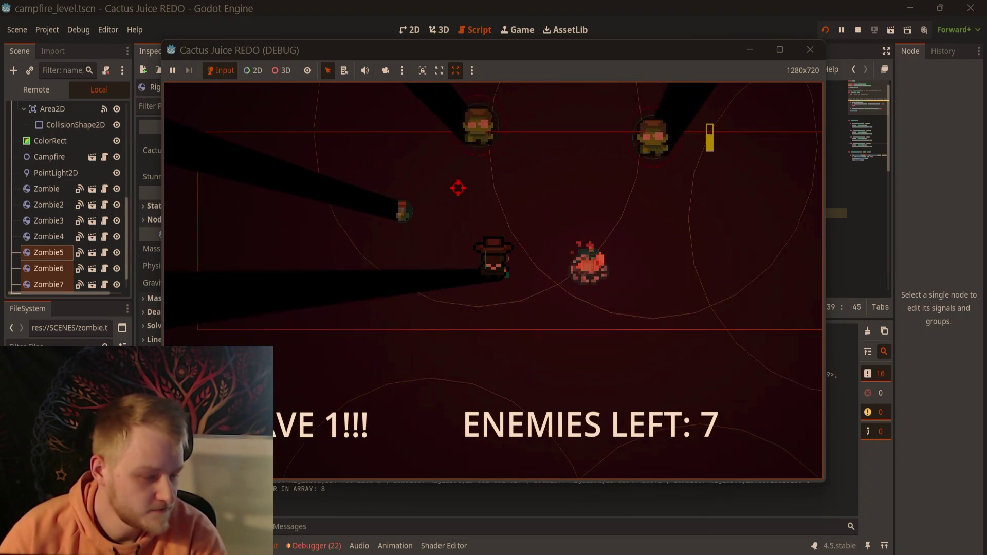
key("s")
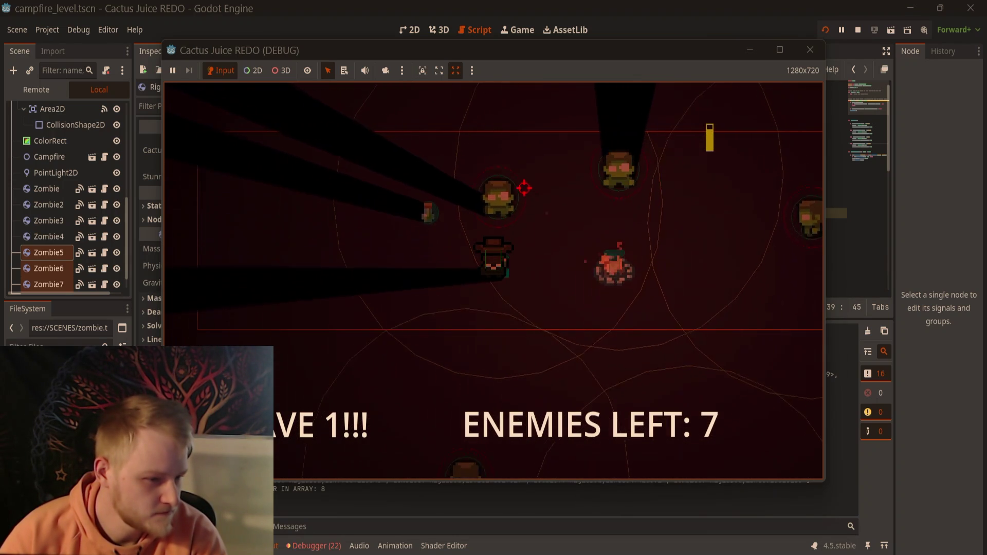
left_click(507, 186)
key("a")
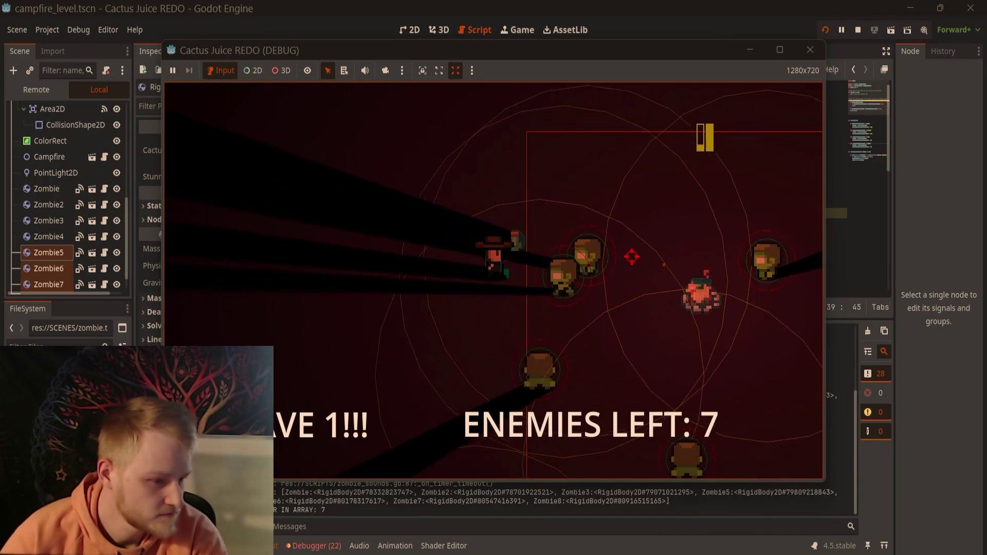
left_click(632, 258)
key("a")
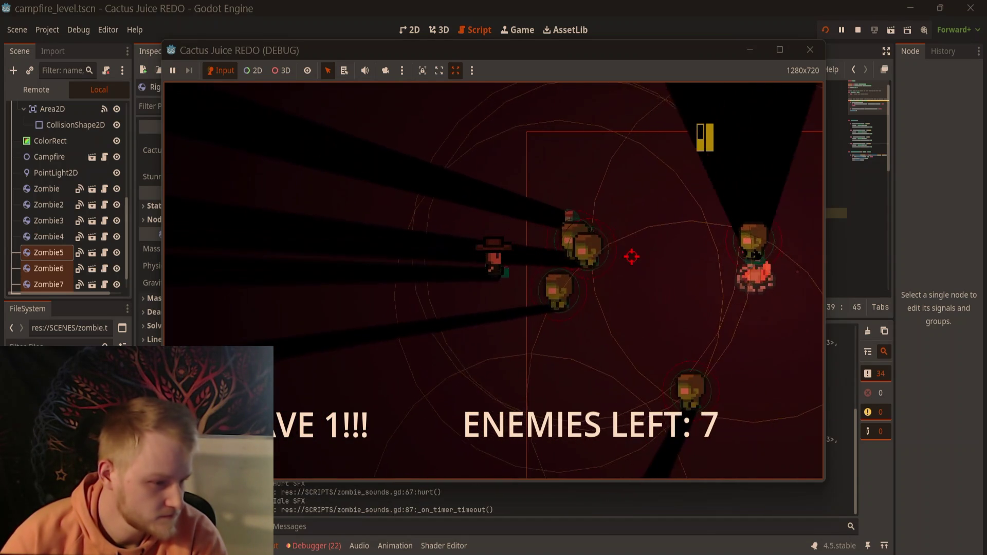
key("a")
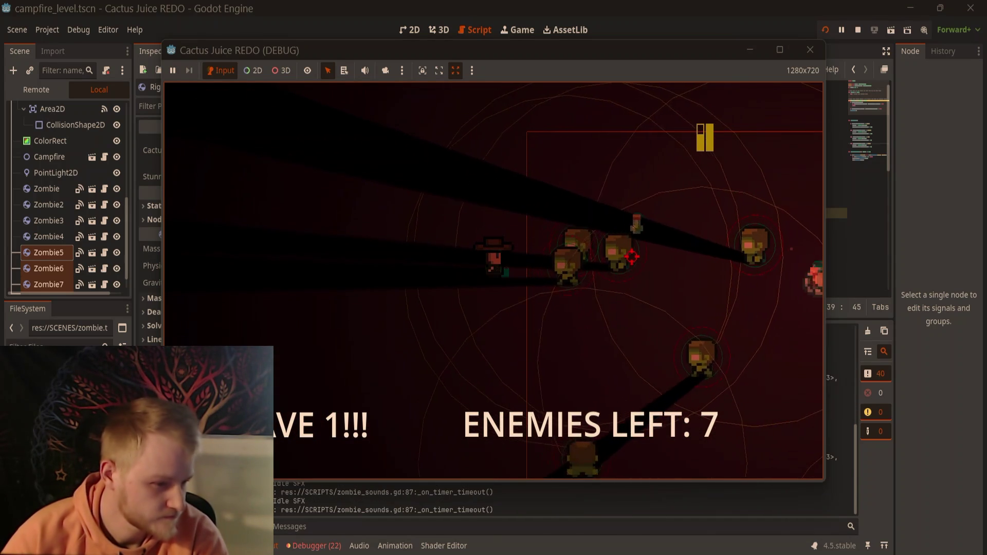
left_click(637, 251)
key("a")
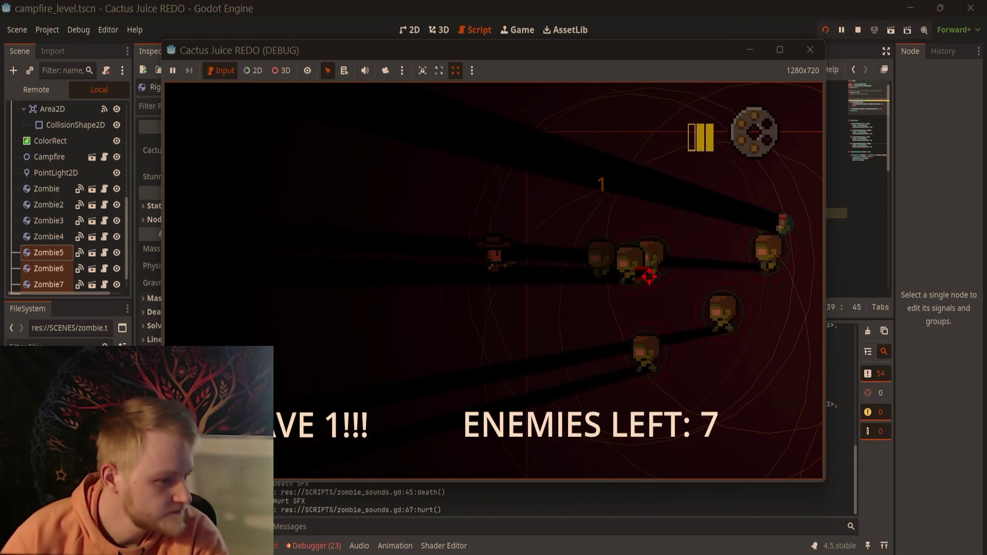
key("s")
key("s")
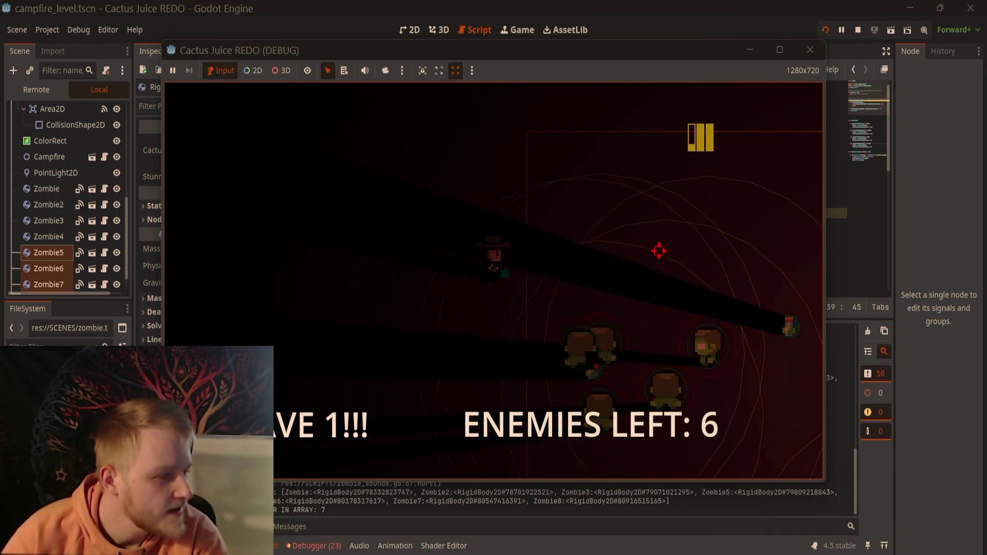
left_click(810, 59)
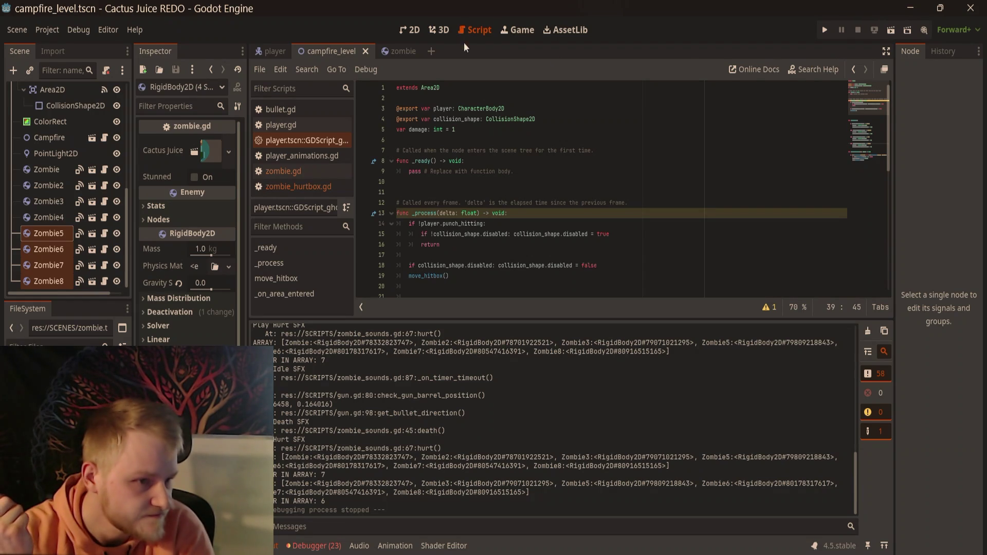
- View the zombie scene's four-frame walk_down AnimatedSprite2D, then bring Aseprite forward
left_click(399, 49)
scroll(526, 119, "up", 3)
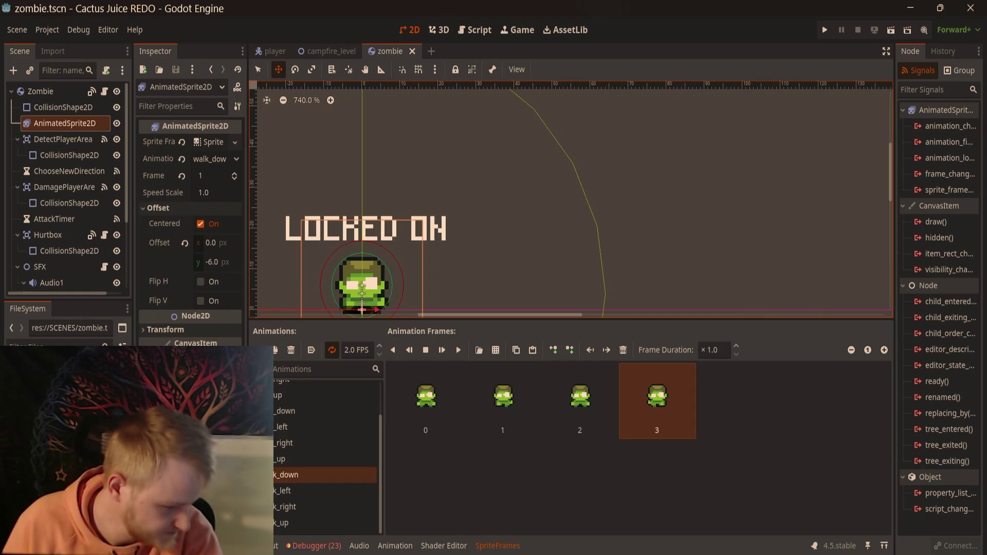
left_click(773, 496)
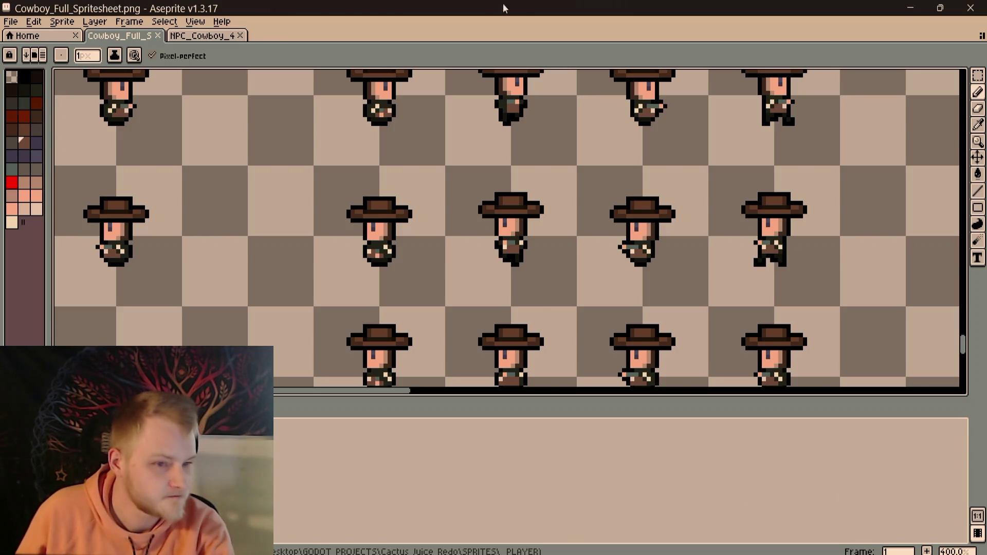
- From the NPC_Cowboy_4 tab, create a new transparent sprite and center its canvas
left_click(225, 39)
left_click(14, 23)
left_click(19, 36)
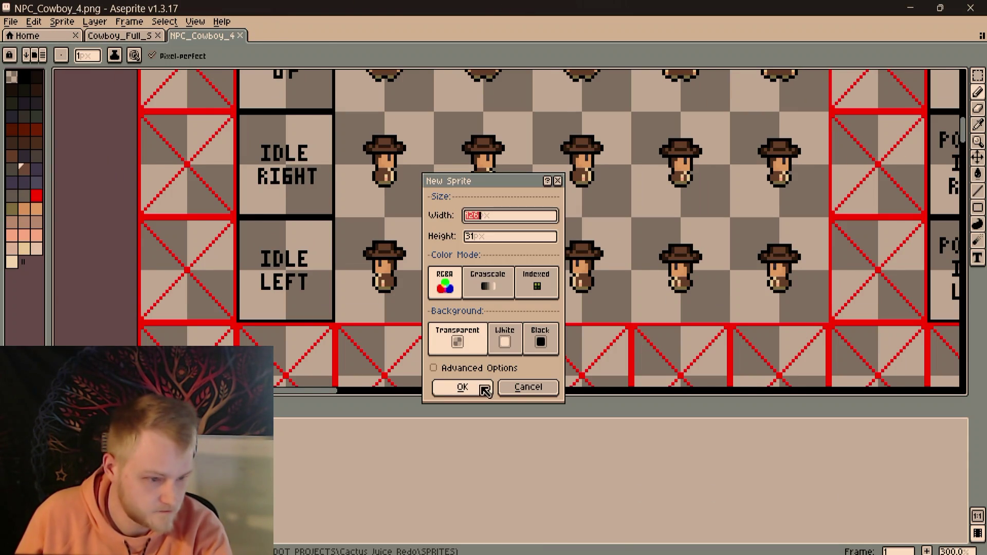
left_click(461, 388)
scroll(476, 222, "up", 4)
left_click_drag(476, 223, 559, 269)
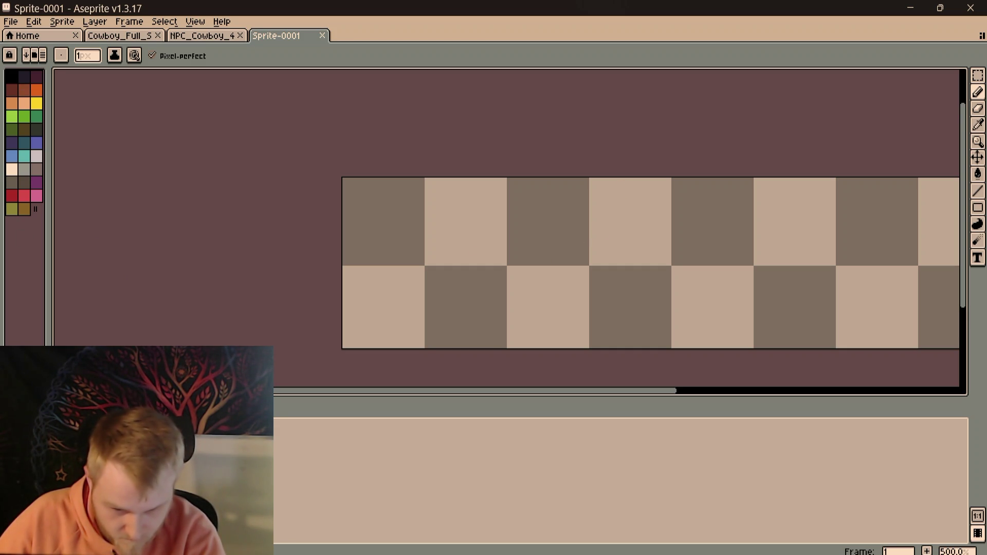
- Draw a tiny bullet with an orange top and darker pixels beneath it
mouse_move(50, 206)
left_mouse_down()
mouse_move(174, 206)
mouse_move(145, 206)
left_mouse_up()
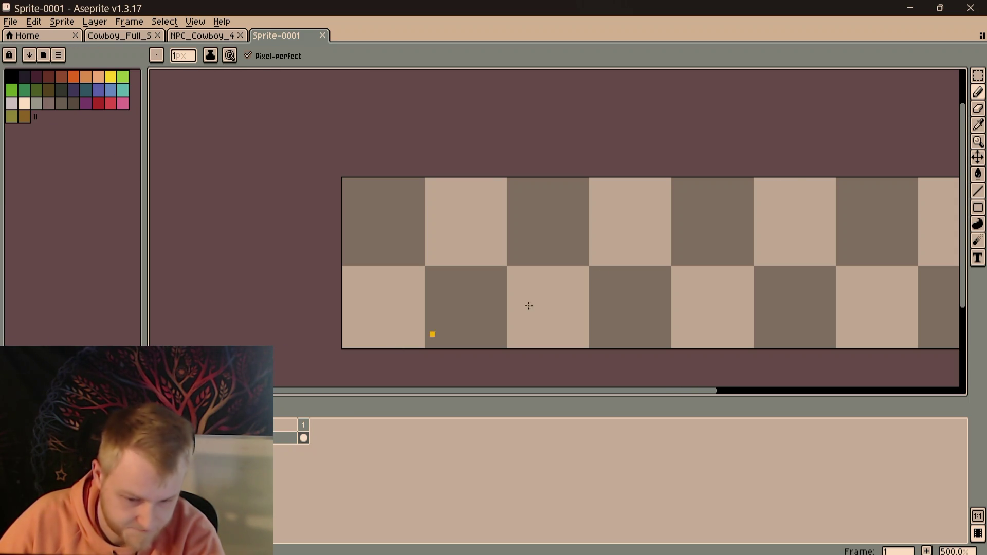
scroll(572, 225, "up", 2)
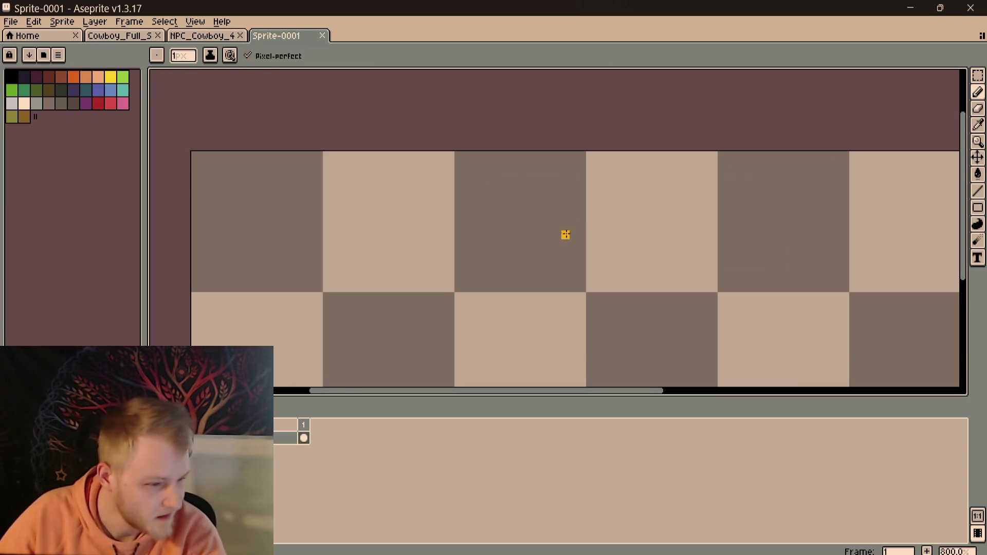
scroll(569, 226, "up", 1)
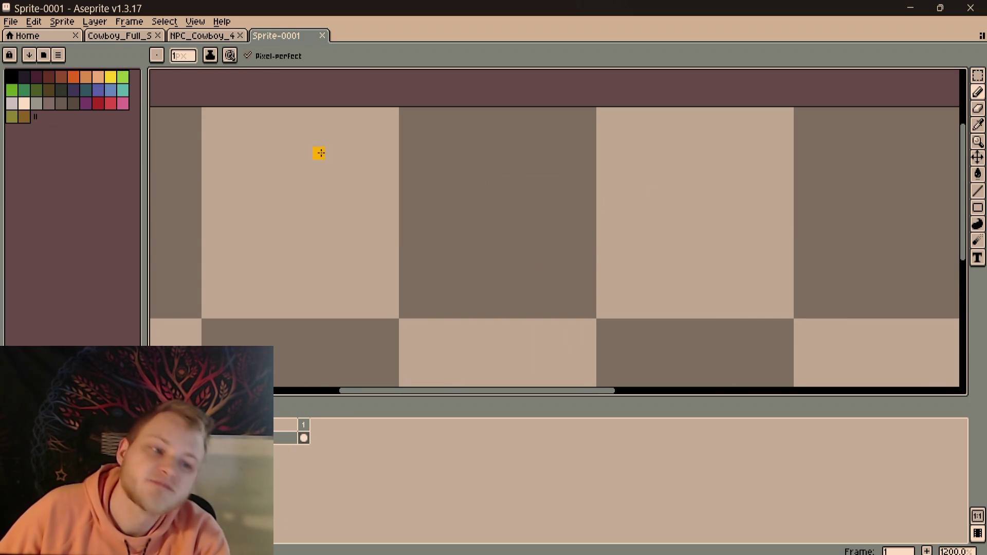
left_click_drag(205, 218, 401, 249)
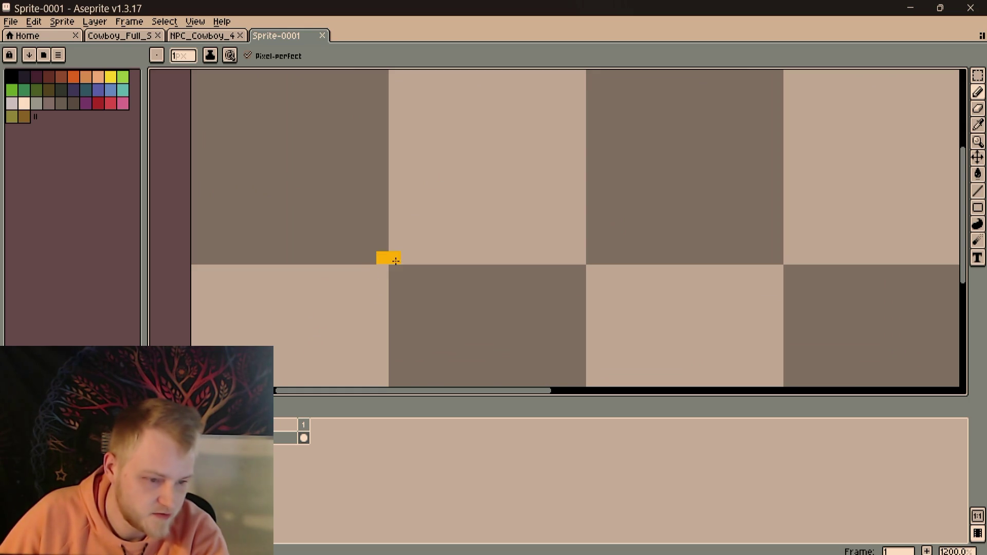
left_click(382, 257)
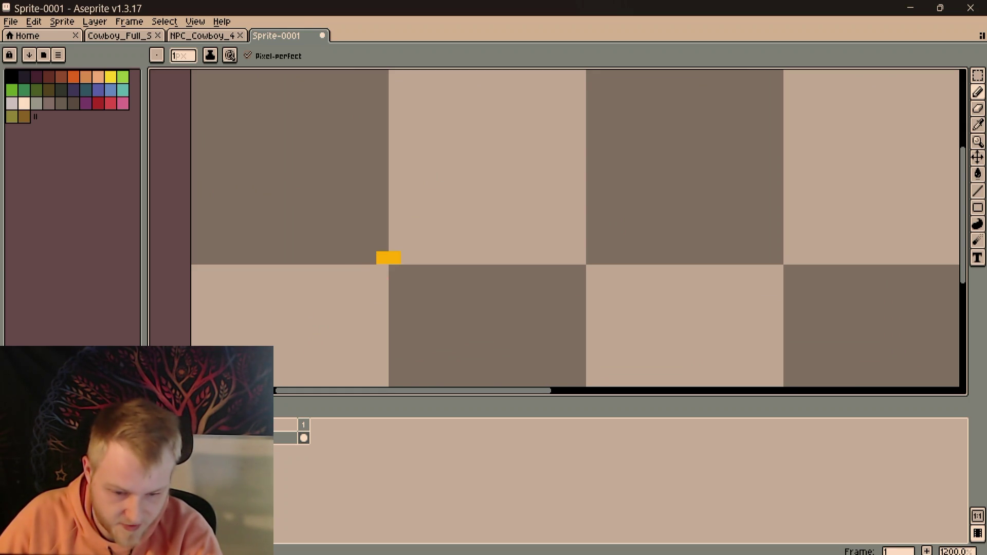
left_click_drag(382, 270, 390, 268)
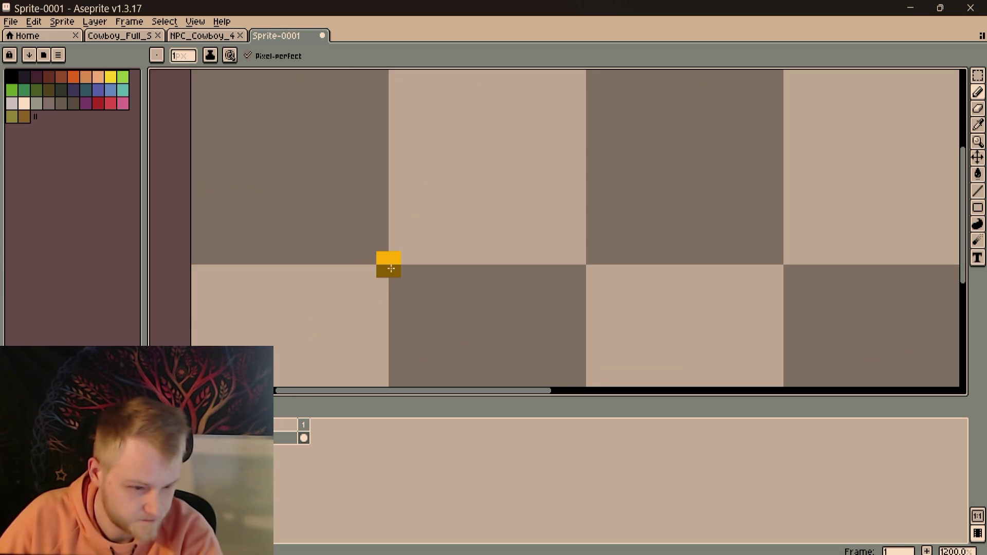
- Copy the bullet and paste copies along a horizontal row
key("m")
left_click_drag(360, 221, 392, 308)
left_click_drag(327, 199, 427, 280)
scroll(477, 268, "up", 1)
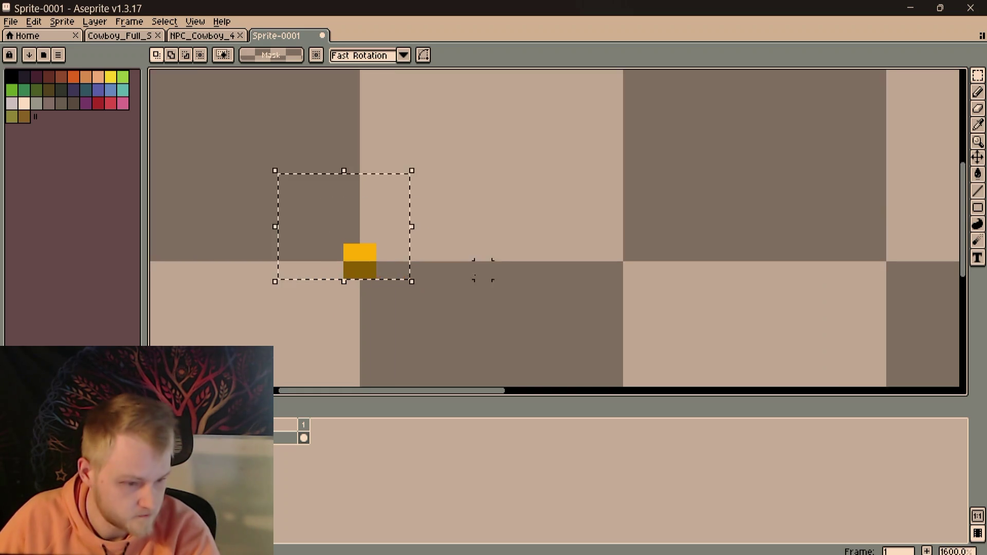
scroll(400, 292, "down", 3)
key("ctrl+d")
key("ctrl+v")
left_click_drag(355, 291, 447, 295)
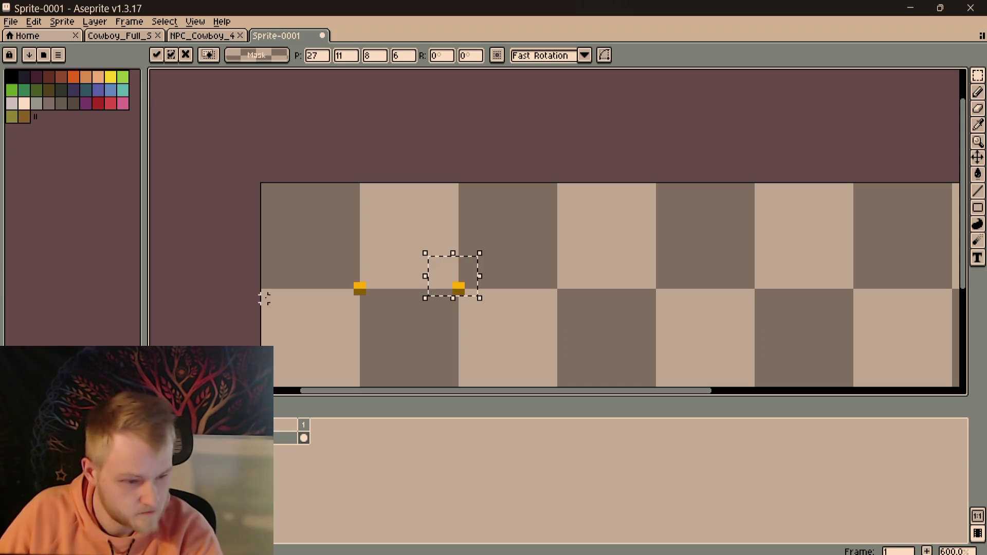
mouse_move(473, 297)
left_mouse_down()
mouse_move(372, 294)
mouse_move(566, 302)
mouse_move(346, 271)
mouse_move(363, 290)
mouse_move(656, 306)
left_mouse_up()
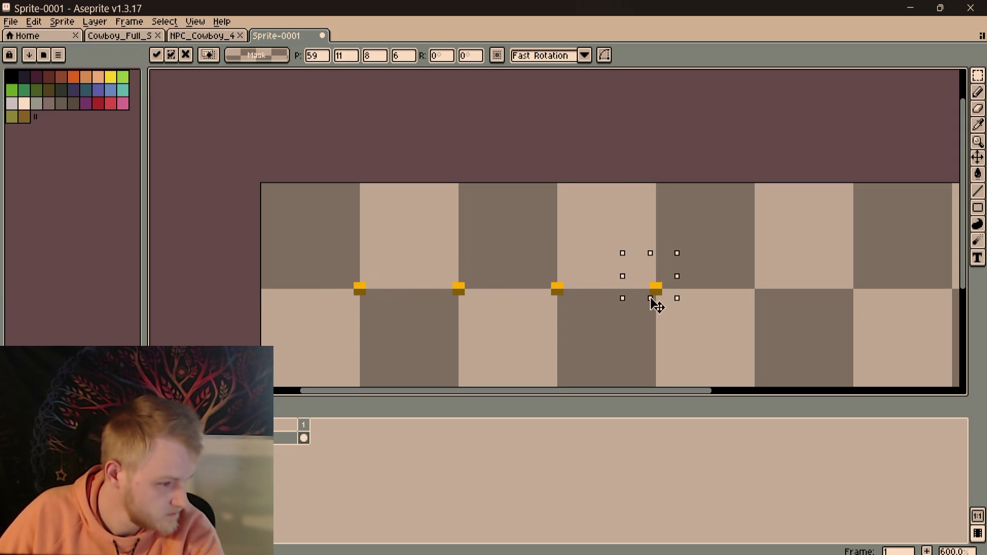
left_click(561, 266)
- Recolour pixels of the middle and right bullets with picked shades, undoing one stroke
scroll(447, 272, "up", 4)
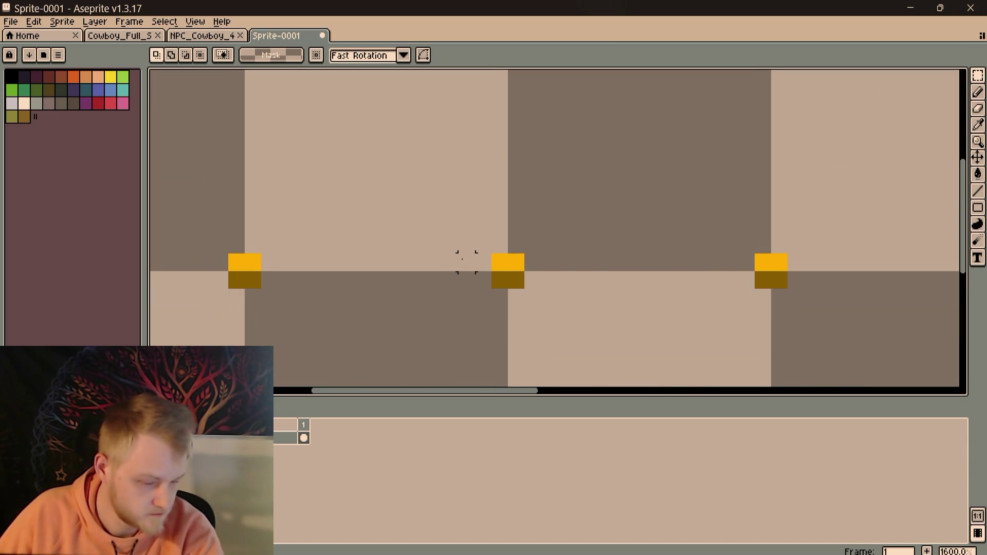
key("i")
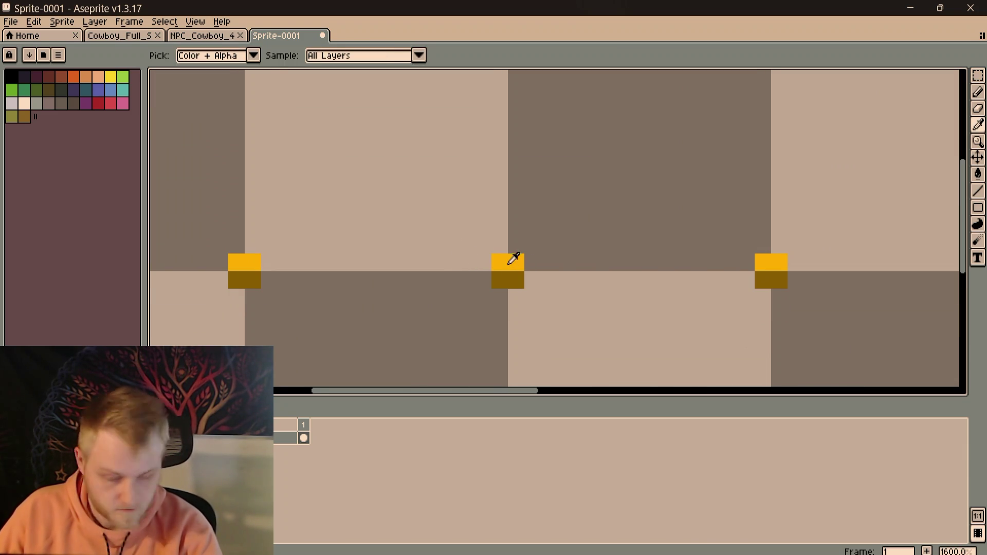
left_click(514, 280)
left_click(499, 277, "alt")
left_click(500, 263)
left_click(763, 263)
left_click(778, 260, "alt")
scroll(752, 256, "down", 5)
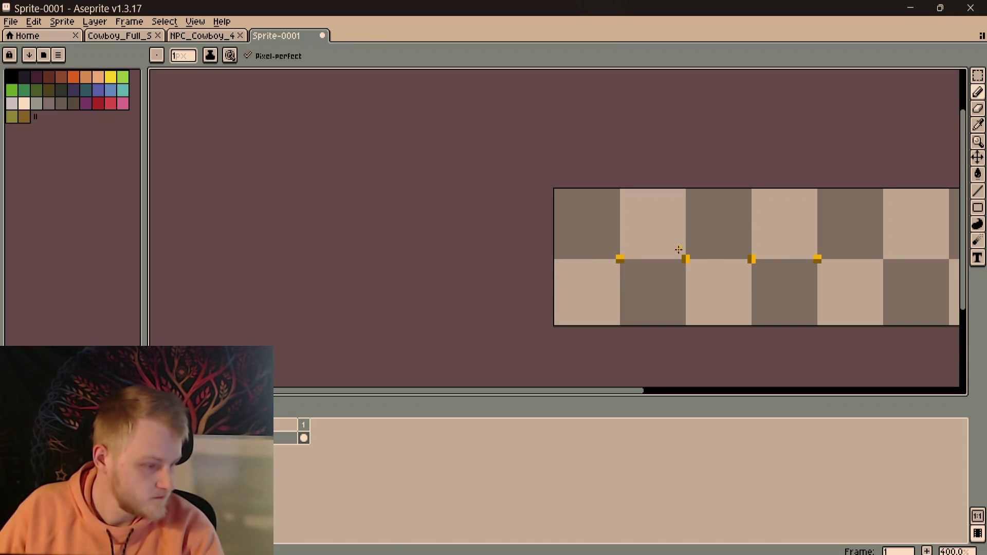
key("ctrl+z")
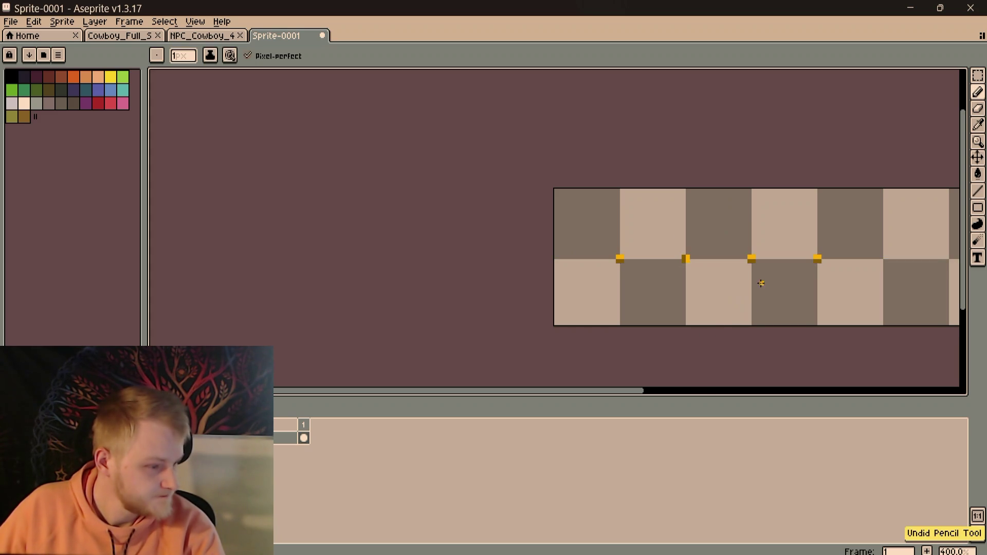
left_click_drag(763, 280, 656, 276)
scroll(656, 276, "up", 3)
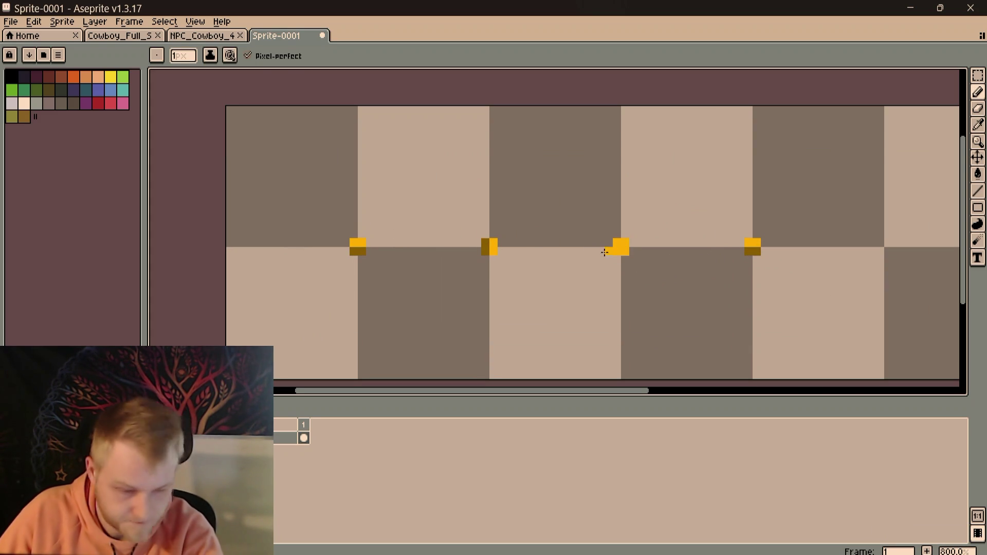
- Sample shades from the bullets and paint the fourth bullet's left column dark brown
key("i")
left_click(489, 244)
key("b")
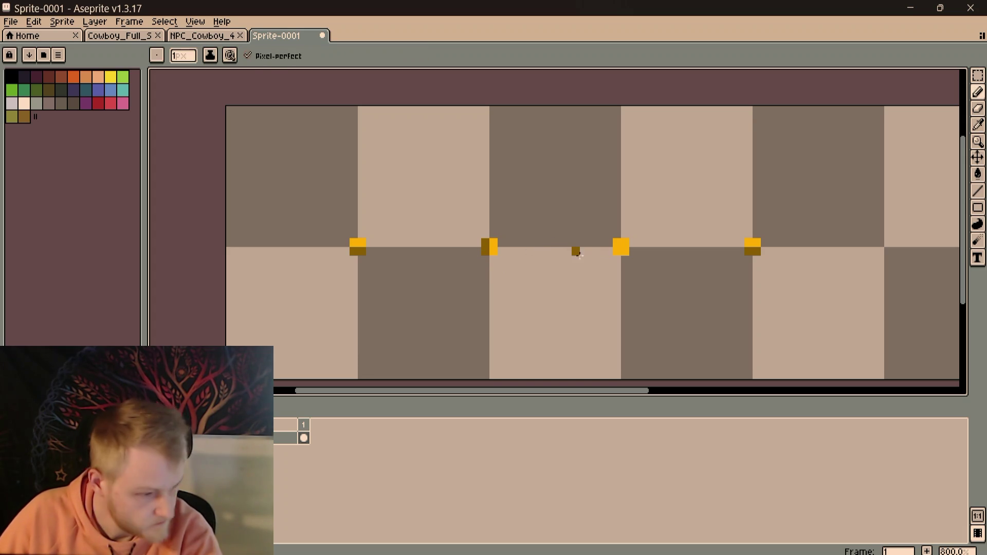
key("i")
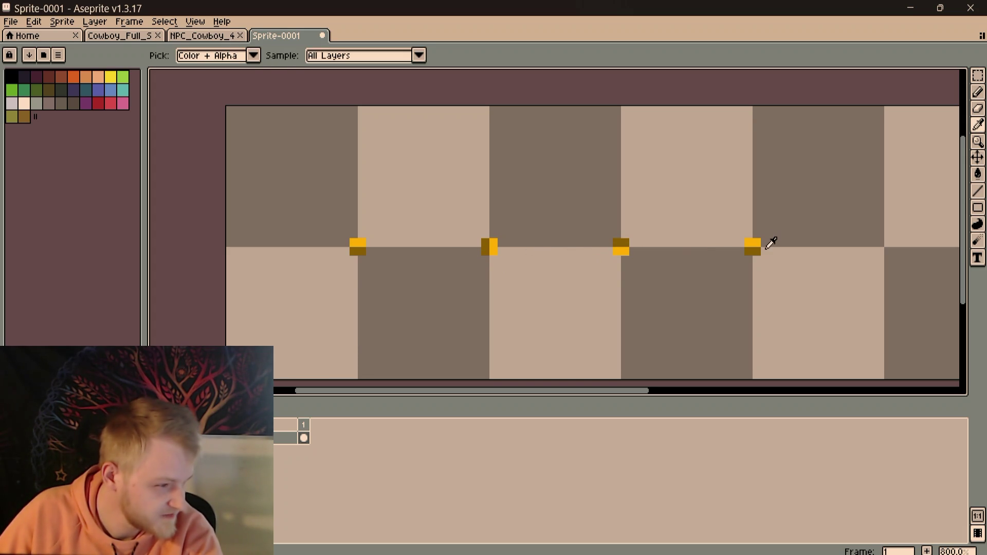
left_click(760, 240)
key("b")
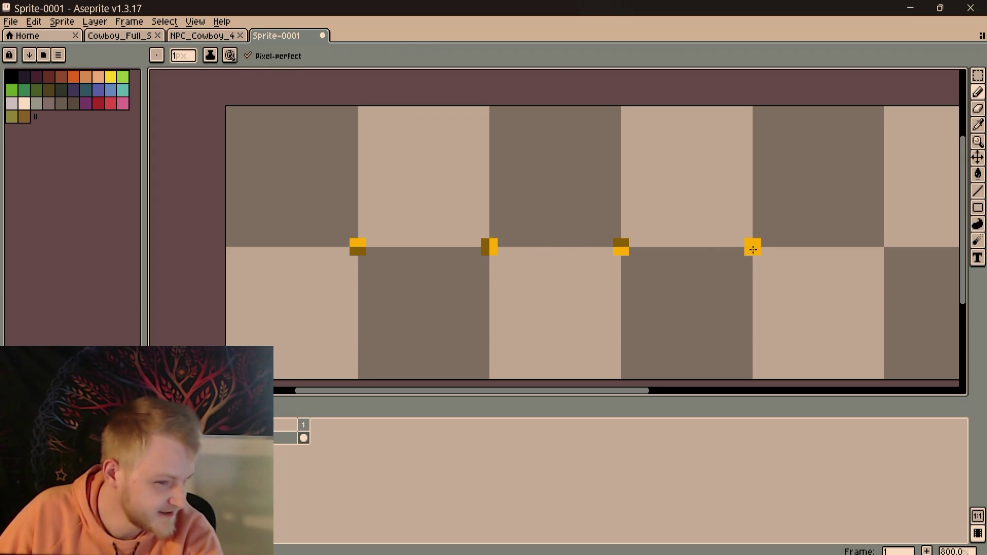
key("i")
left_click(622, 243)
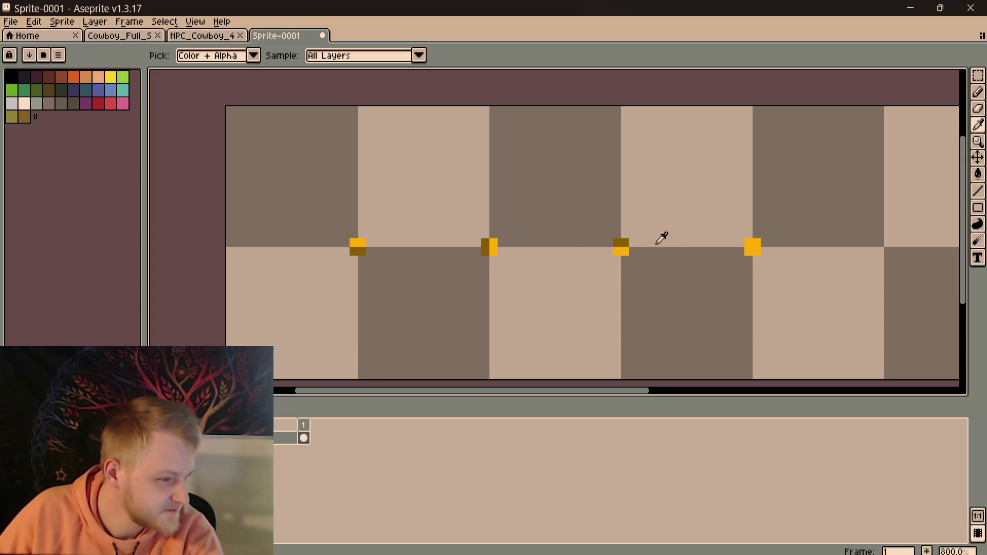
key("b")
left_click_drag(748, 241, 751, 247)
key("ctrl")
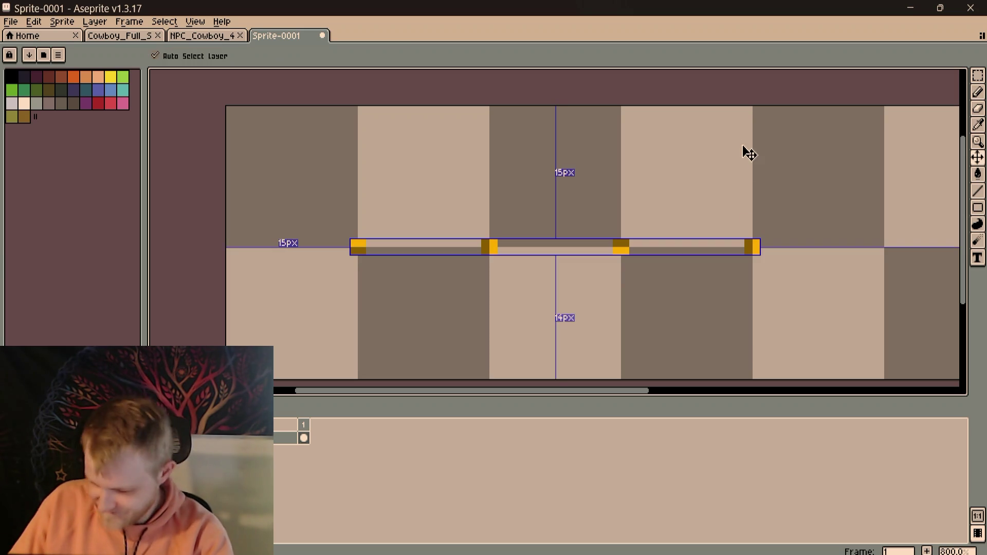
- Save the strip as PNG bullet_spin_on_ground in the SPRITES folder, then return to Godot
key("ctrl+s")
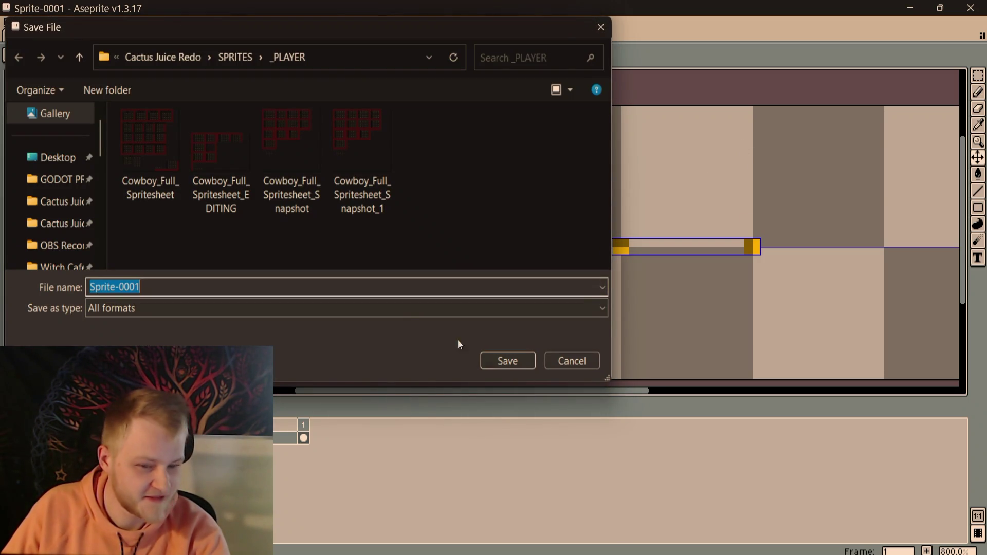
left_click(240, 63)
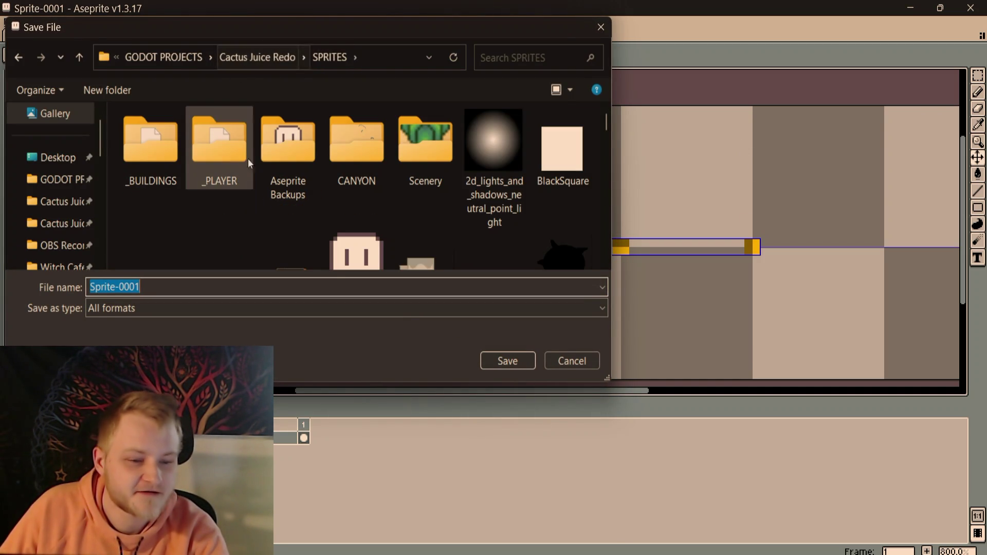
type("bullet")
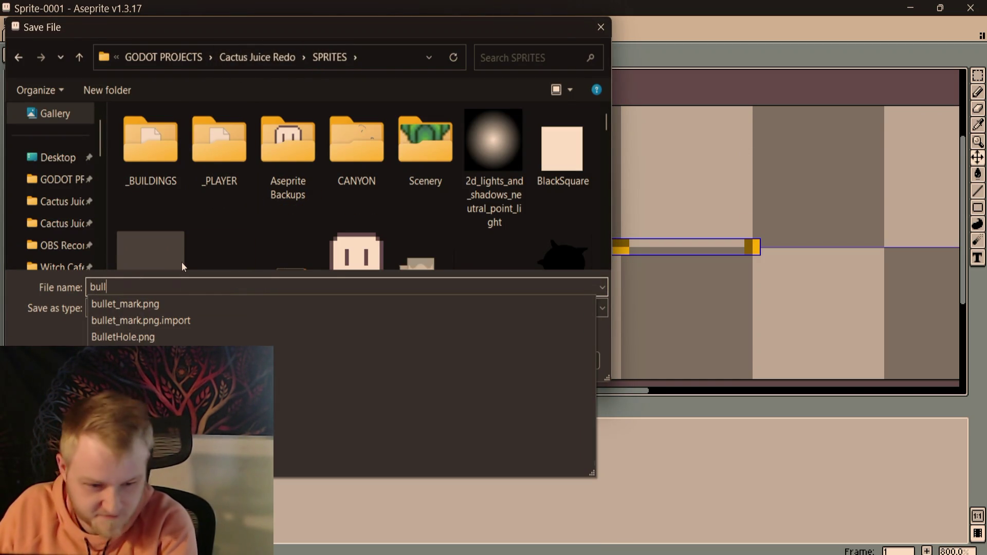
type("_")
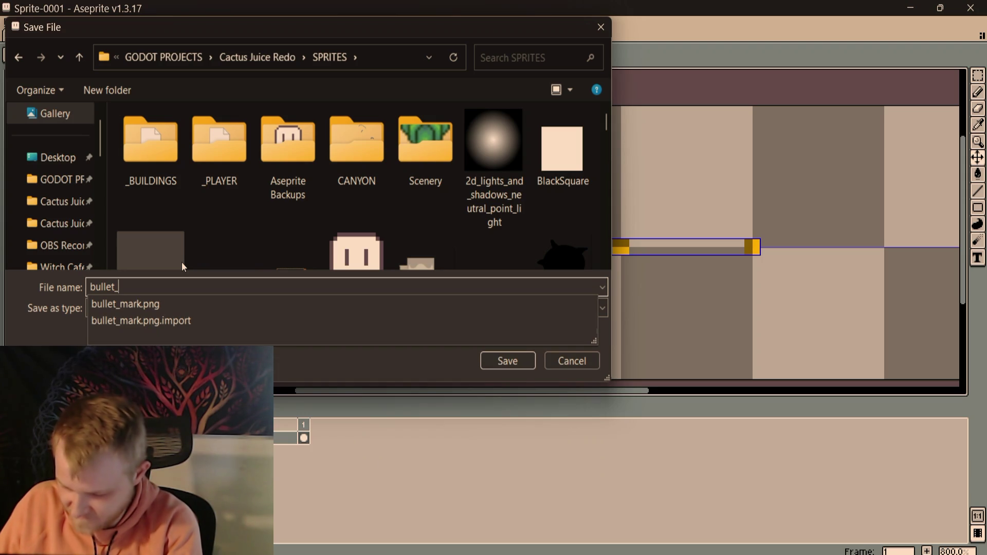
type("spin_on_g")
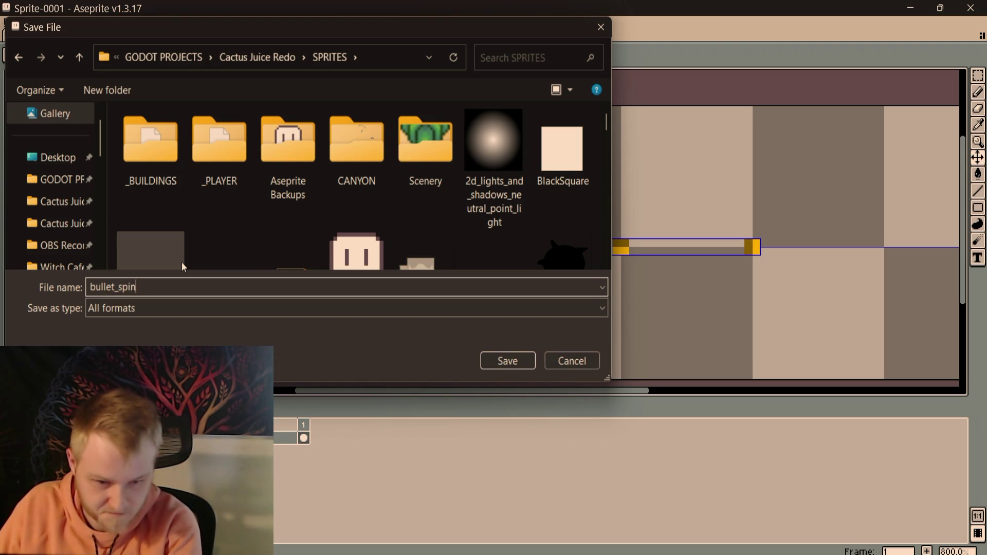
type("round")
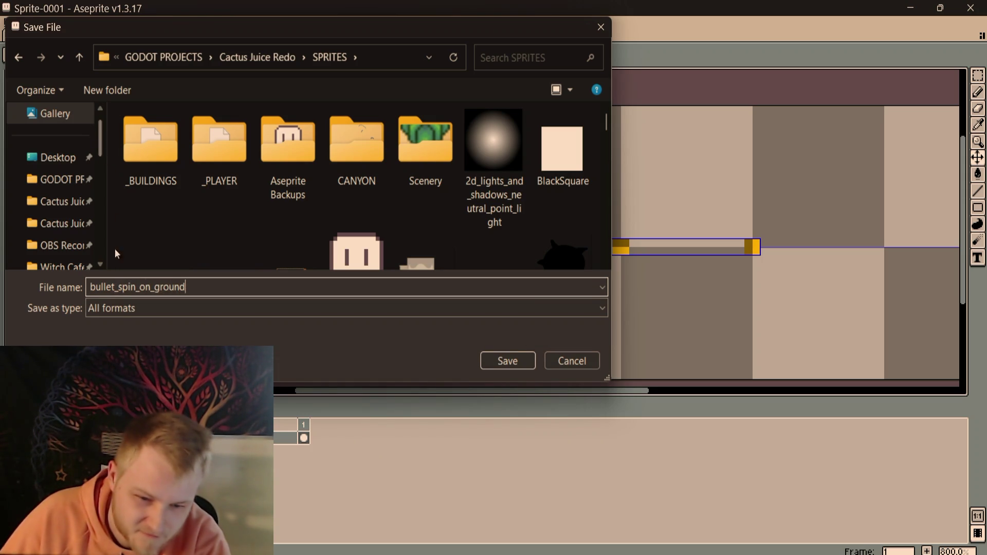
left_click(119, 308)
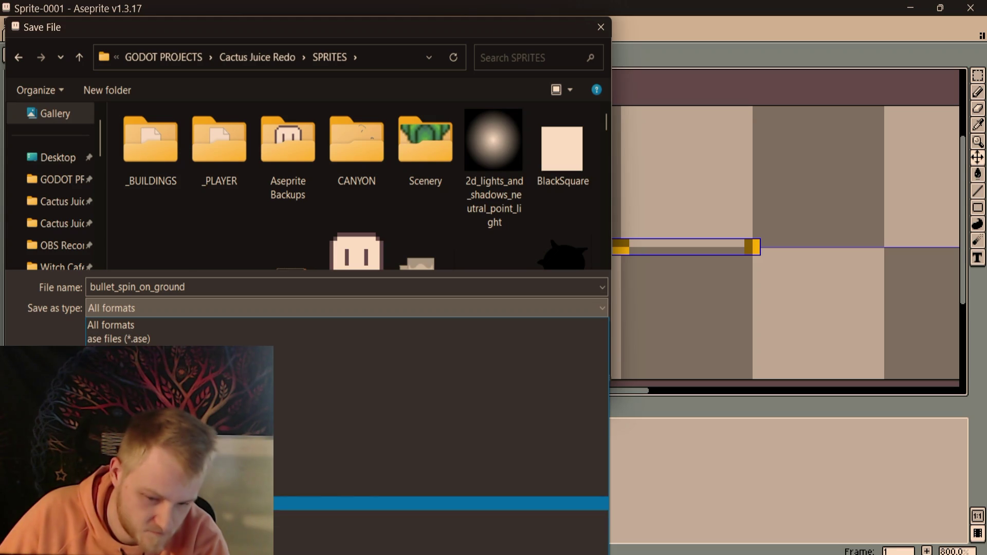
left_click(422, 503)
left_click(527, 363)
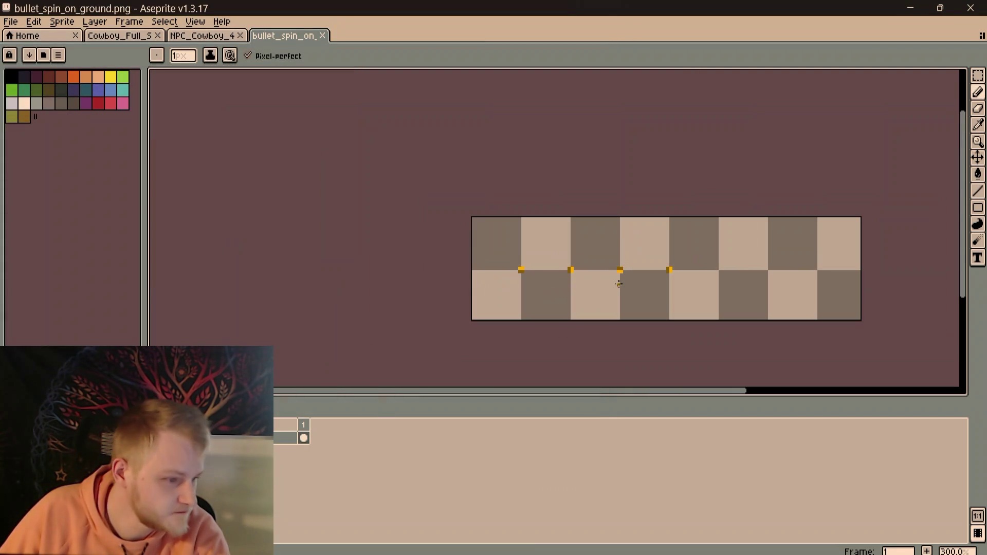
key("alt+Tab")
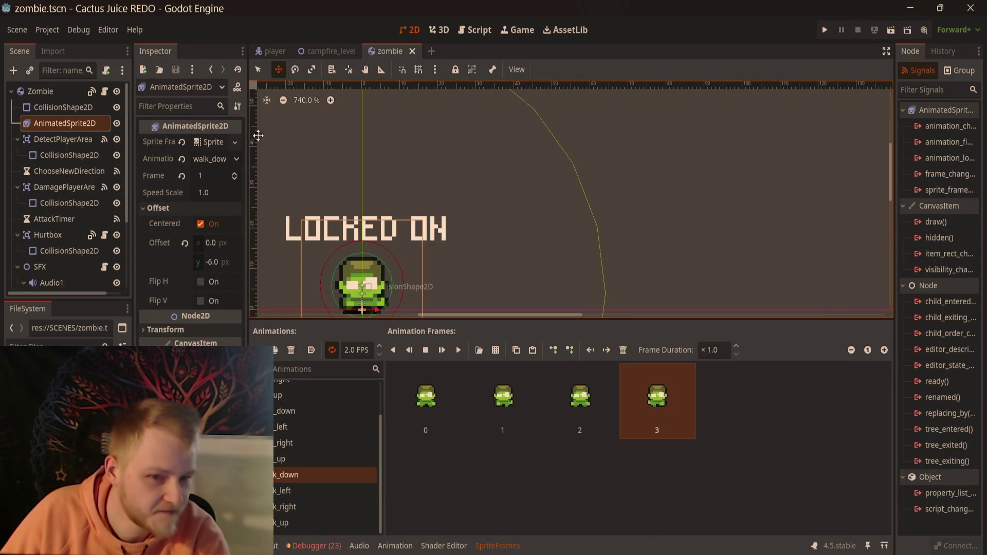
- Create a new 2D scene whose root node is named BulletPickup
left_click(432, 50)
left_click(59, 118)
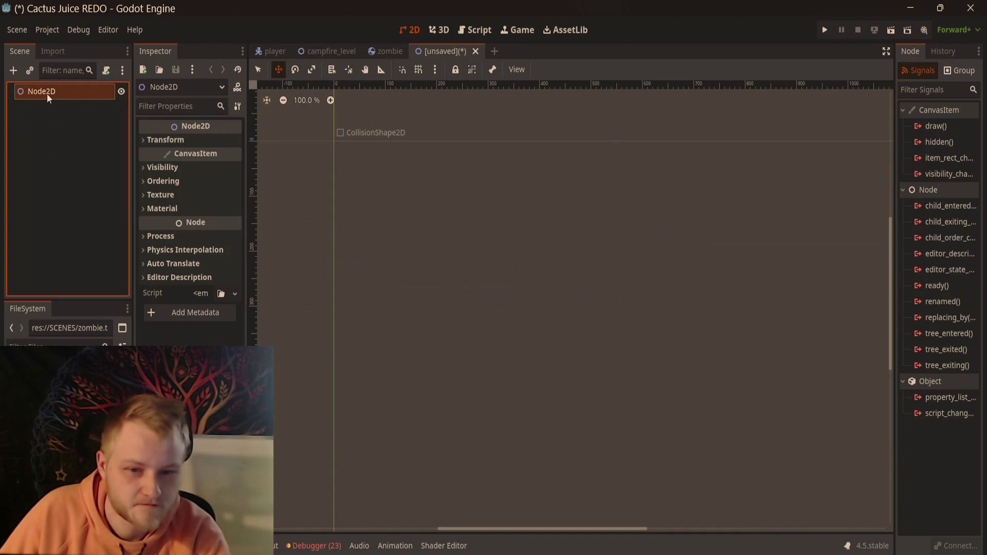
double_click(47, 93)
type("Bullet")
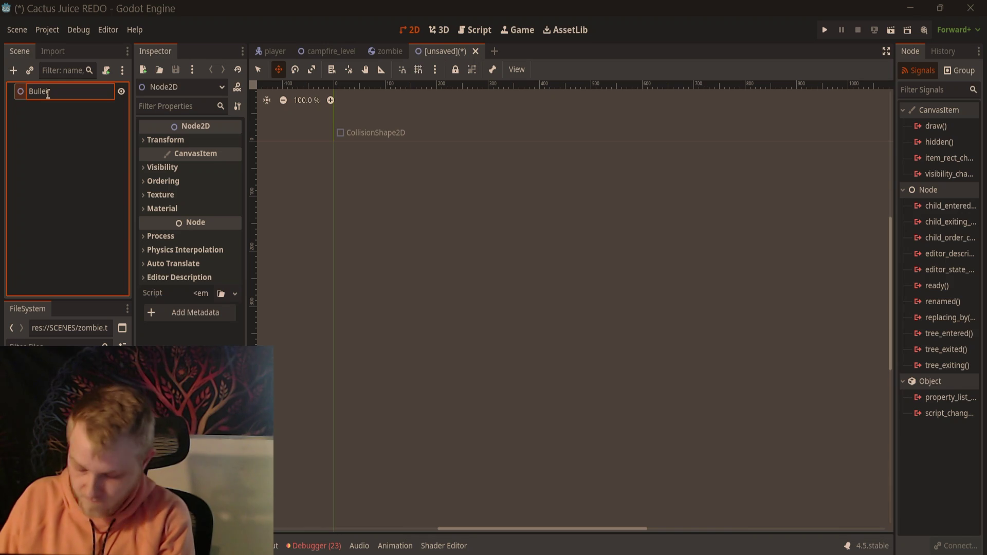
type("P")
key("Return")
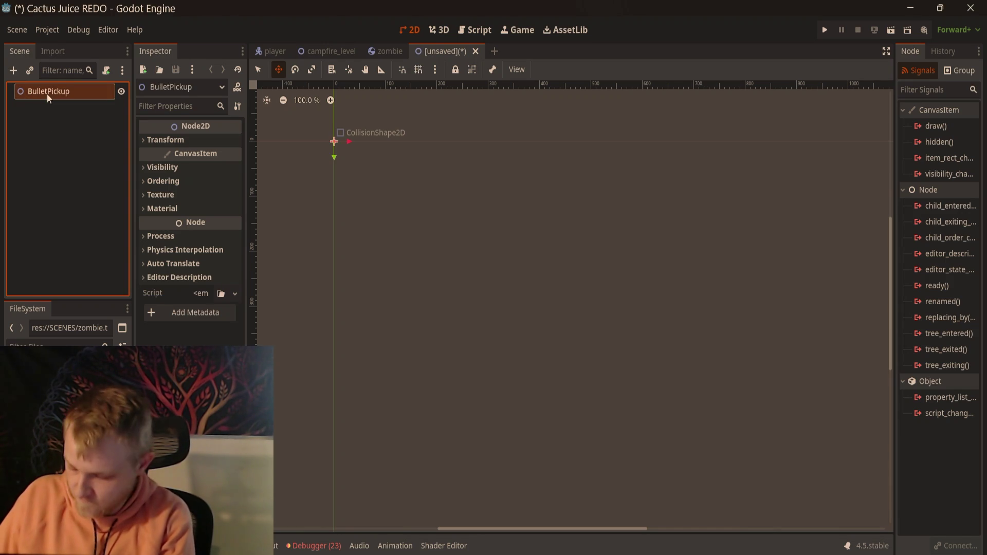
- Add an Area2D with a CollisionShape2D, plus a Sprite2D under BulletPickup
key("ctrl+a")
type("area")
key("Return")
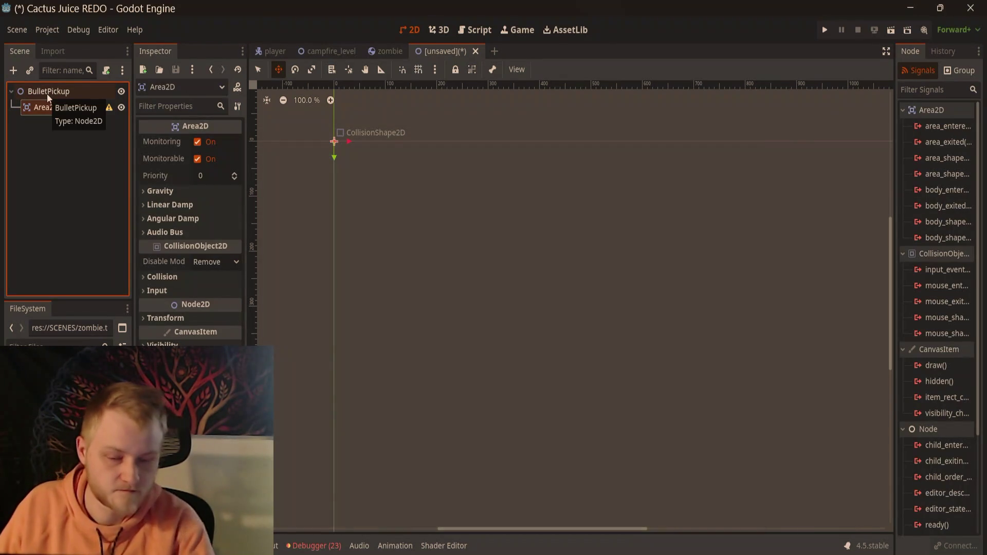
key("ctrl+a")
type("coll")
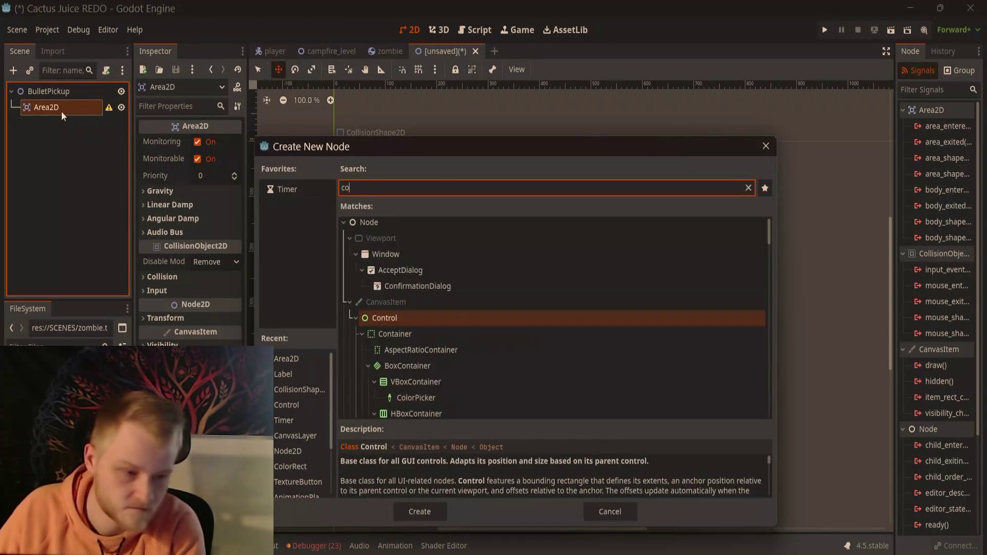
key("Return")
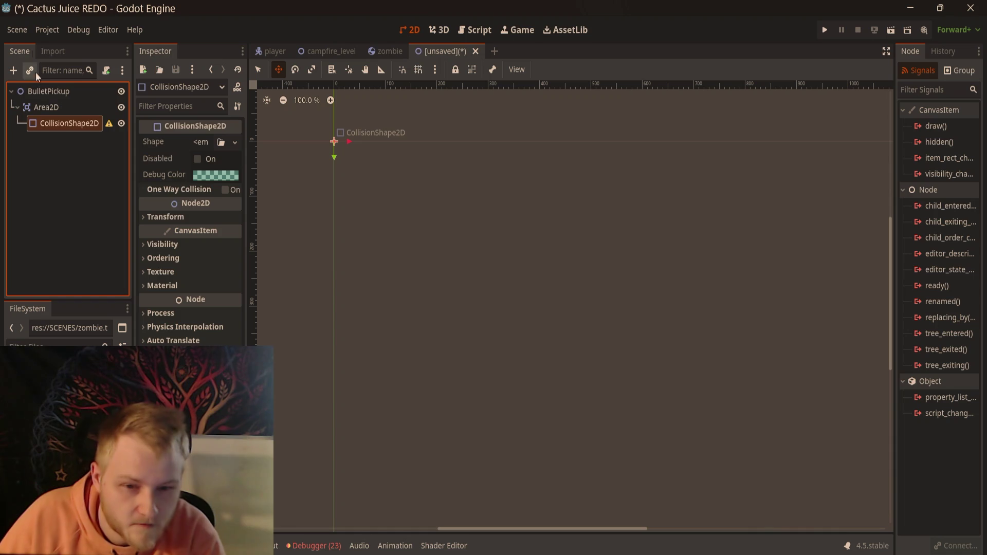
left_click(48, 93)
key("ctrl+a")
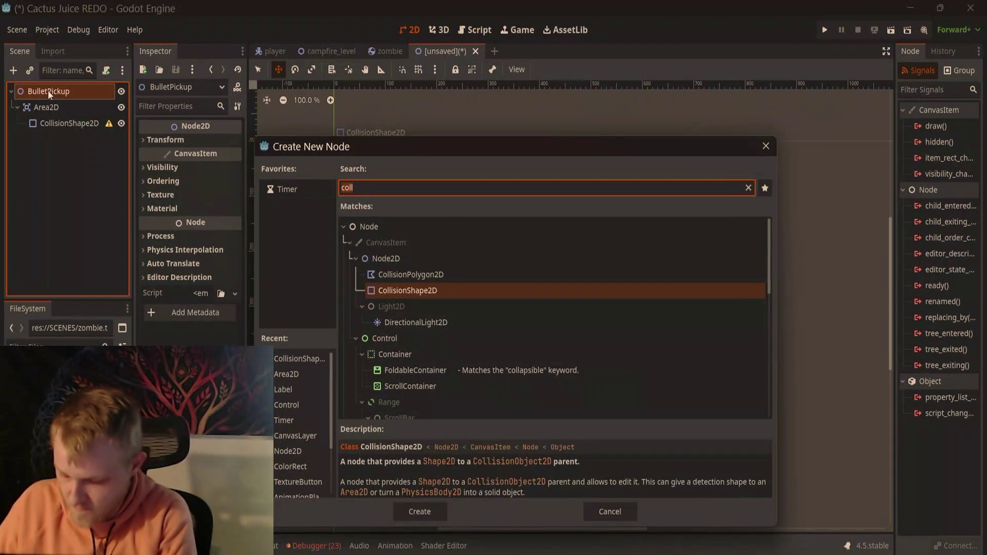
type("sprite2d")
key("Return")
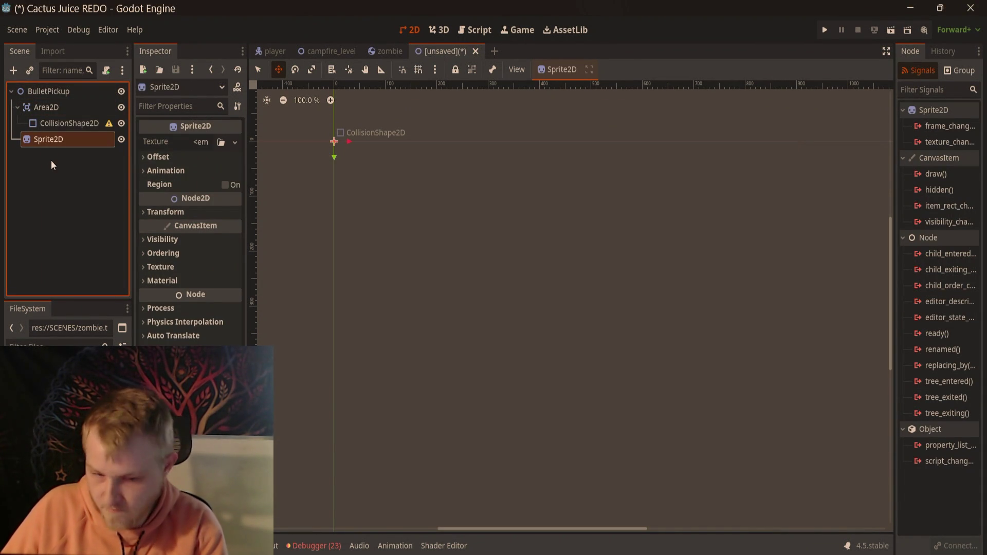
- Change the Sprite2D node's type to AnimatedSprite2D
right_click(45, 144)
left_click(72, 280)
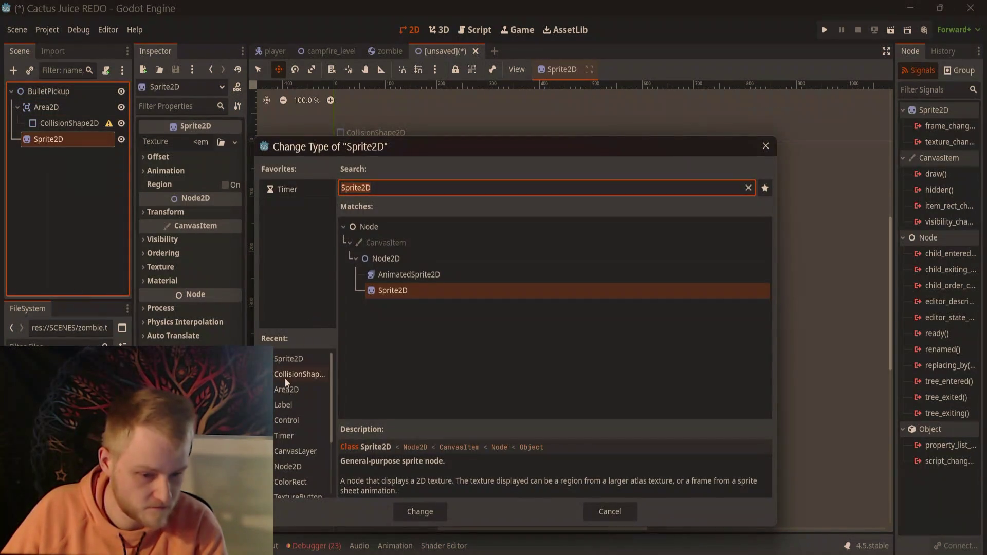
type("ani")
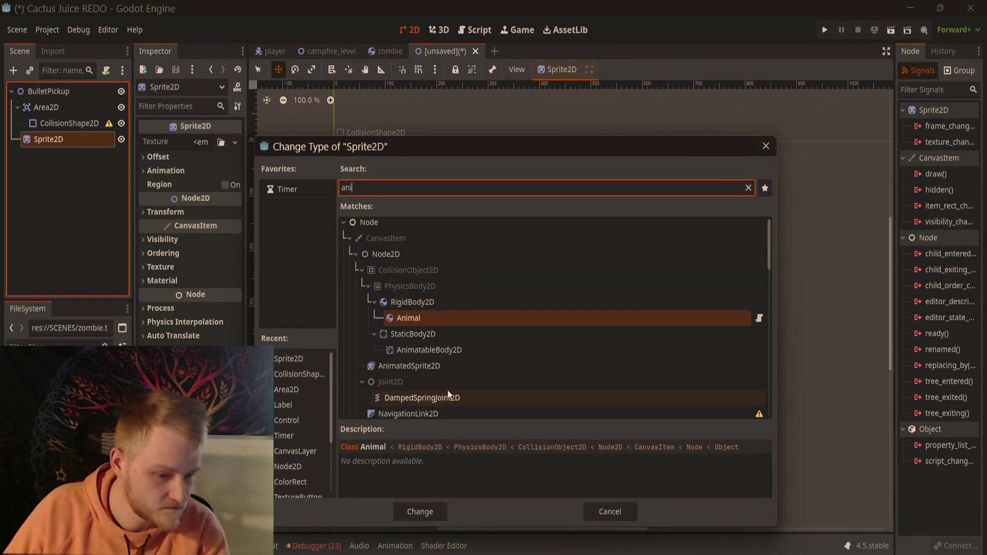
scroll(447, 396, "down", 5)
double_click(462, 243)
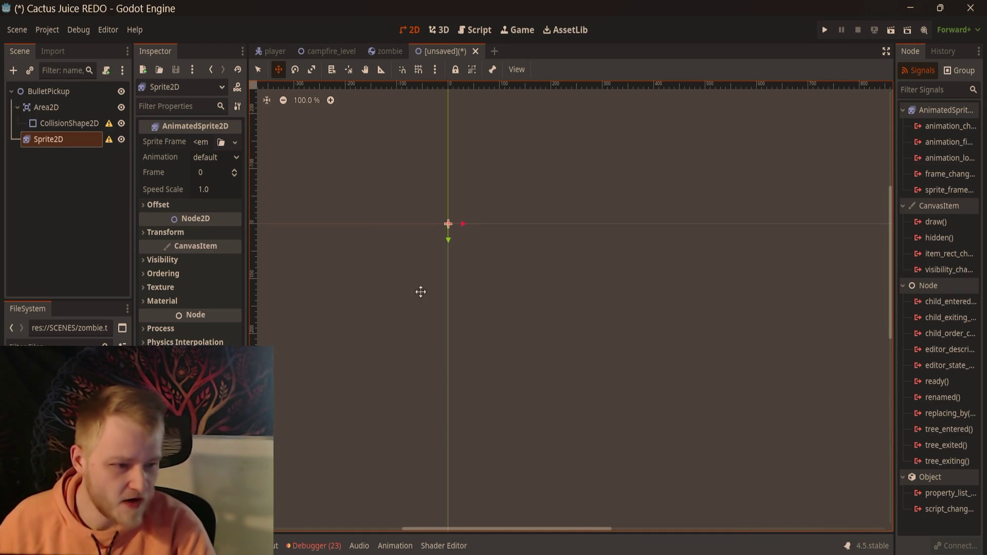
- Give the AnimatedSprite2D a New SpriteFrames resource and open it for editing
scroll(431, 213, "up", 5)
left_click(200, 142)
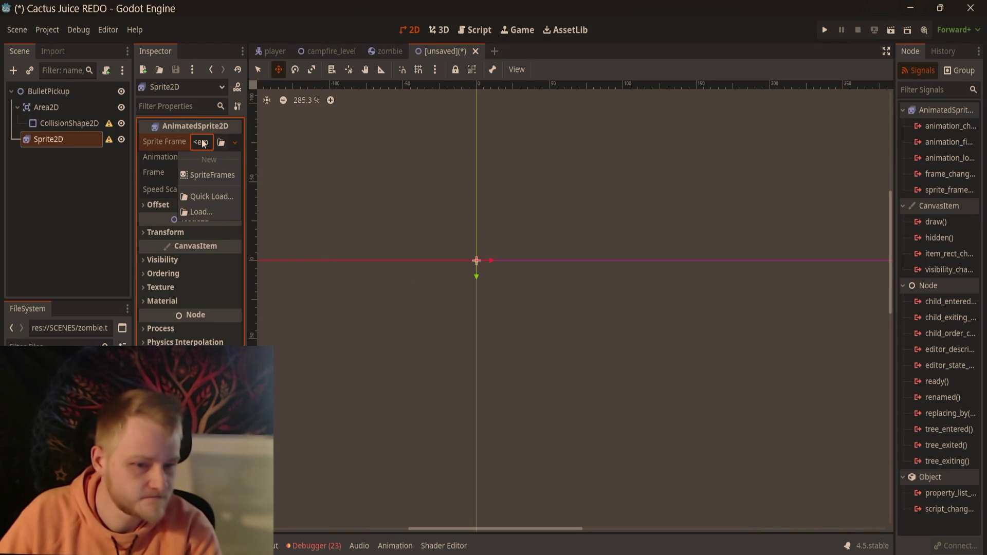
left_click(211, 173)
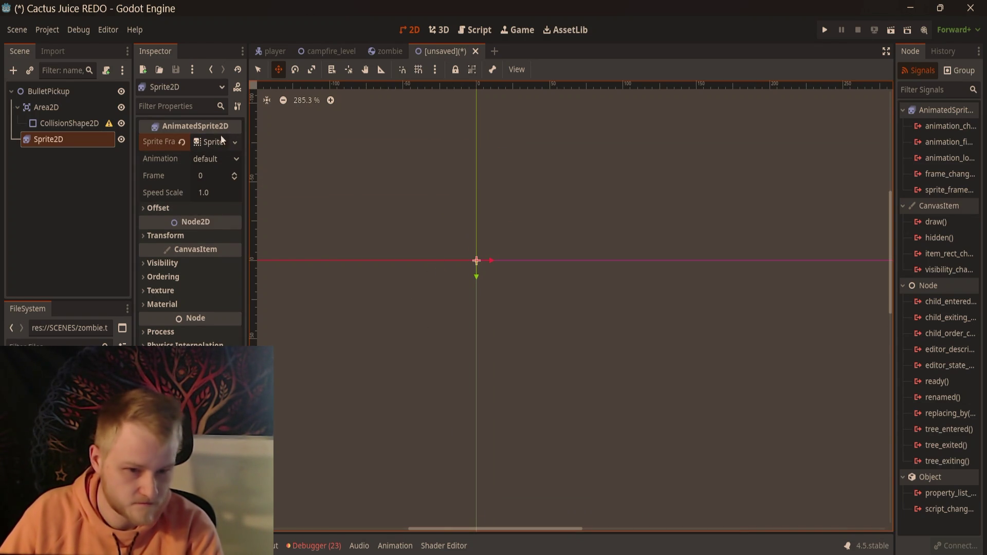
left_click(217, 141)
- Add frames from the sprite sheet bullet_spin_on_ground.png in the SPRITES folder
left_click(494, 353)
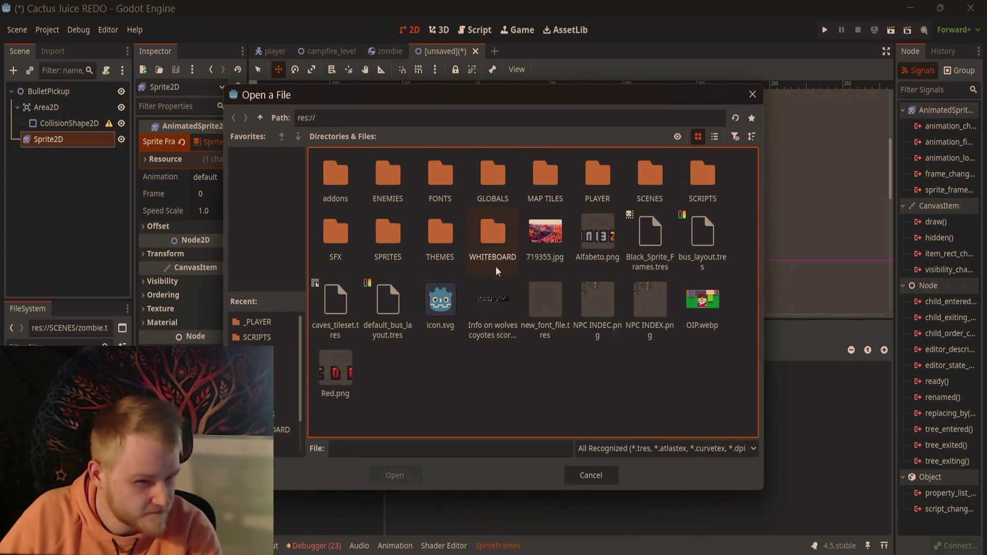
double_click(381, 247)
scroll(636, 280, "down", 5)
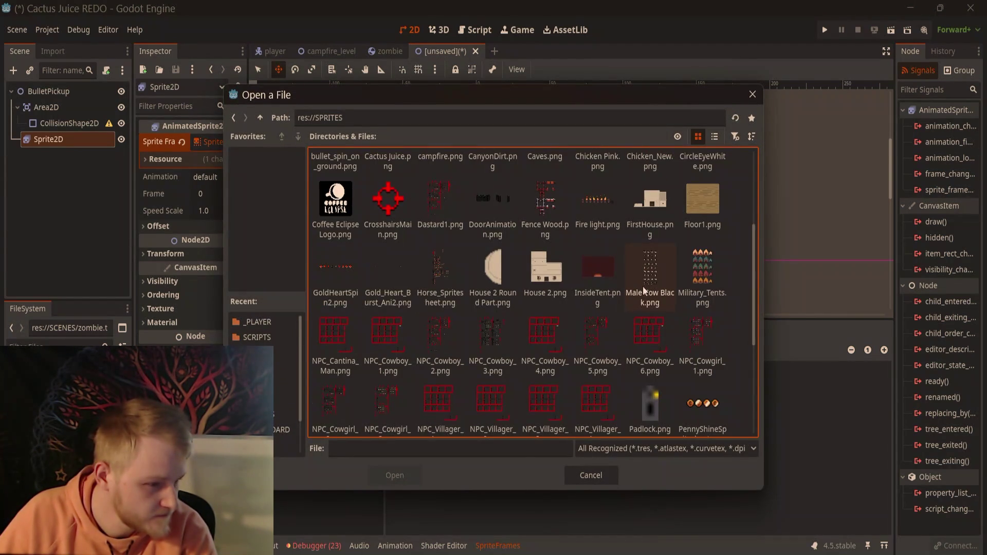
scroll(574, 287, "up", 3)
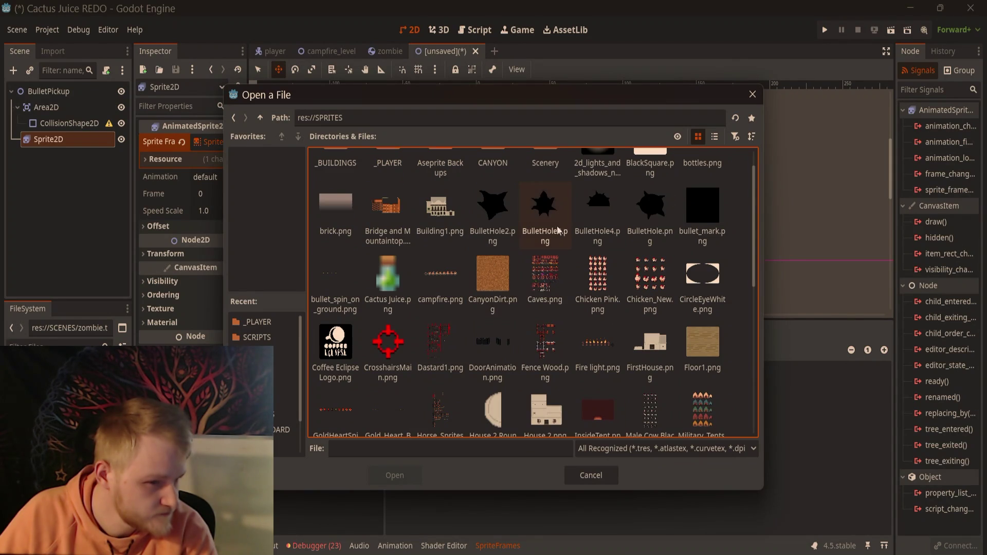
scroll(562, 229, "up", 1)
left_click(340, 315)
left_click(395, 475)
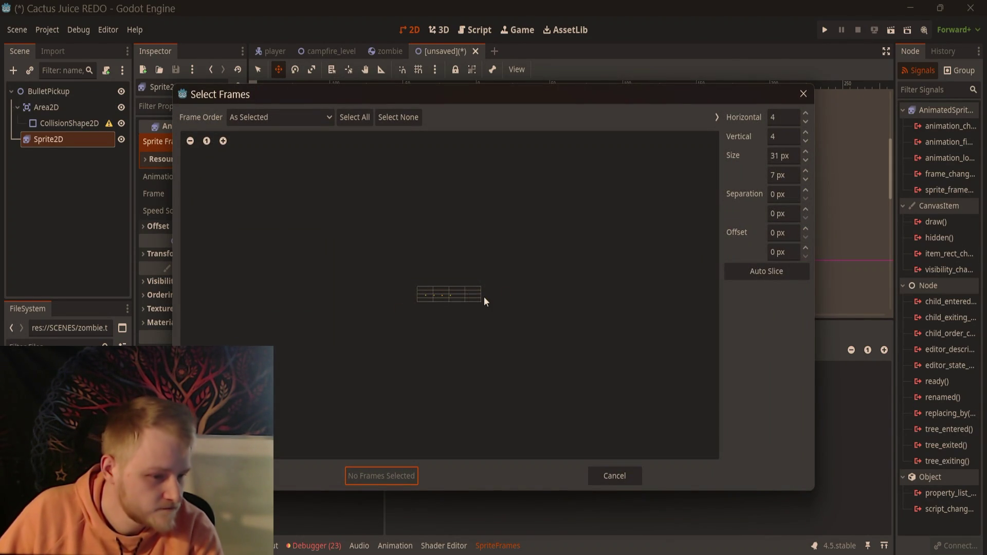
- Slice the sheet into 1 vertical and 5 horizontal frames
left_click(810, 139)
left_click(810, 139)
left_click(810, 139)
left_click(808, 114)
left_click(806, 114)
left_click(805, 114)
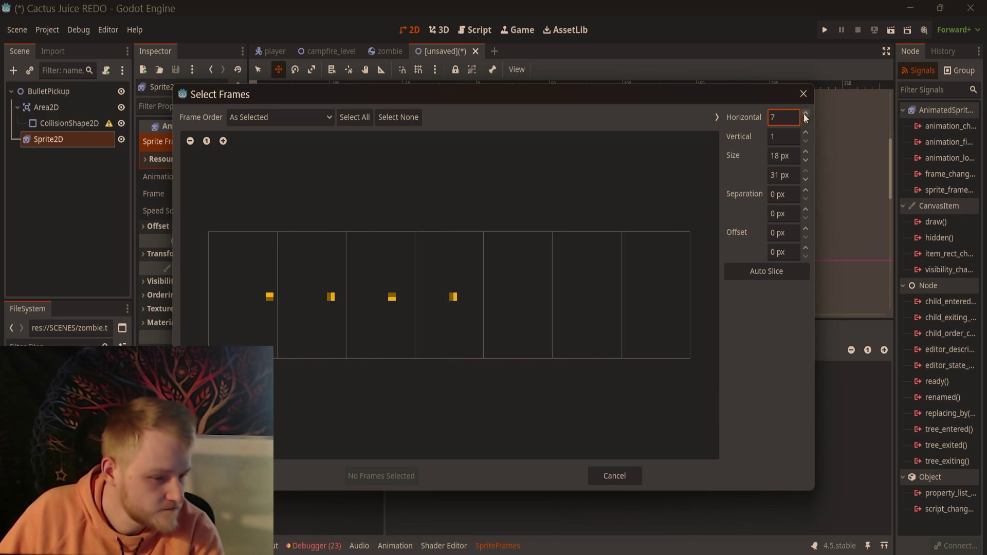
left_click(806, 122)
left_click(806, 122)
left_click(806, 122)
left_click(806, 123)
left_click(805, 113)
left_click(805, 114)
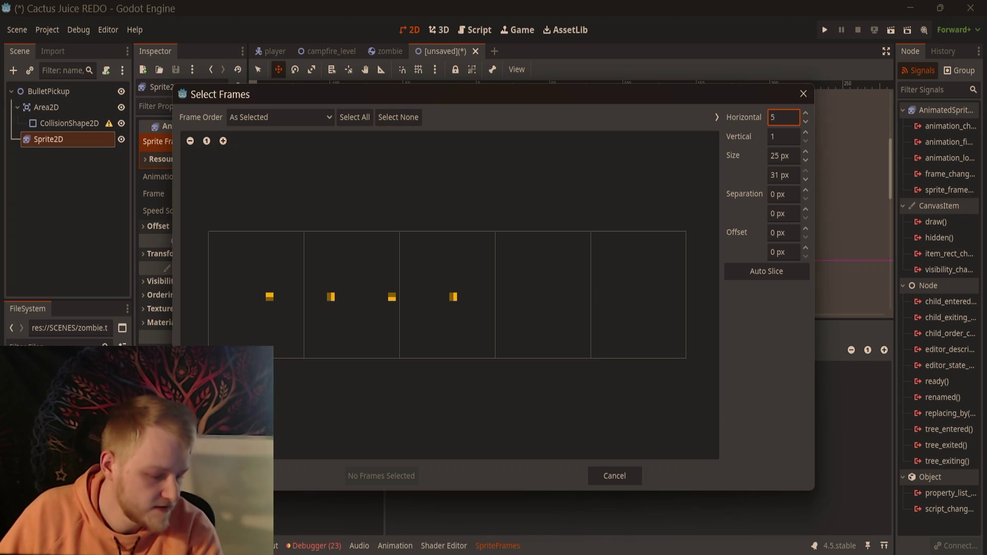
left_click(766, 526)
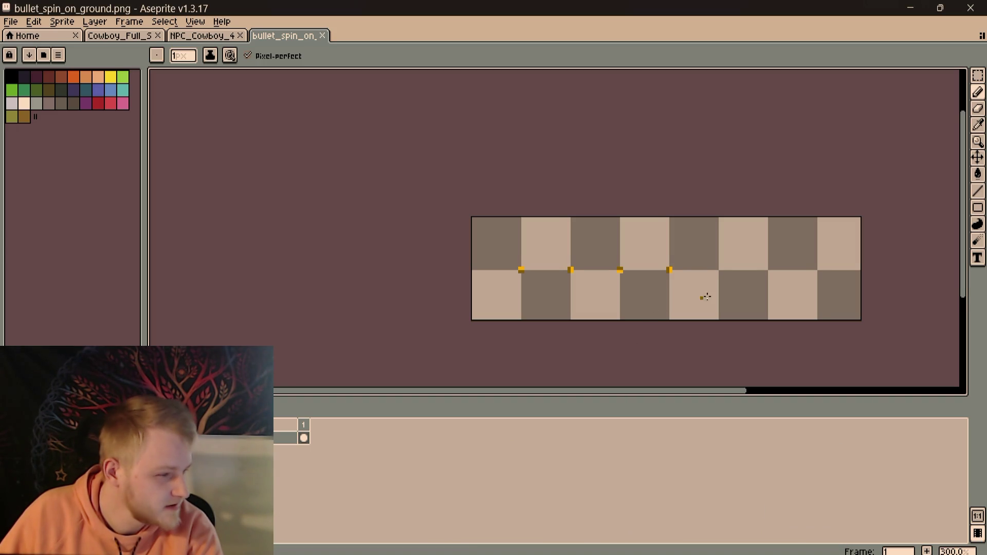
- Move the bullets apart so all four are evenly spaced along the strip
left_click_drag(704, 297, 646, 299)
scroll(534, 256, "up", 1)
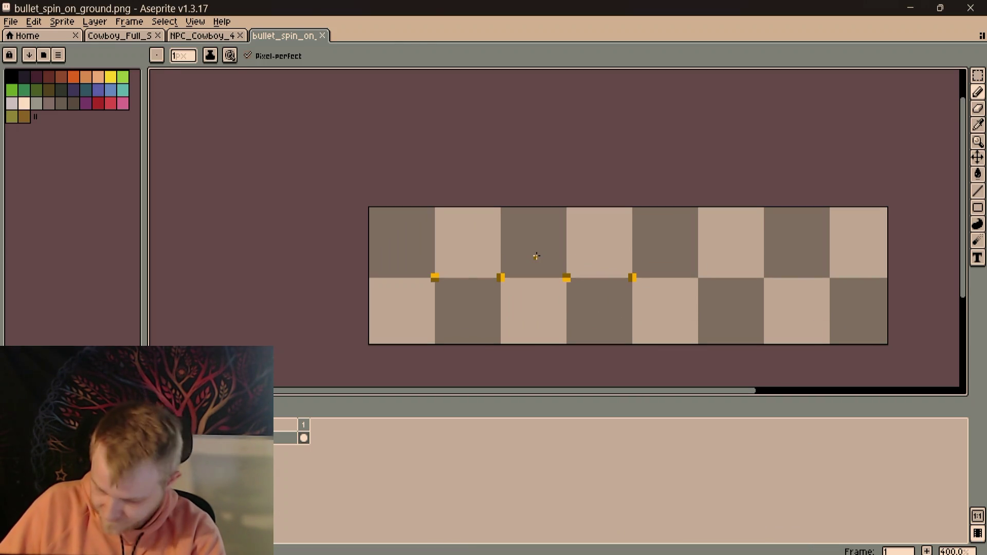
key("m")
left_click_drag(490, 240, 710, 322)
left_click_drag(553, 297, 615, 300)
left_click(608, 216)
mouse_move(604, 229)
left_mouse_down()
mouse_move(734, 313)
mouse_move(750, 304)
left_mouse_up()
left_click(623, 262)
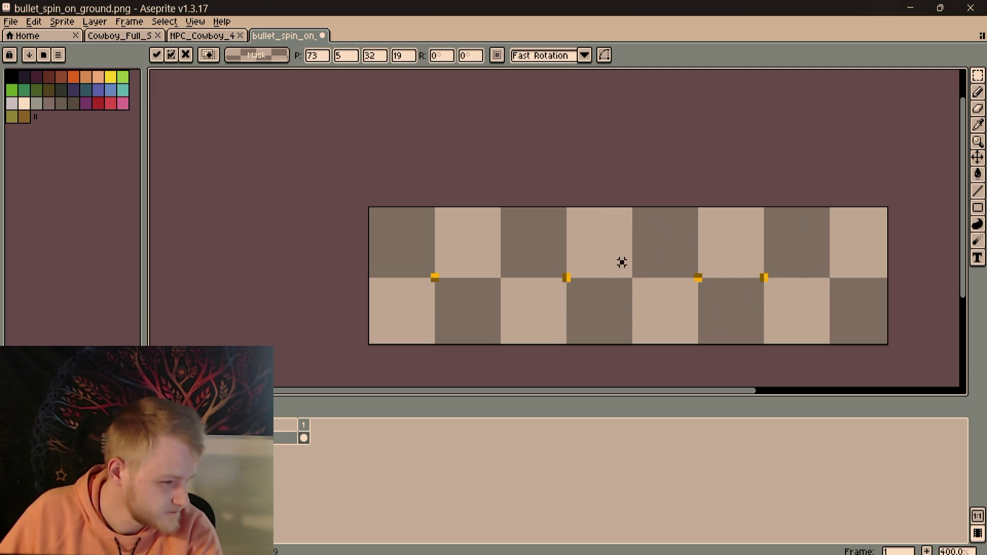
mouse_move(724, 227)
left_mouse_down()
mouse_move(828, 307)
mouse_move(840, 286)
mouse_move(867, 296)
left_mouse_up()
left_click(610, 240)
- Save the sprite and set Godot's horizontal frame count to 4
key("ctrl+s")
key("alt+Tab")
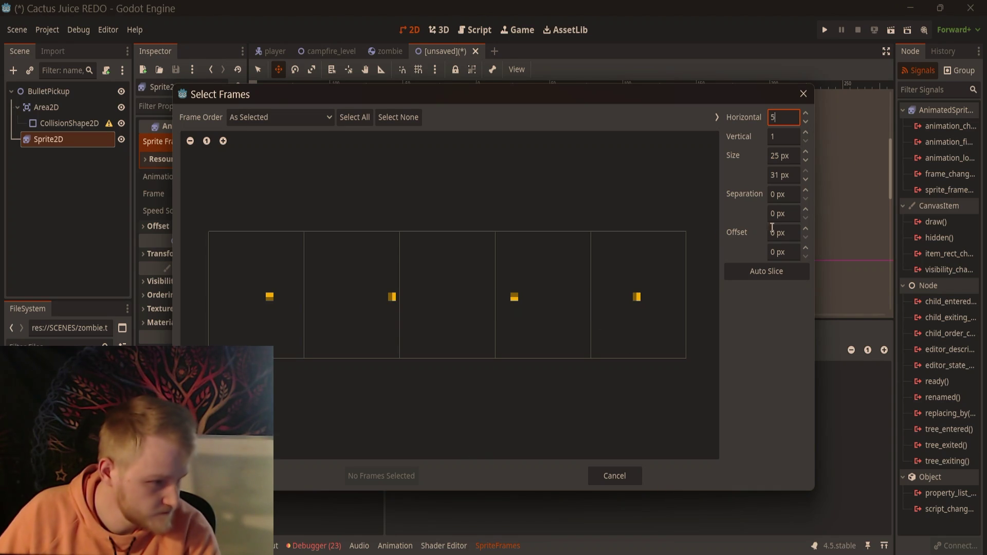
left_click(805, 122)
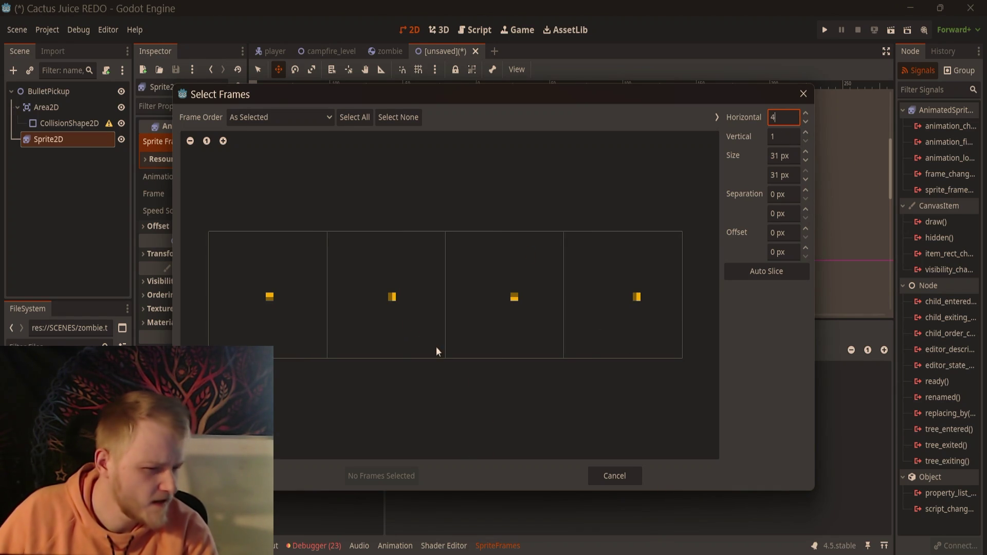
mouse_move(635, 548)
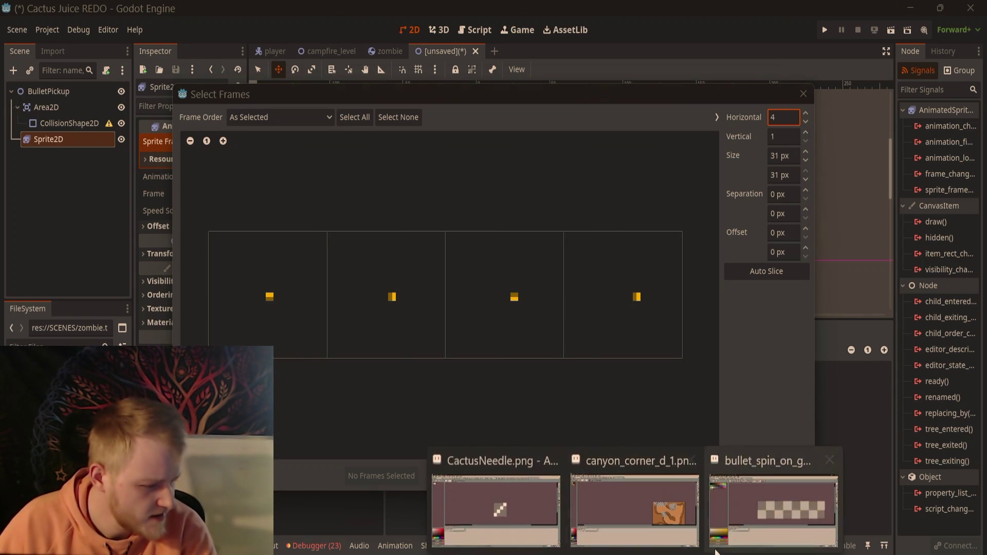
left_click(778, 505)
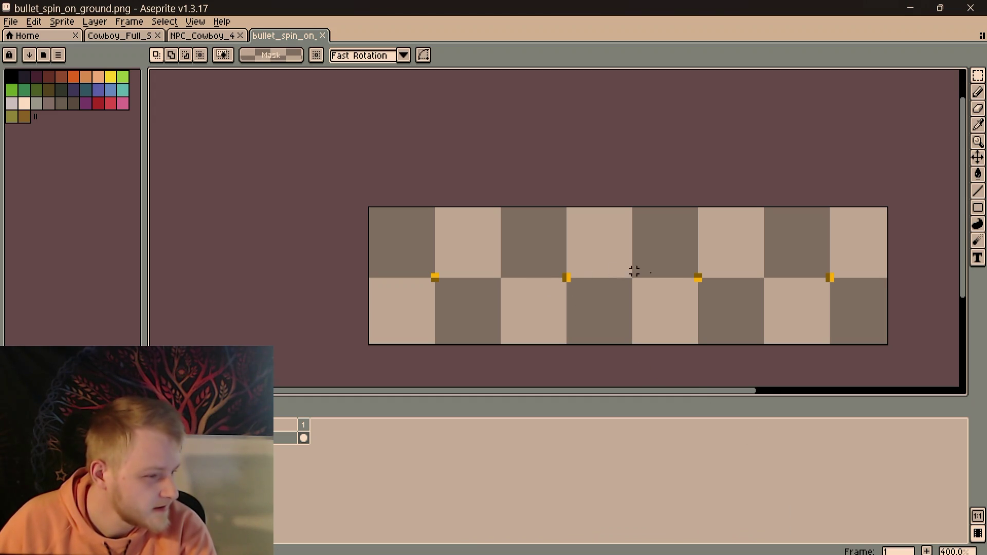
- Try a canvas resize with width 126, then 12, cancel it, and select then clear the first bullet
scroll(823, 289, "right", 2)
scroll(724, 282, "up", 4)
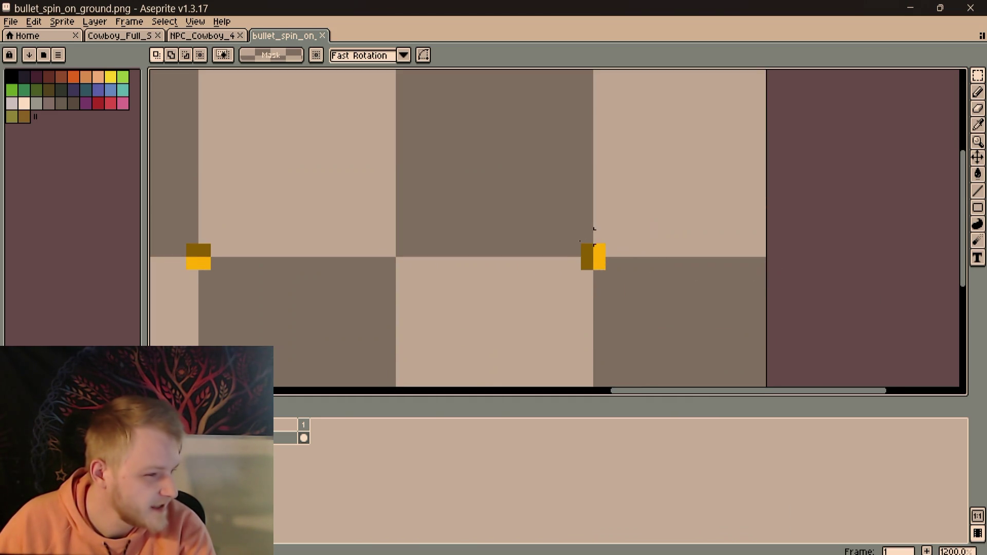
scroll(624, 249, "down", 4)
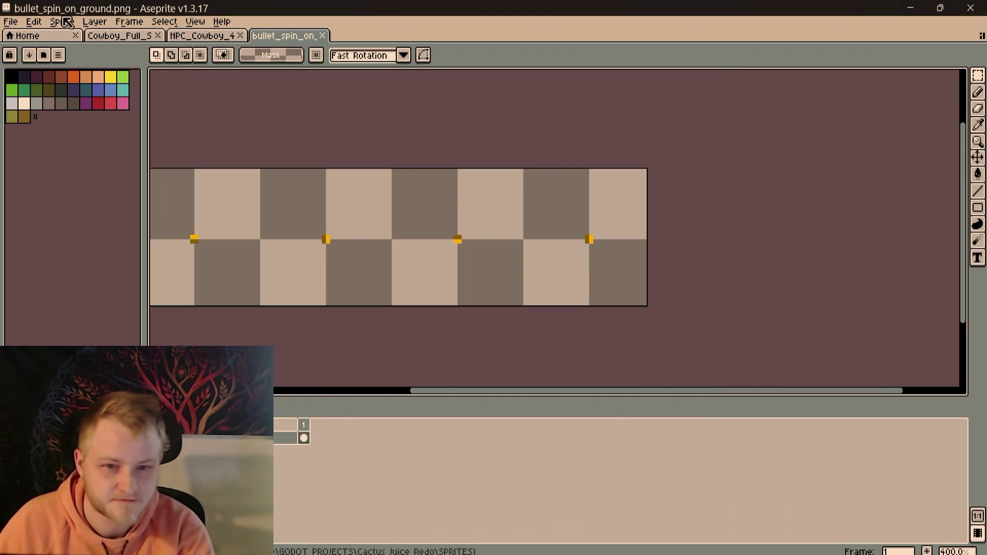
left_click(61, 21)
left_click(62, 91)
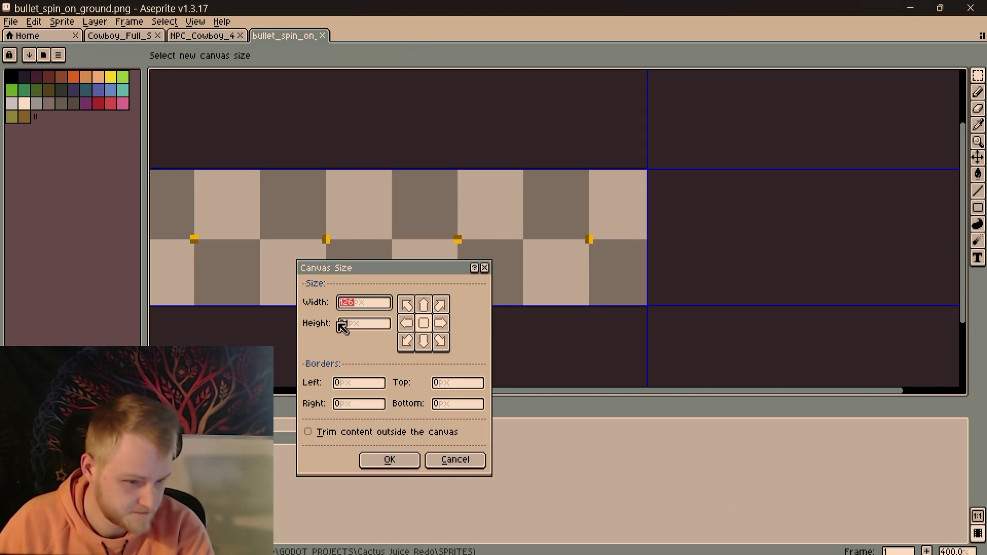
type("126")
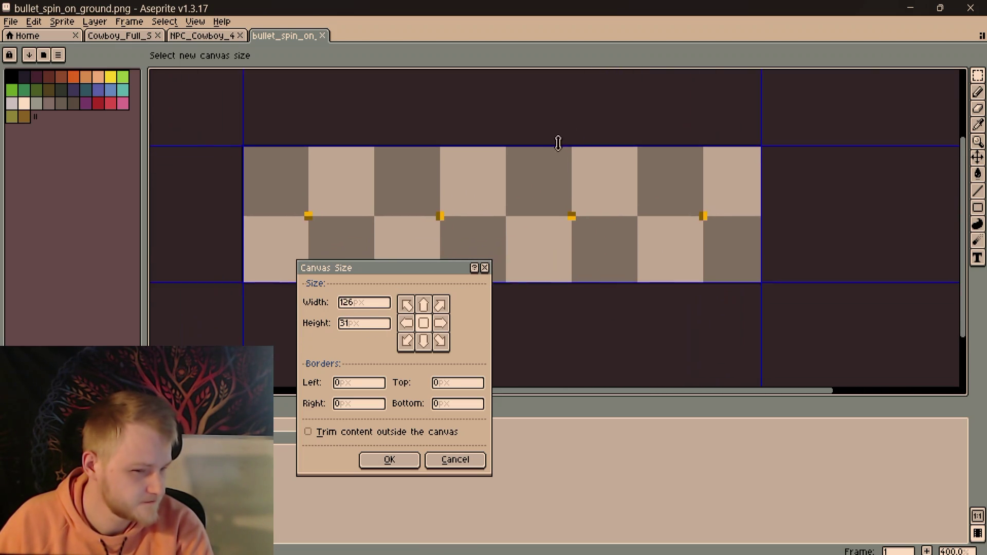
scroll(506, 220, "down", 1)
scroll(506, 226, "up", 1)
left_click(350, 304)
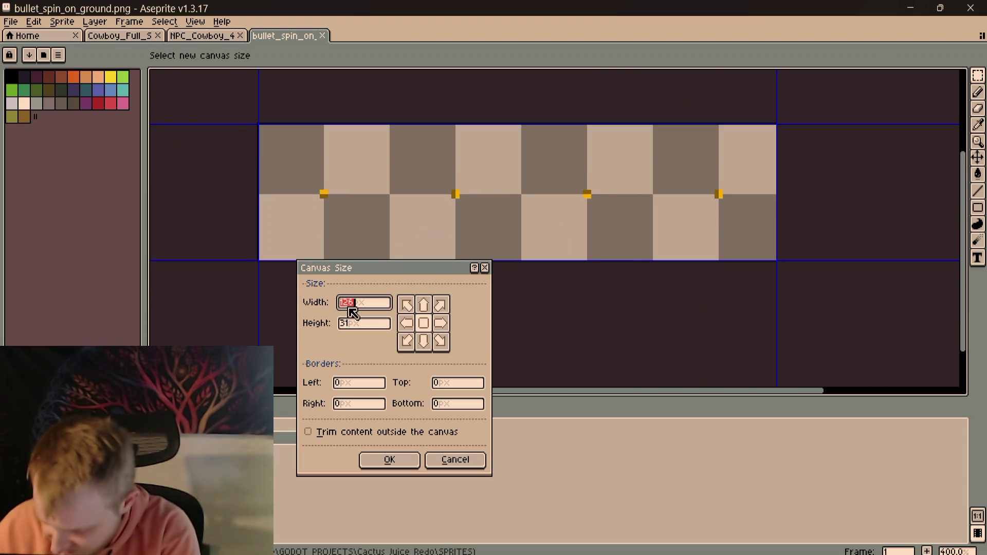
type("12")
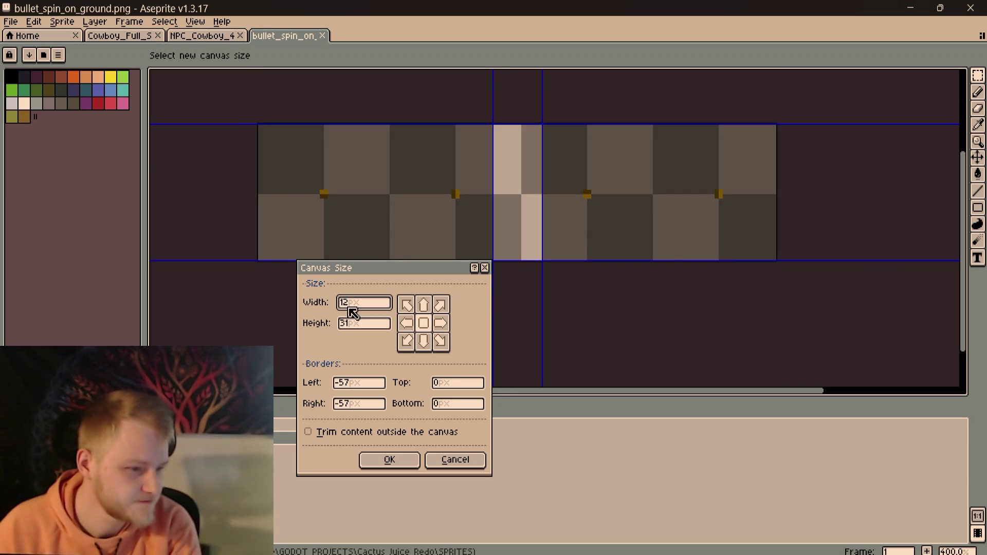
left_click(455, 459)
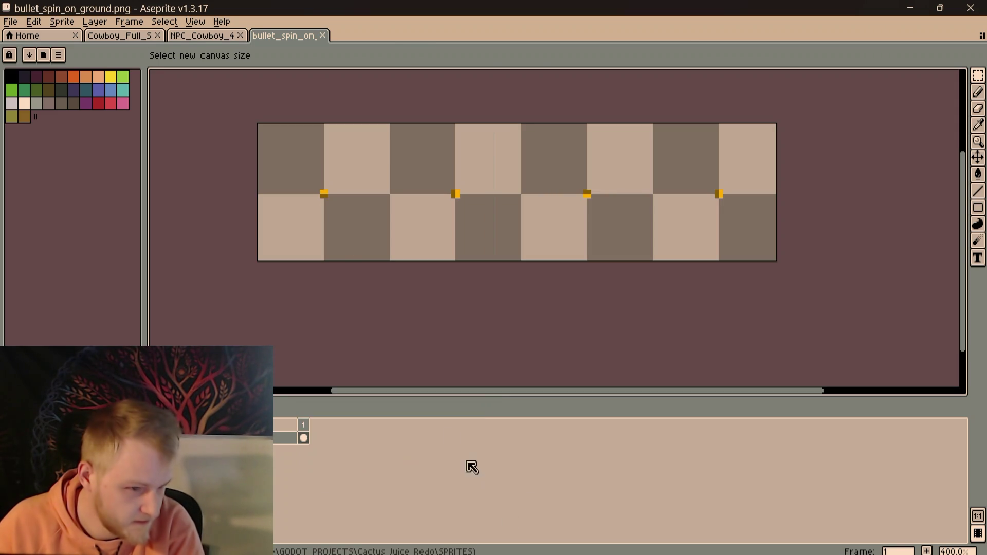
left_click_drag(301, 169, 354, 221)
left_click(379, 209)
scroll(312, 190, "up", 4)
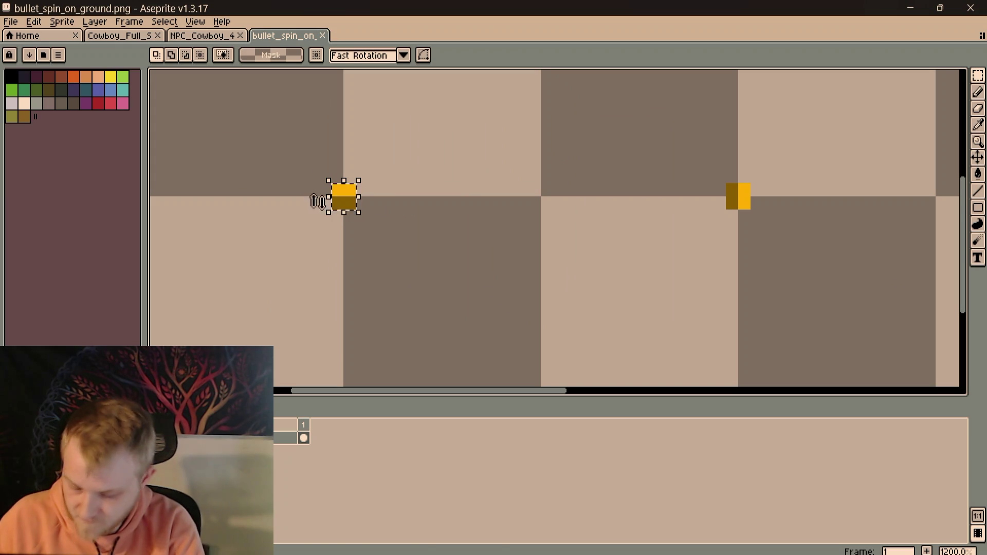
- Resize the bullet_spin_on_ground canvas to Width 16 and Height 16 px
left_click(62, 21)
left_click(94, 95)
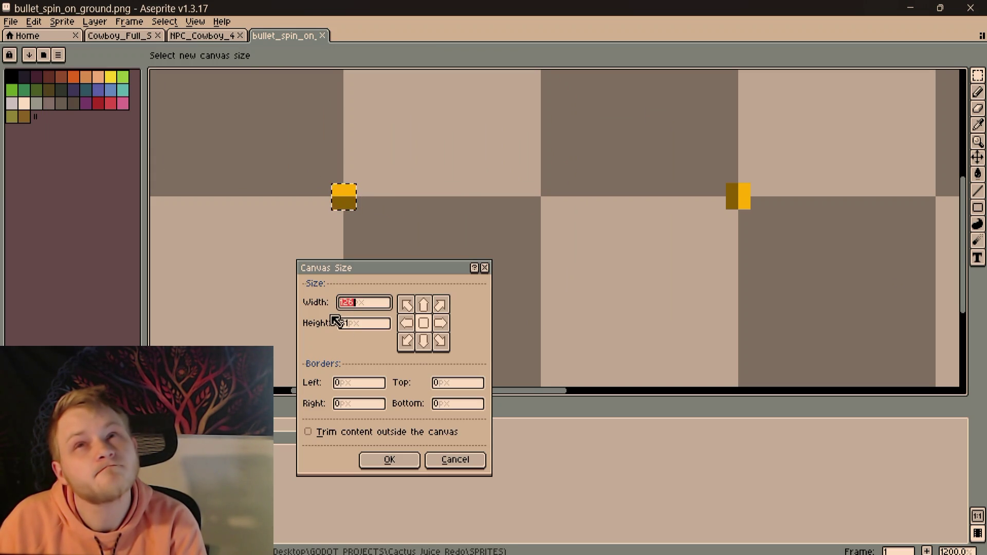
type("16")
left_click(346, 324)
type("16")
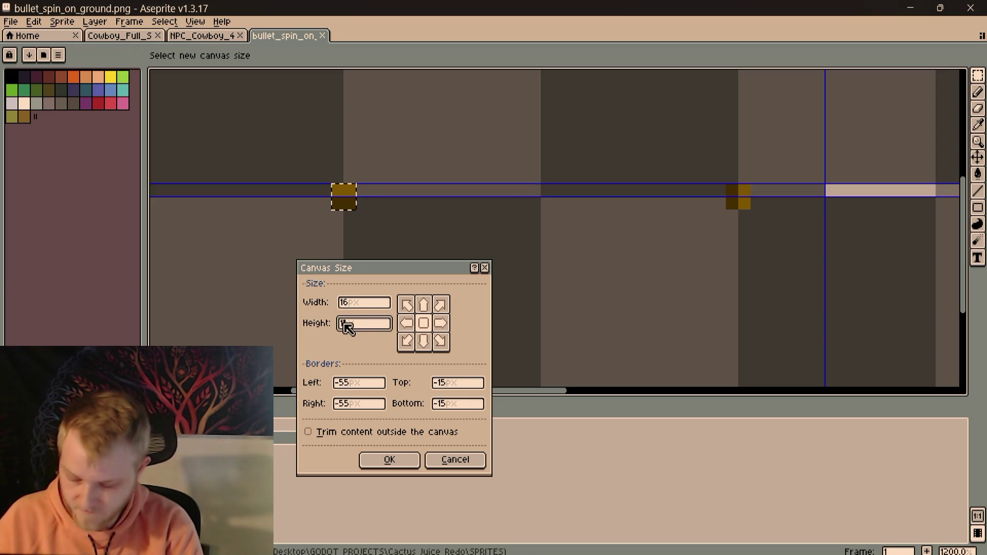
left_click(390, 459)
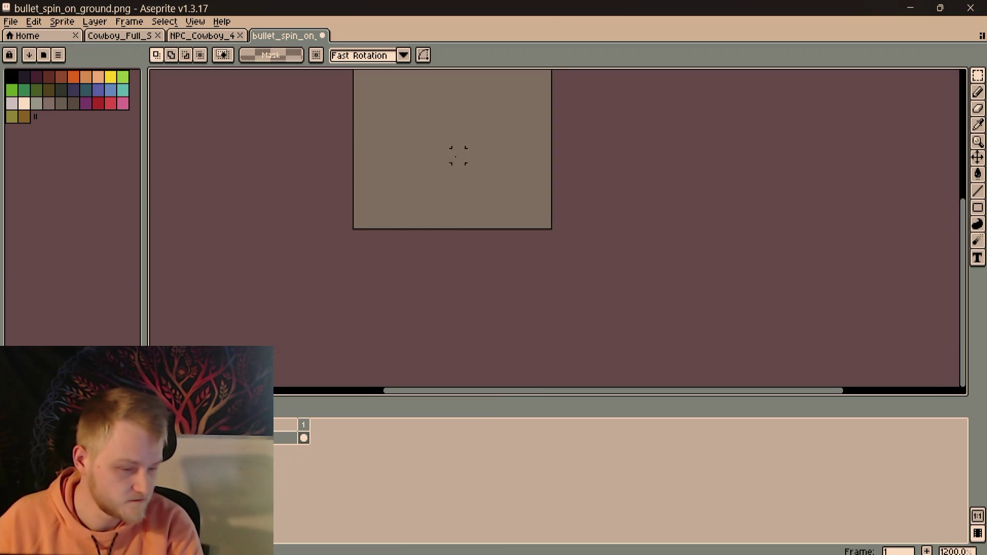
left_click_drag(458, 155, 492, 198)
- Paste the copied bullet onto the canvas, then discard the rotated copy and clear the selection
key("ctrl+v")
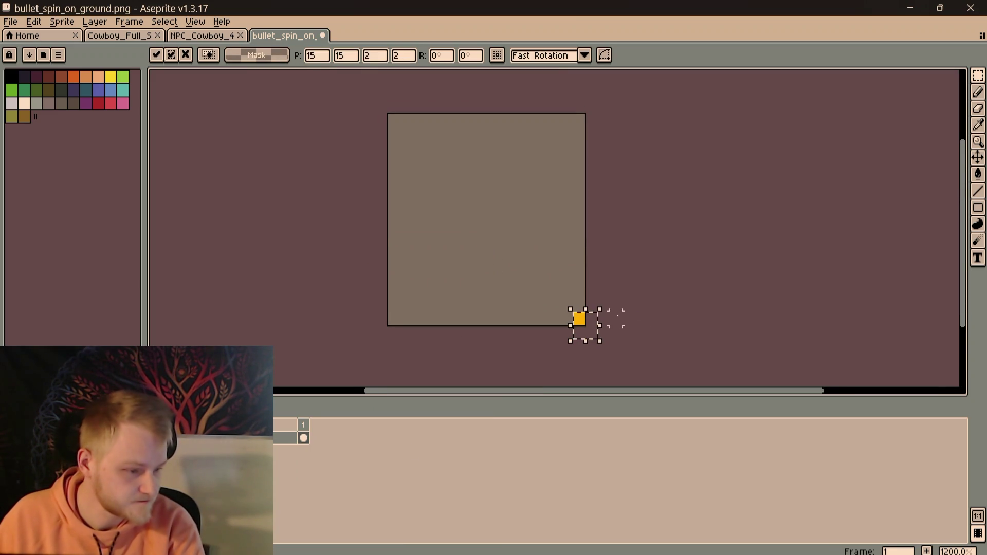
mouse_move(586, 338)
left_mouse_down()
mouse_move(435, 219)
mouse_move(410, 234)
mouse_move(407, 132)
mouse_move(411, 148)
mouse_move(465, 152)
mouse_move(468, 114)
mouse_move(526, 147)
mouse_move(527, 170)
mouse_move(500, 208)
mouse_move(364, 190)
left_mouse_up()
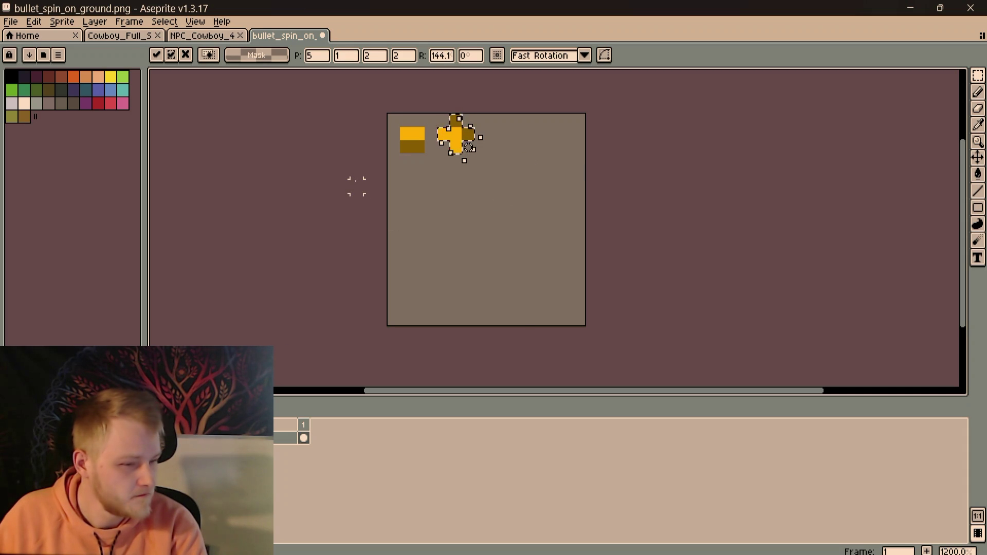
key("Escape")
scroll(368, 172, "up", 1)
left_click(430, 207)
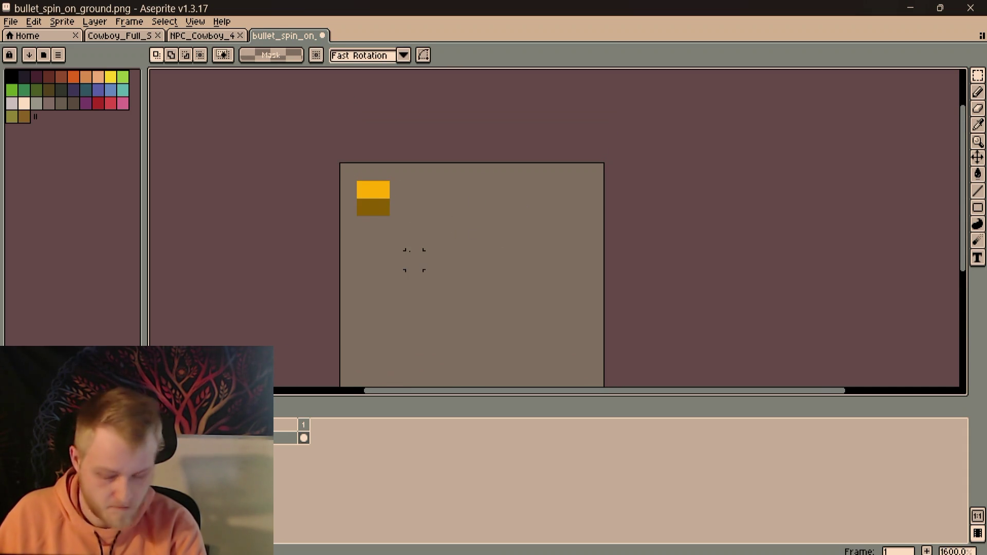
- Paint the orange halves of frames two to four with the first square's orange, then pick its brown
key("i")
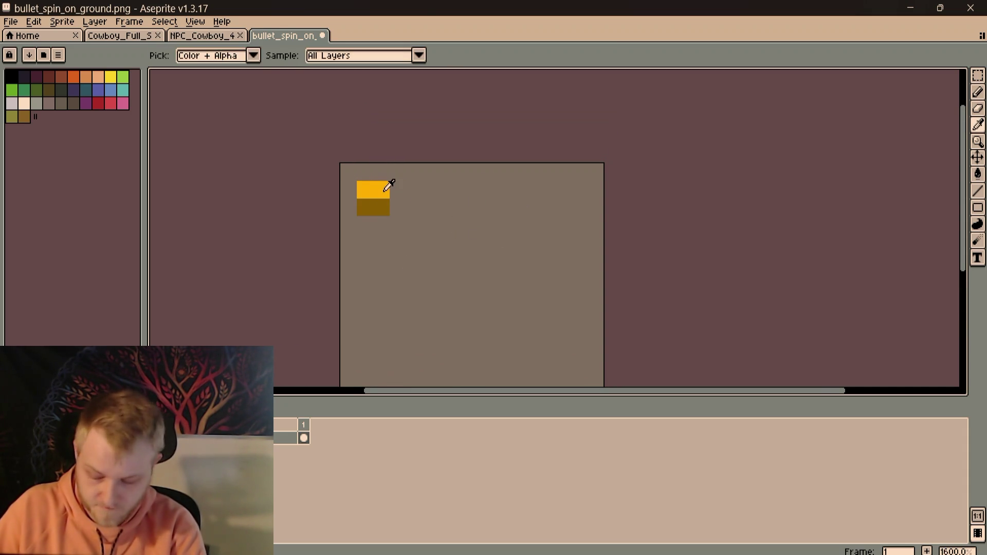
left_click(388, 186)
key("b")
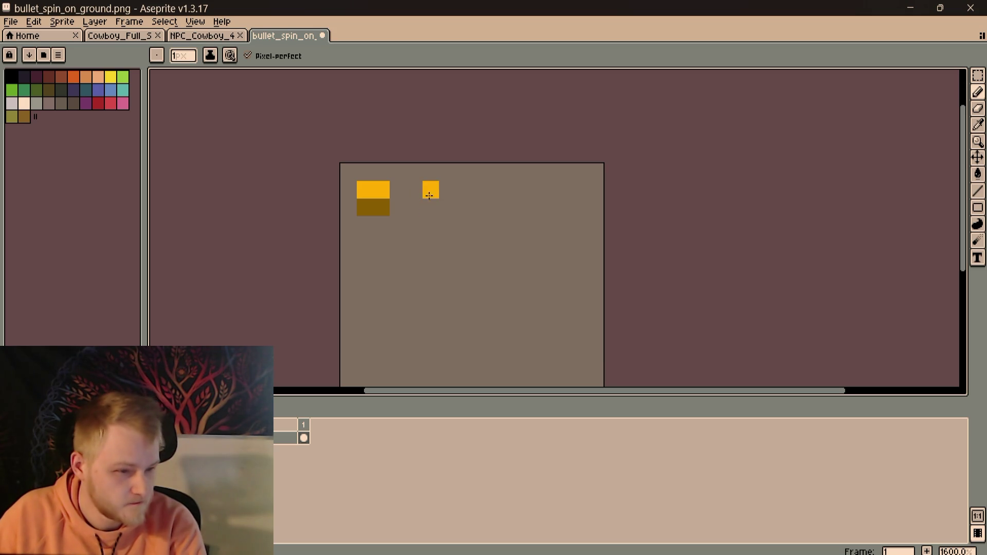
left_click(442, 190)
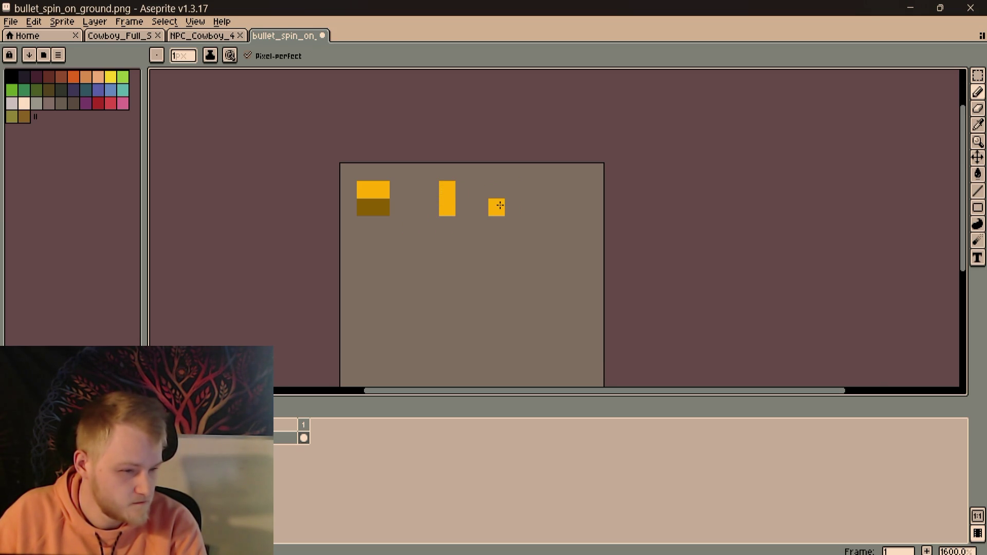
left_click_drag(504, 205, 513, 205)
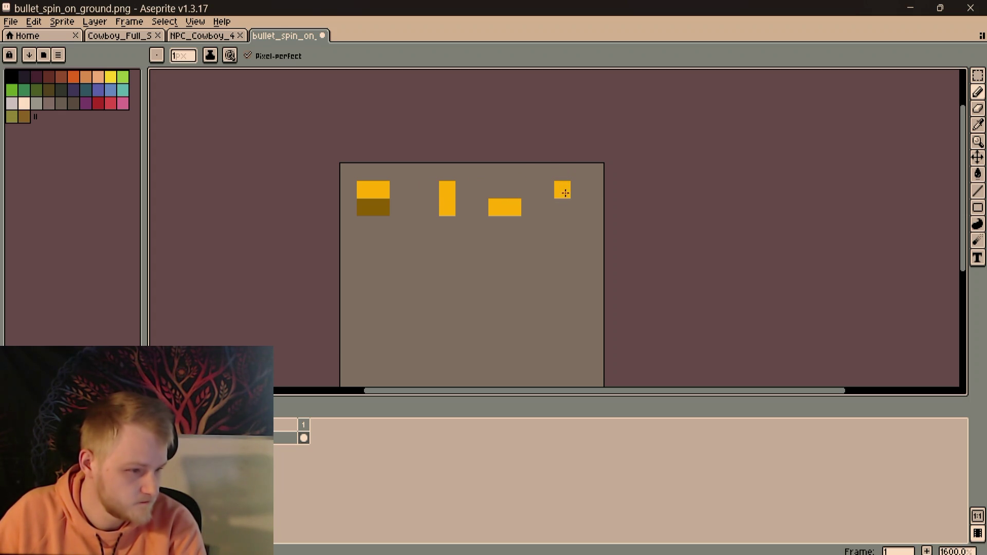
left_click_drag(565, 190, 564, 207)
left_click(355, 206, "alt")
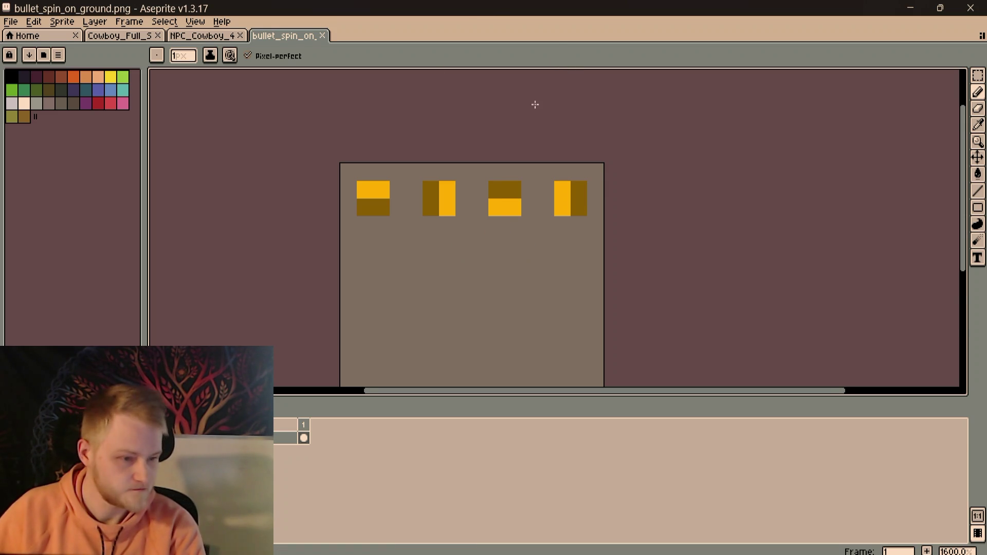
scroll(498, 149, "down", 5)
scroll(458, 214, "up", 3)
left_click(67, 21)
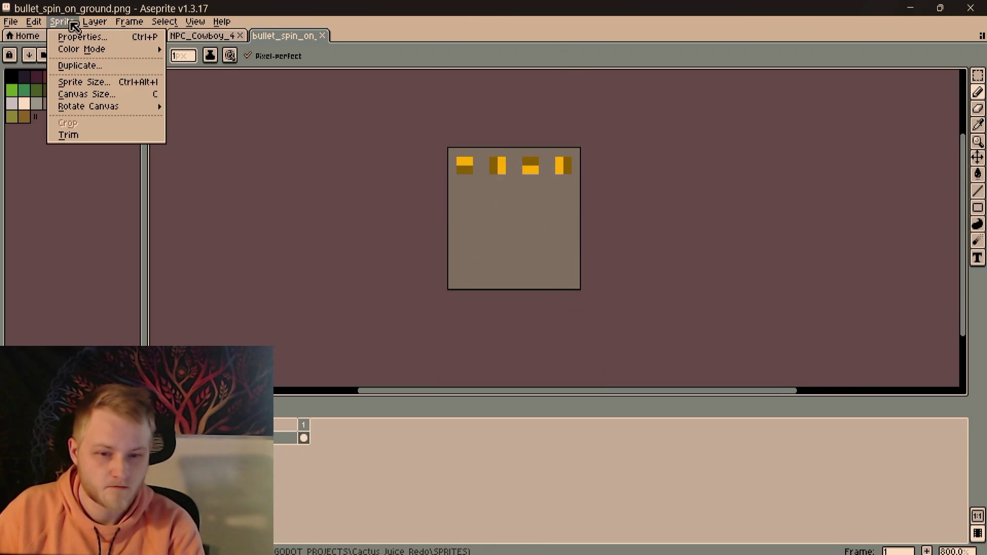
- Set the canvas height to 4 px with a top anchor, leaving a 16×4 strip of bullets
left_click(87, 92)
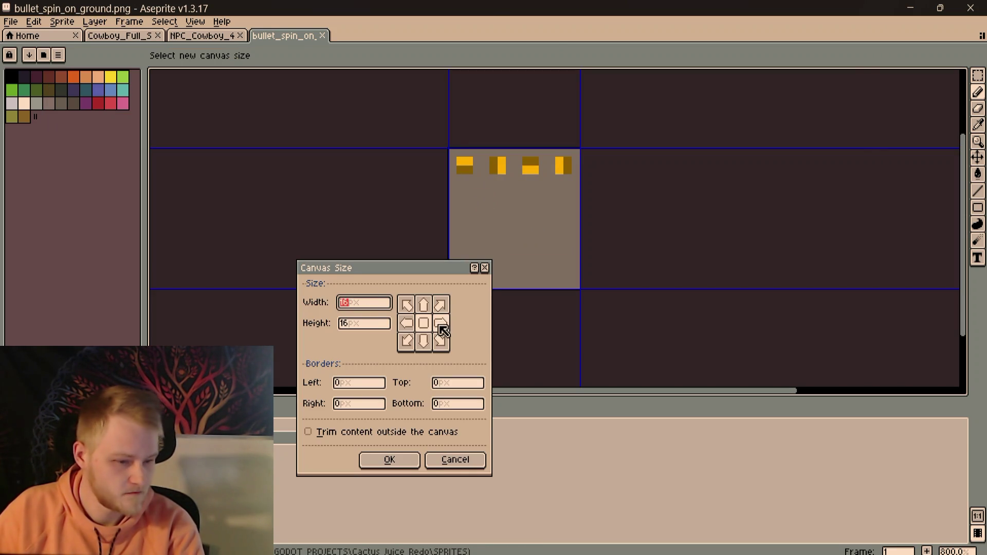
left_click(345, 325)
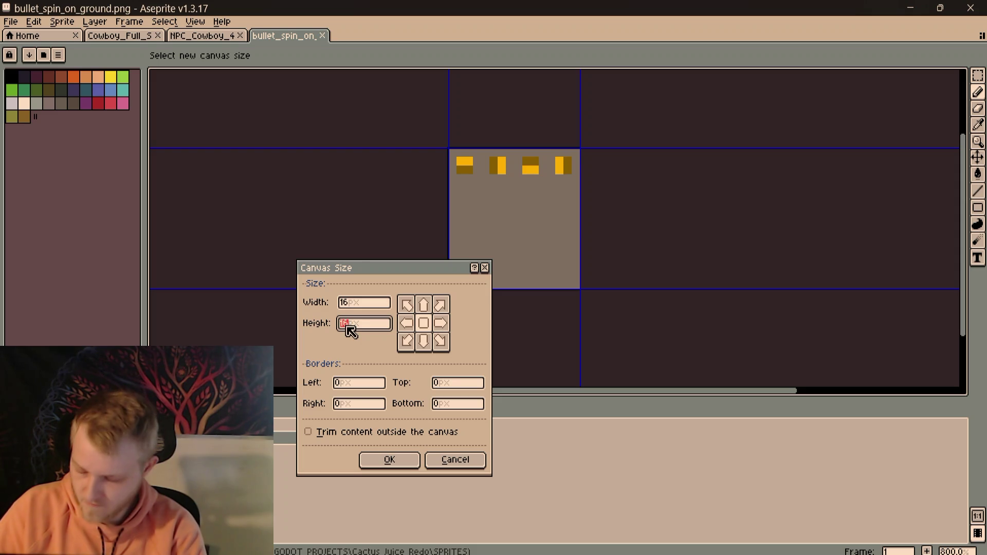
type("4")
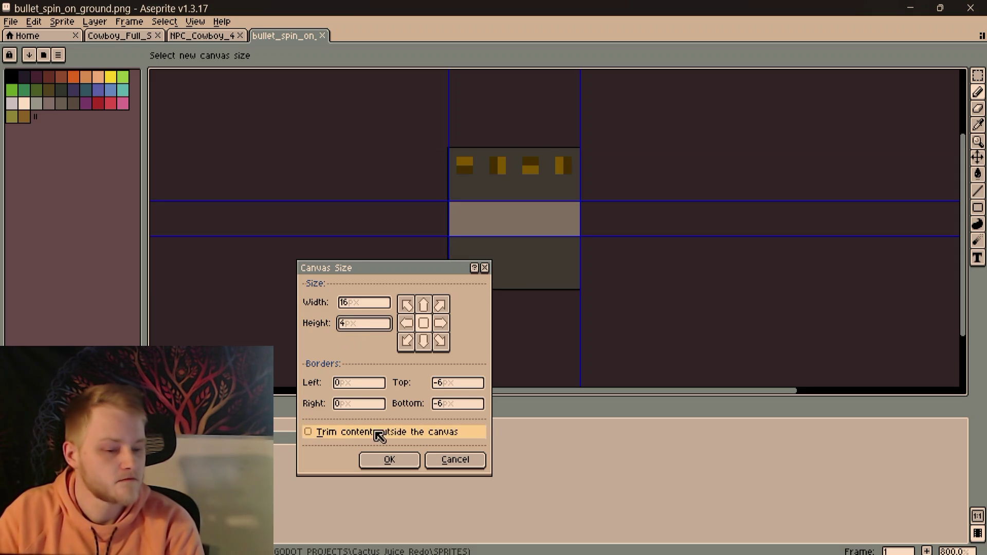
left_click(424, 306)
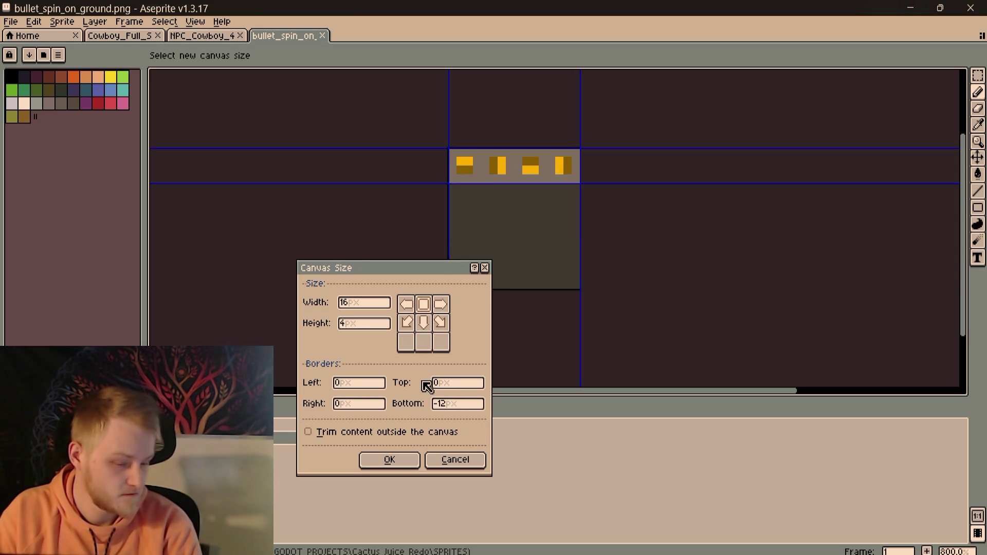
left_click(397, 460)
key("b")
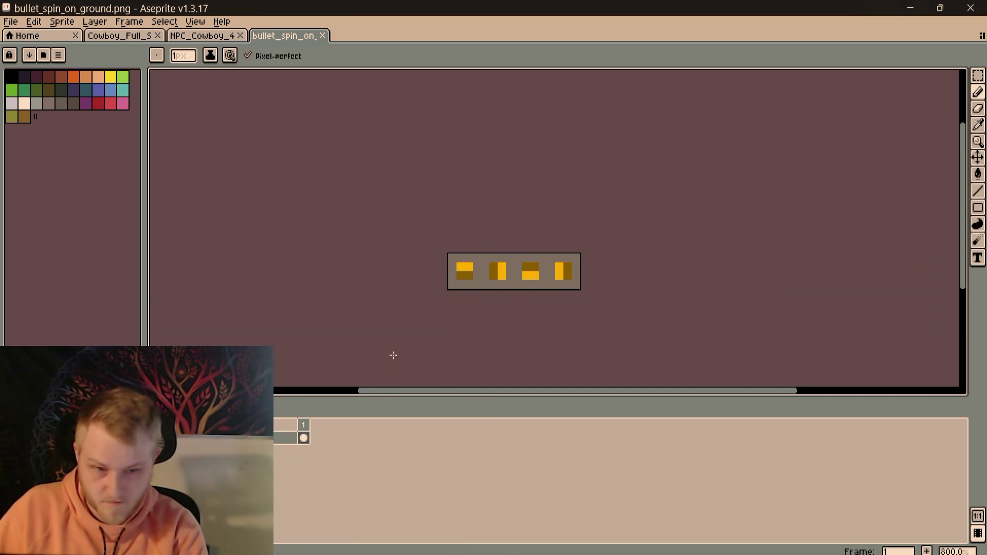
key("alt+Tab")
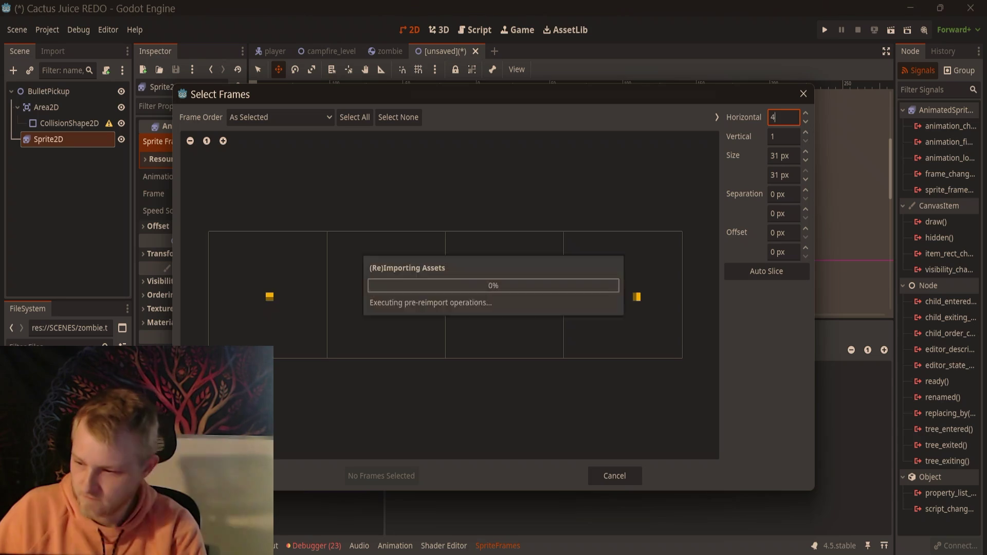
- Add the four frames from the old sheet, then delete those wrongly sliced frames from the animation
left_click_drag(225, 312, 606, 304)
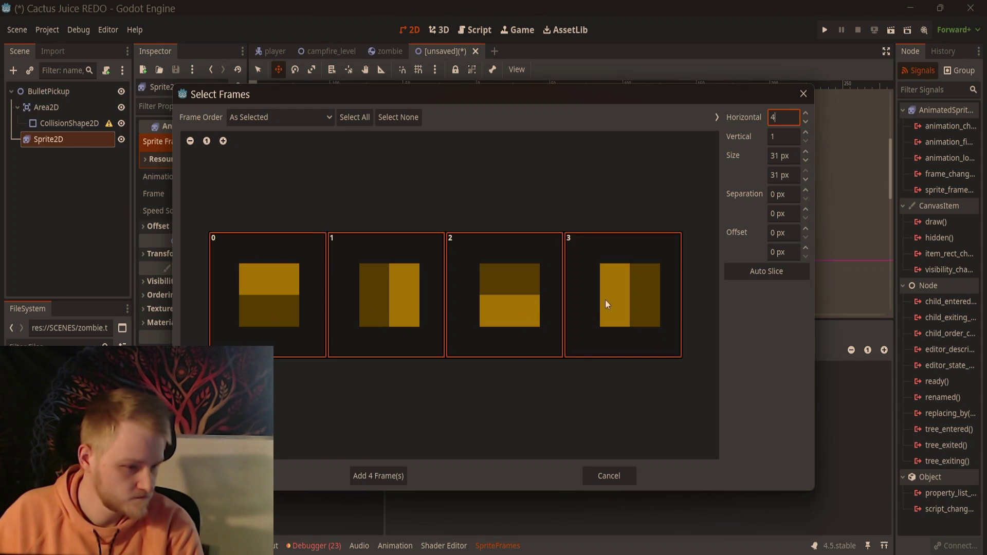
left_click(372, 473)
scroll(458, 245, "left", 5)
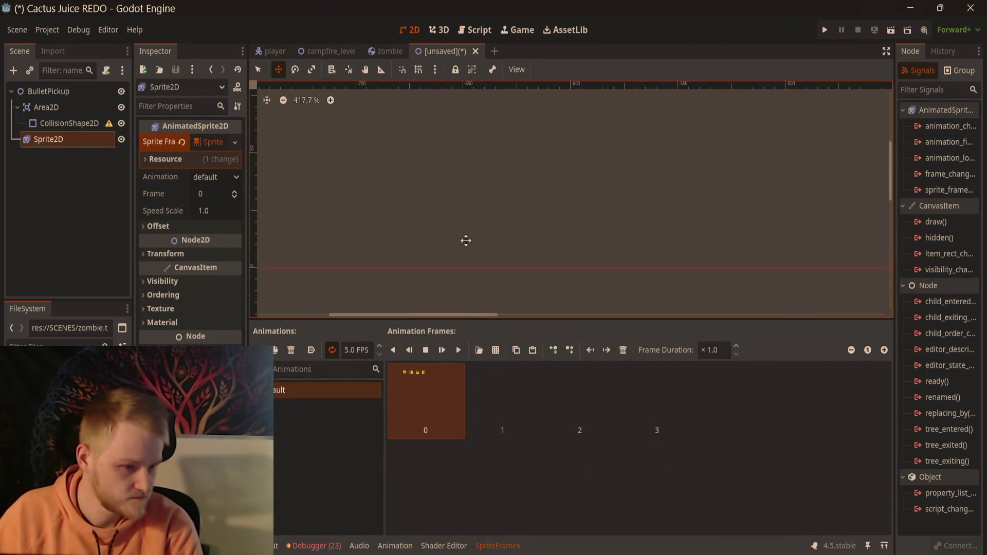
scroll(716, 245, "down", 10)
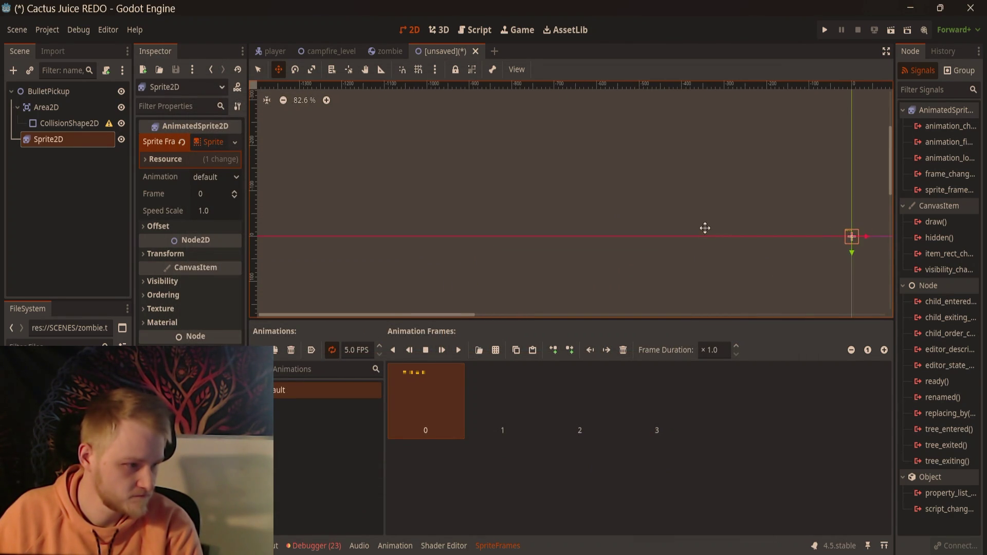
scroll(728, 226, "right", 3)
scroll(651, 244, "up", 10)
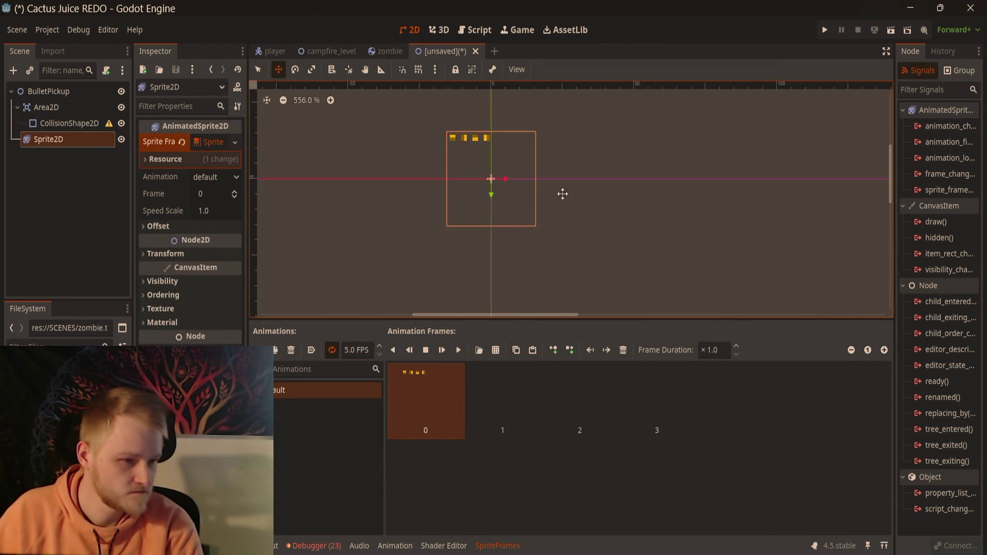
scroll(506, 207, "up", 2)
scroll(521, 235, "left", 1)
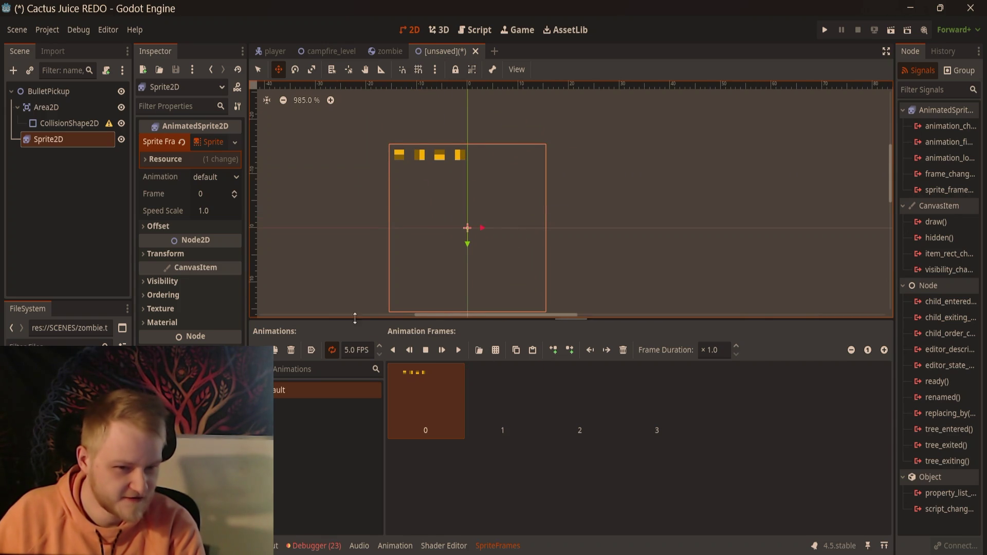
left_click(478, 381)
left_click(664, 388)
left_click(430, 406, "shift")
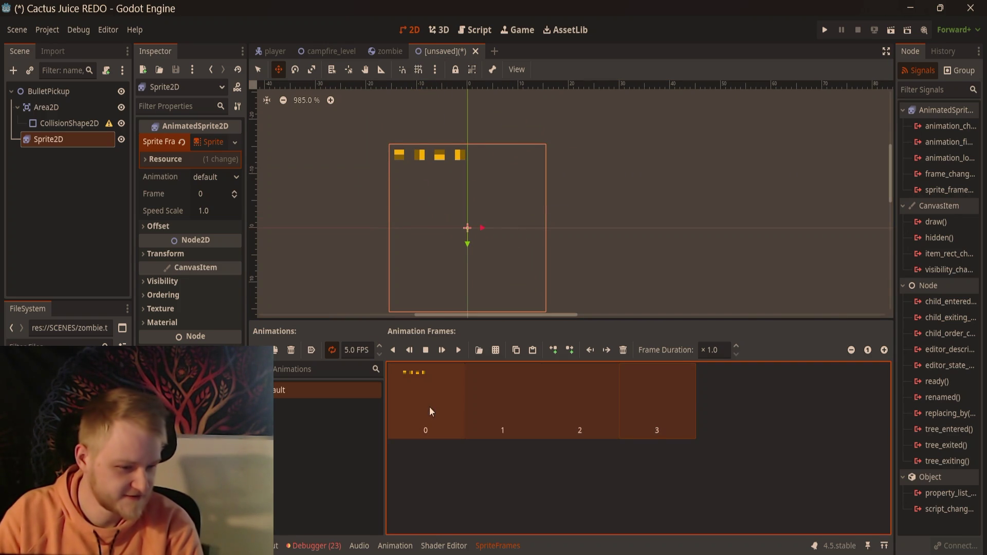
key("Delete")
- Add all four frames from bullet_spin_on_ground.png, sliced as a single row of 4
left_click(495, 350)
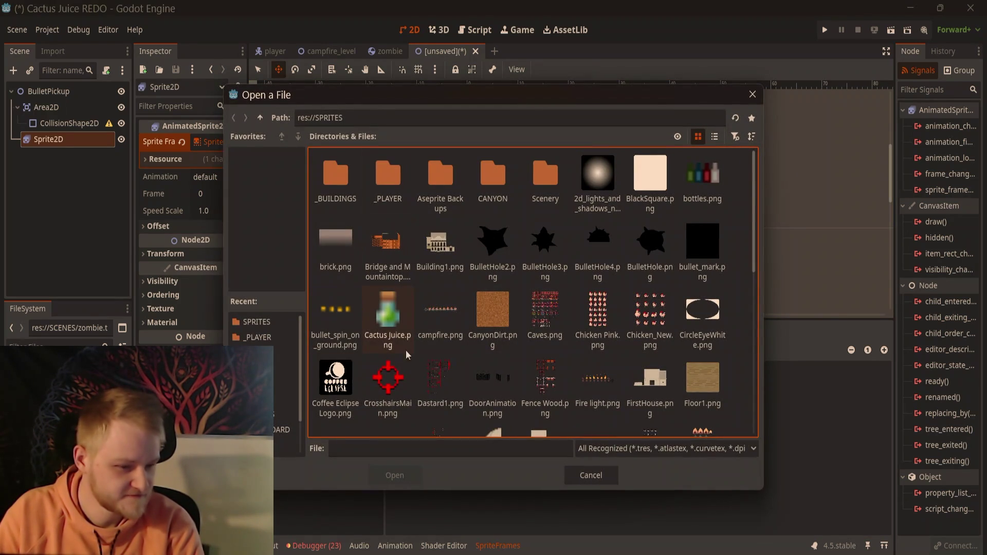
double_click(338, 318)
scroll(458, 299, "up", 10)
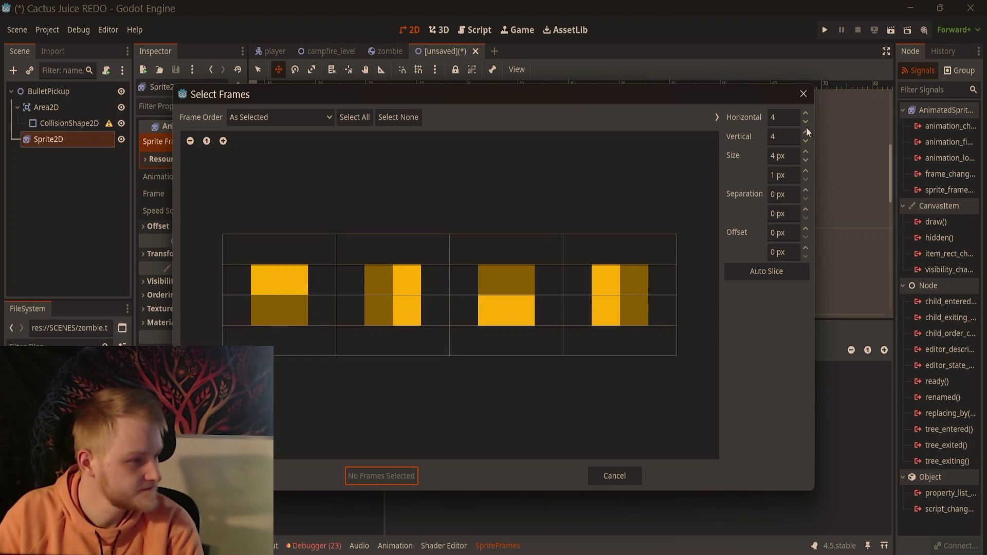
left_click(805, 141)
left_click(805, 140)
left_click(805, 140)
mouse_move(308, 288)
left_mouse_down()
mouse_move(421, 310)
mouse_move(618, 290)
left_mouse_up()
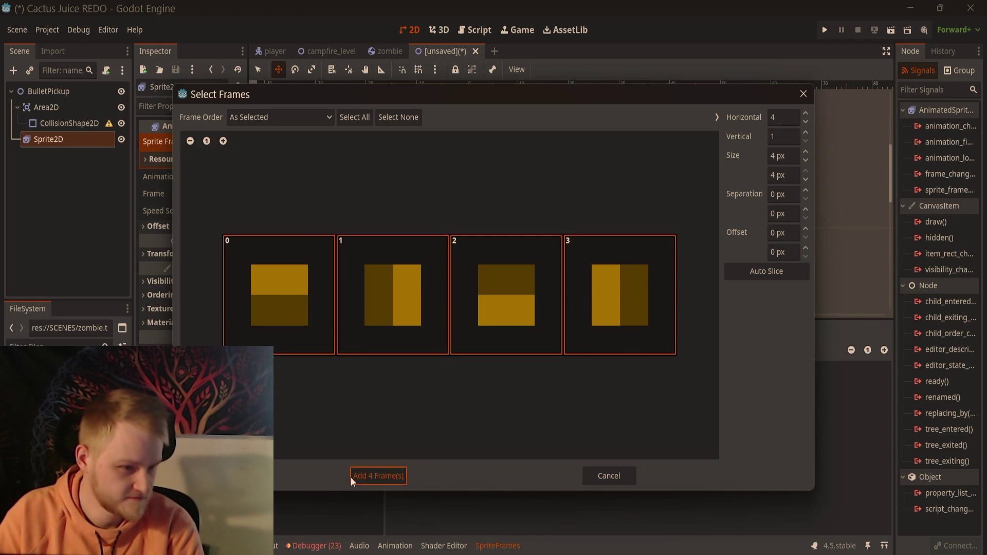
left_click(352, 477)
- Play the animation to preview the spin, then switch to Select mode and deselect the sprite
left_click(458, 350)
scroll(538, 231, "down", 3)
scroll(606, 194, "down", 2)
scroll(591, 179, "up", 5)
scroll(590, 175, "down", 3)
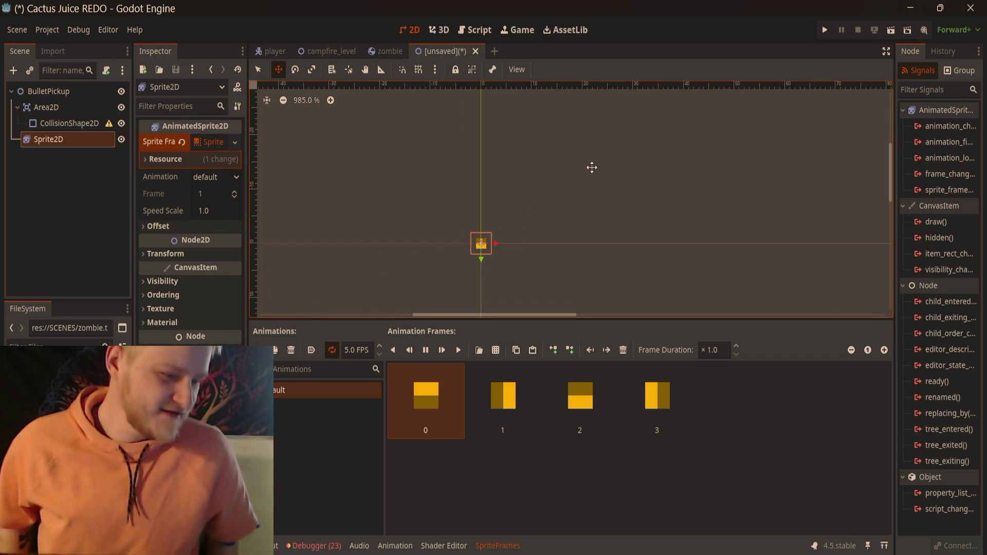
scroll(391, 229, "down", 5)
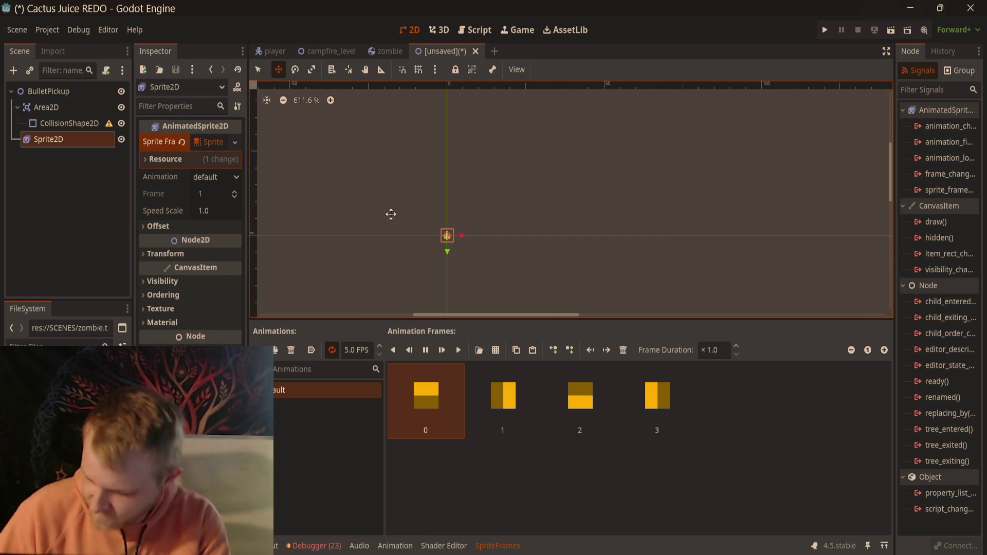
key("q")
left_click(389, 194)
- Zoom in and out on the small spinning bullet sprite at the scene origin
scroll(397, 213, "up", 8)
scroll(483, 310, "up", 6)
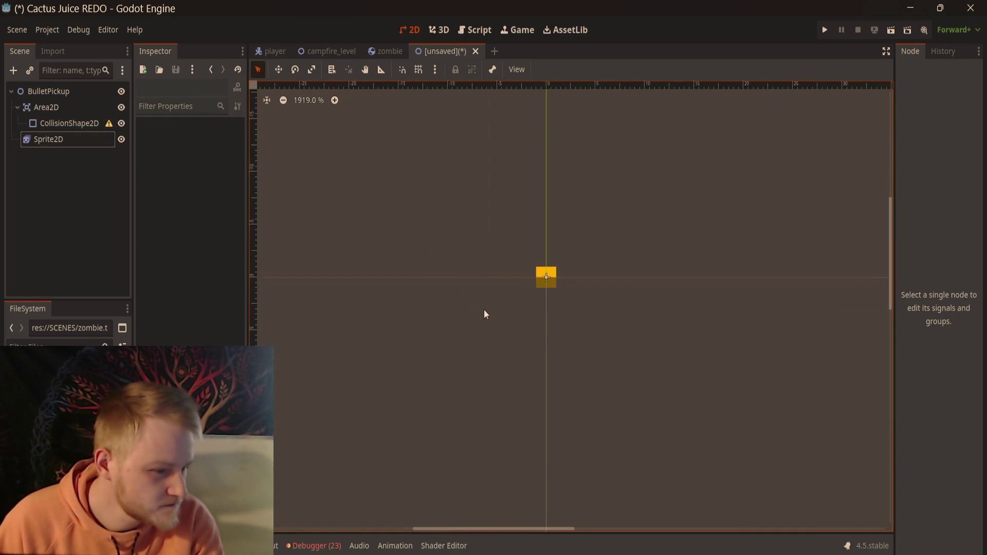
scroll(465, 307, "down", 13)
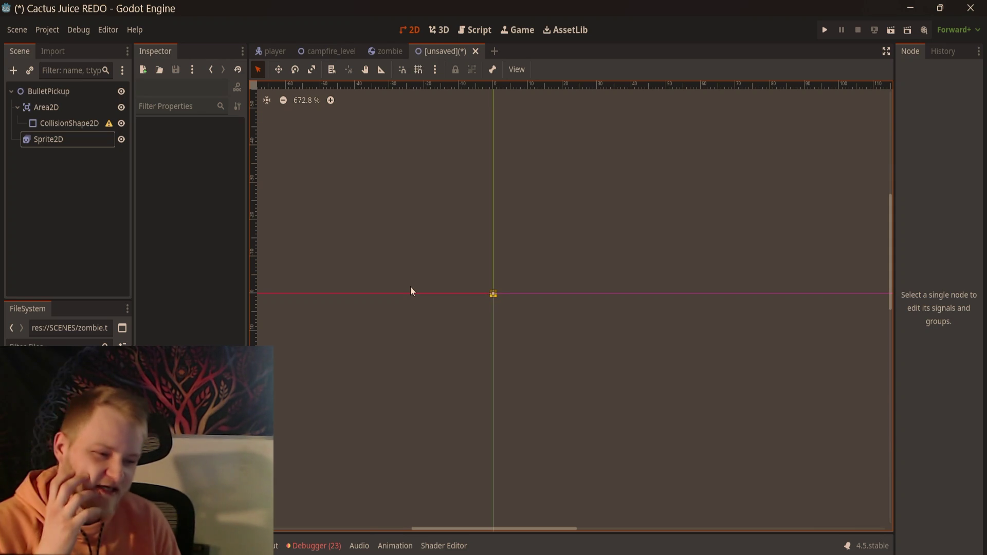
scroll(410, 291, "up", 5)
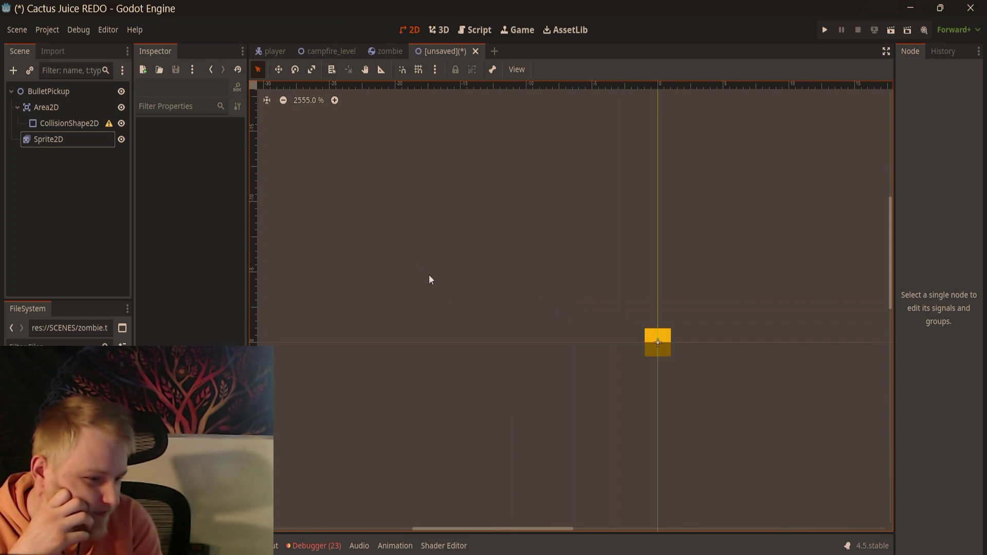
scroll(288, 286, "down", 2)
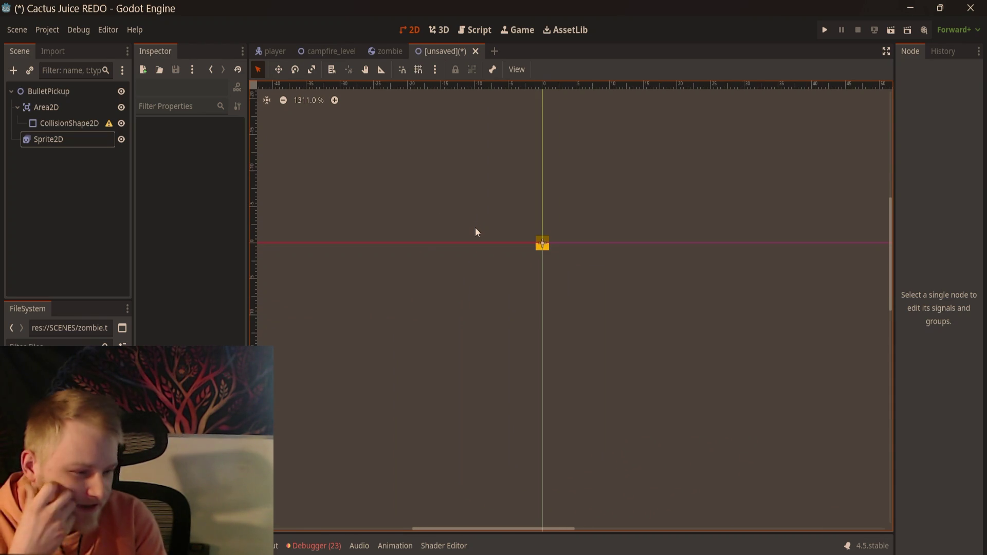
scroll(477, 222, "down", 1)
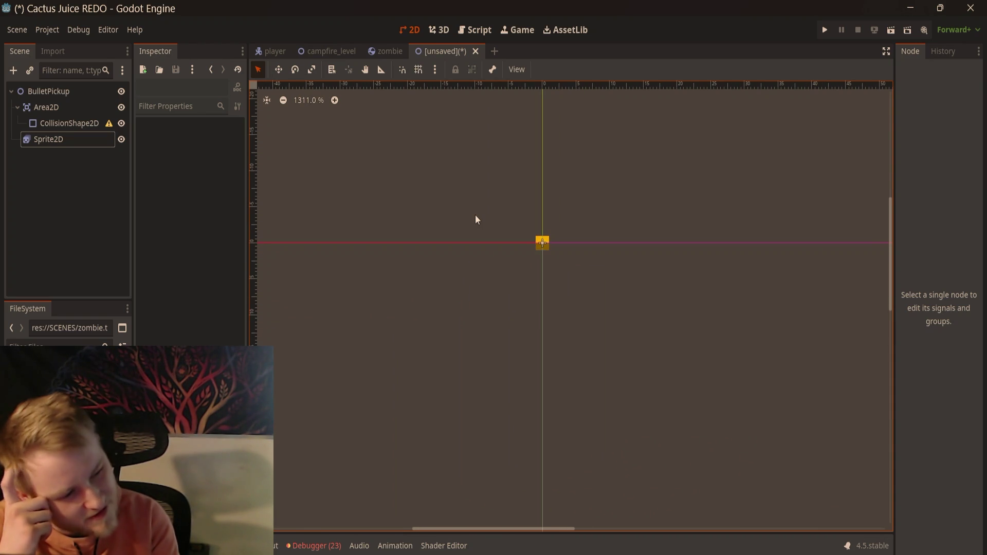
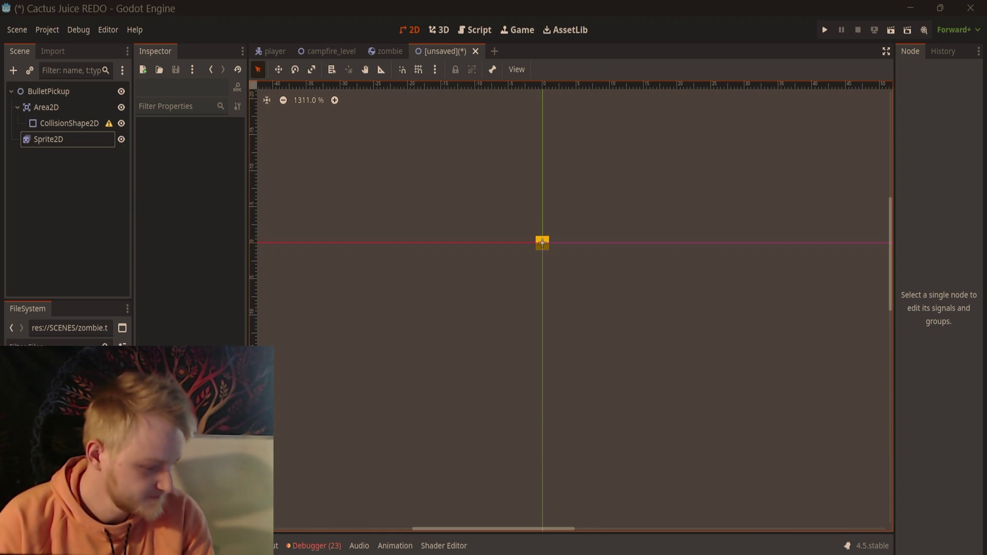
- Bring the Aseprite window with bullet_spin_on_ground.png to the front from the taskbar
mouse_move(752, 508)
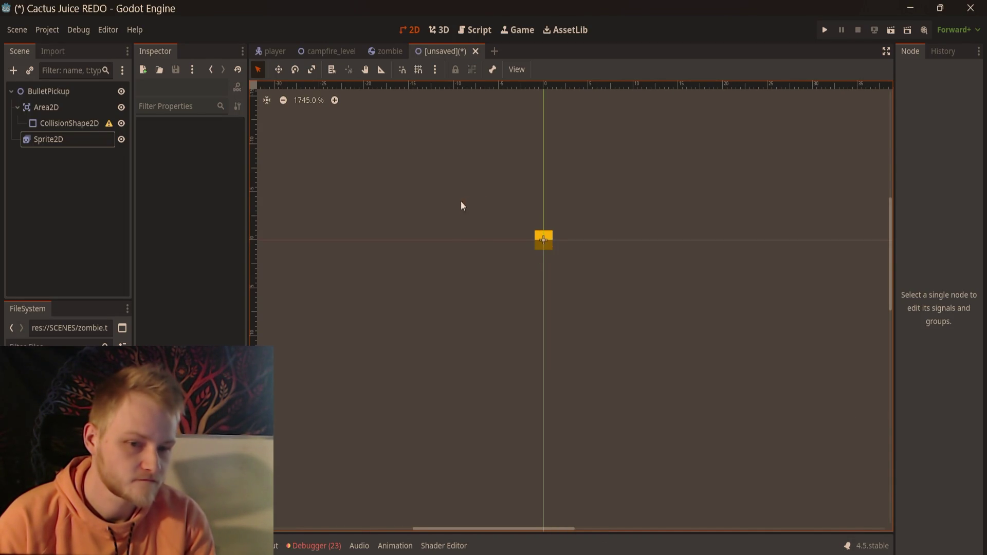
mouse_move(636, 552)
left_click(774, 501)
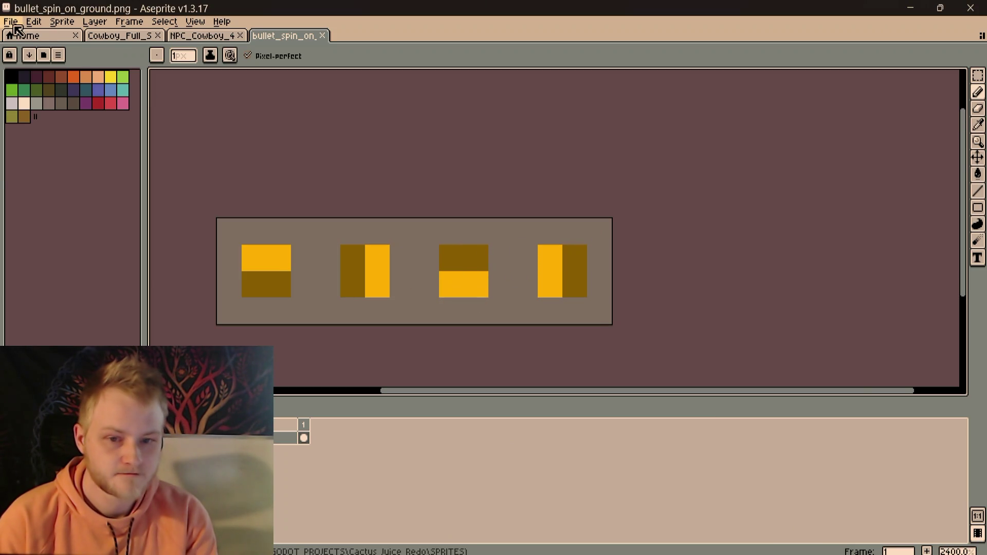
- Start a Save As for the spin sprite, then cancel it
left_click(10, 22)
left_click(45, 92)
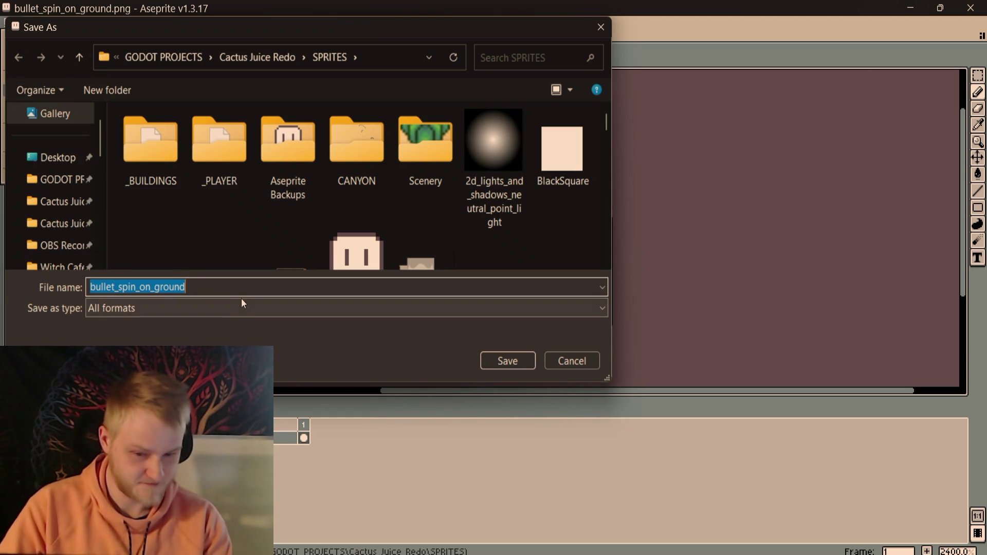
scroll(341, 209, "down", 5)
scroll(340, 211, "up", 8)
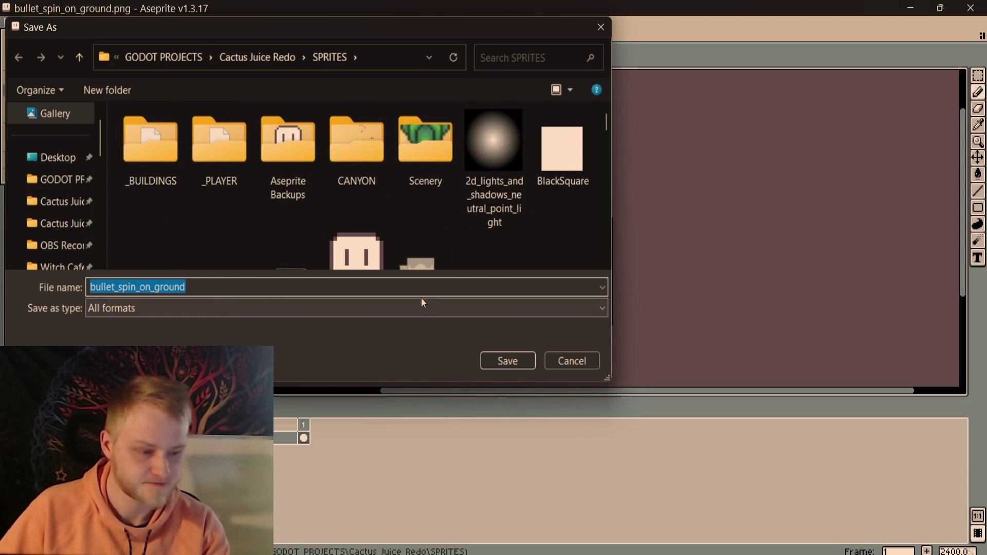
left_click(571, 361)
- Create a new 4×4 px transparent sprite
left_click(10, 22)
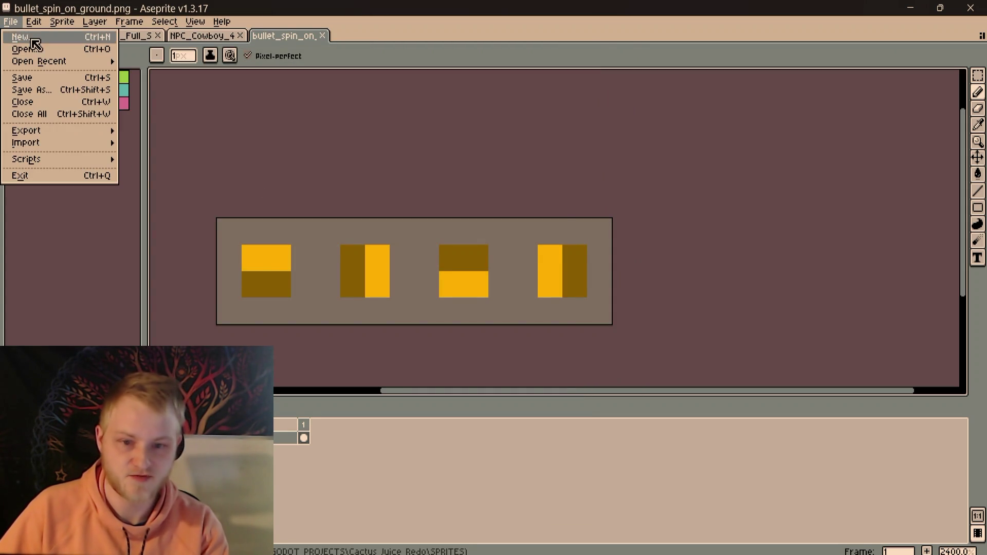
left_click(30, 37)
type("4")
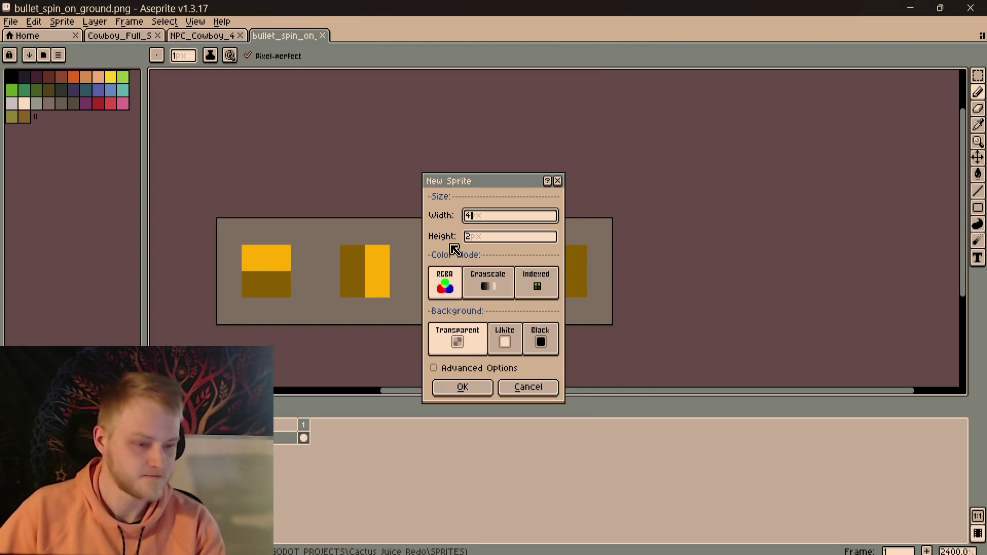
left_click(476, 242)
type("4")
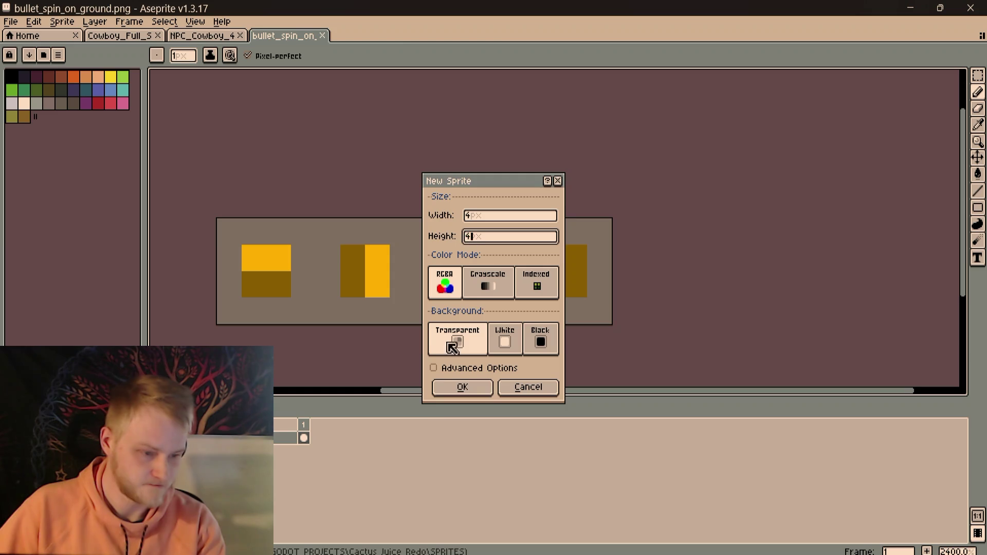
left_click(456, 391)
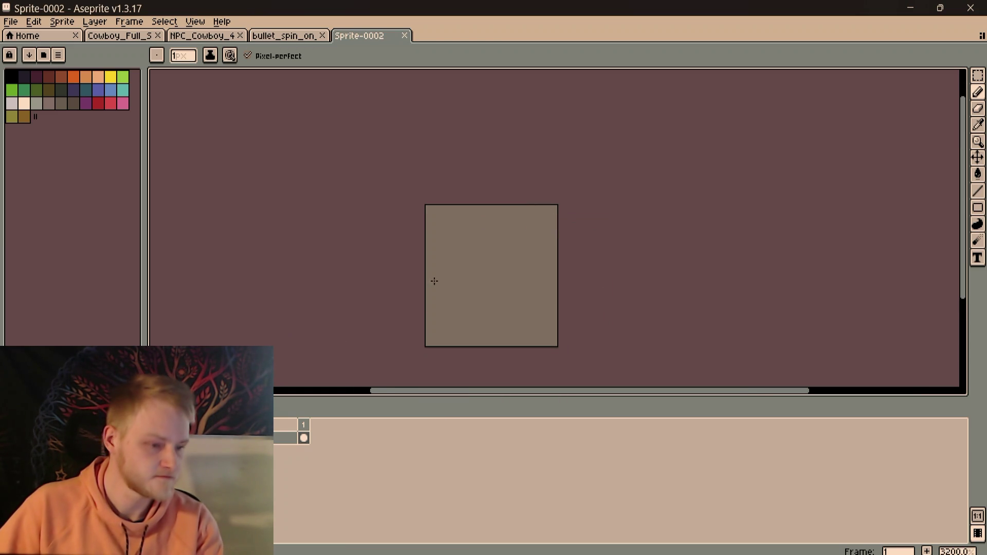
- Paint a two-pixel orange bar in the second row, undo the stray pixel, and save
left_click(464, 258)
left_click(506, 260)
left_click(503, 321)
key("ctrl+z")
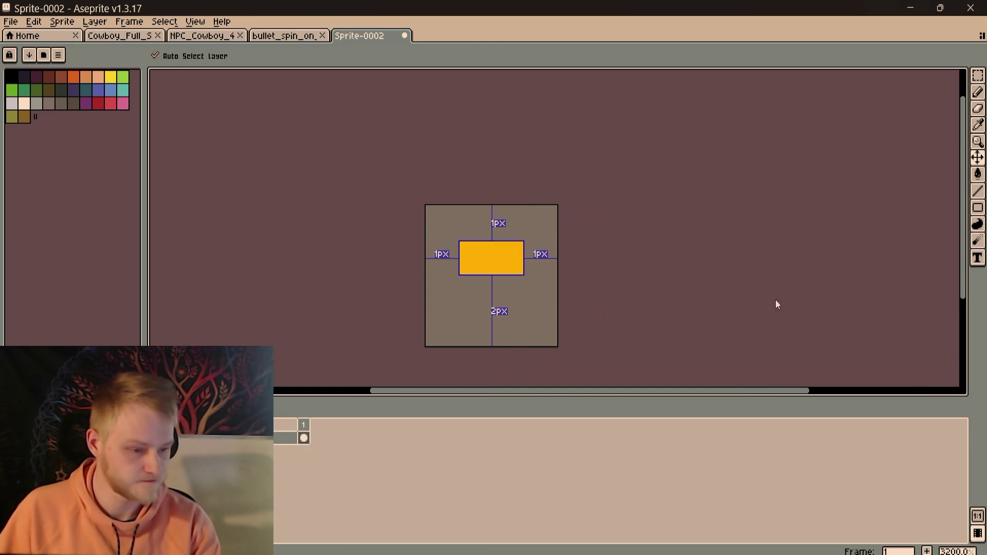
key("ctrl+s")
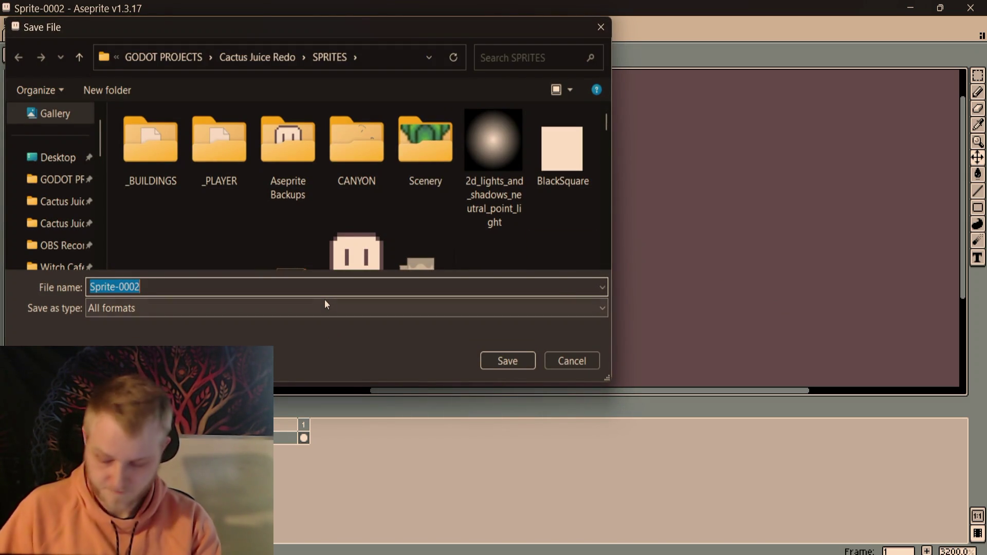
- Name the file bullet_pickup_test, choose PNG as the type, and save it in SPRITES
type("Bullet")
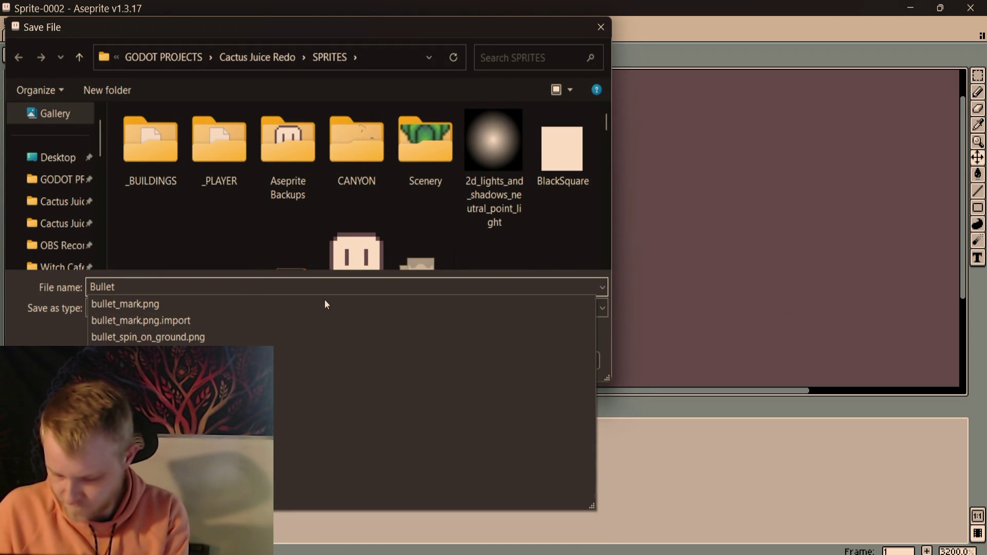
type("-pu")
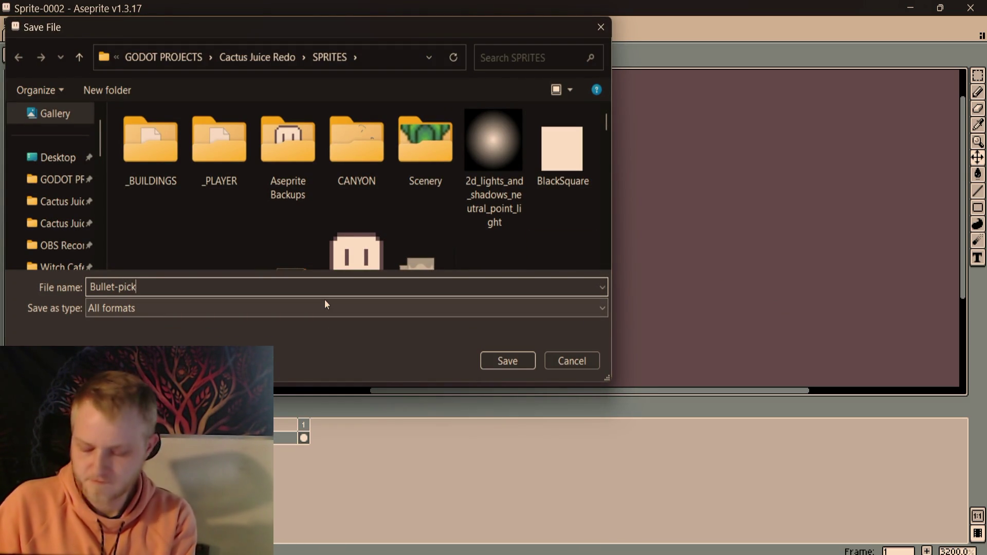
type("up")
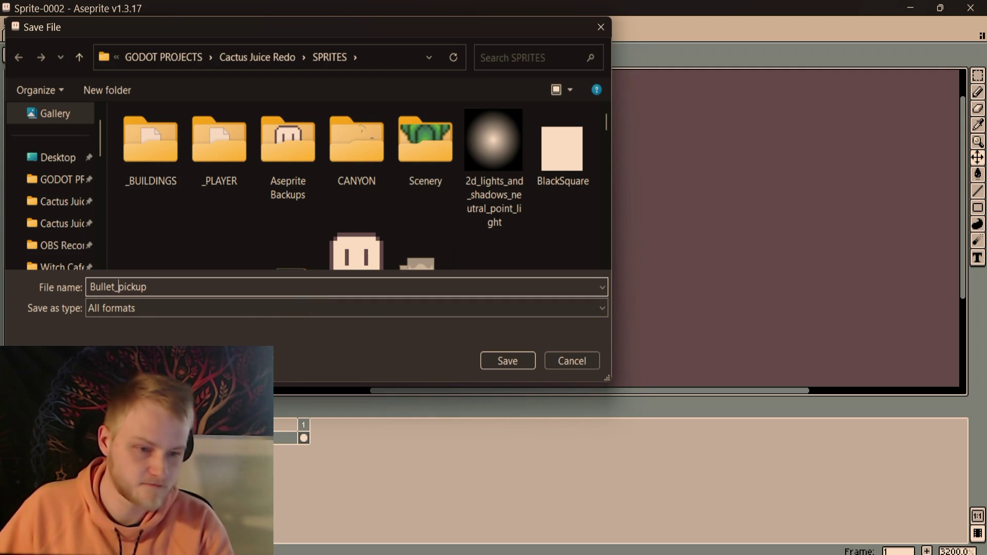
left_click(377, 307)
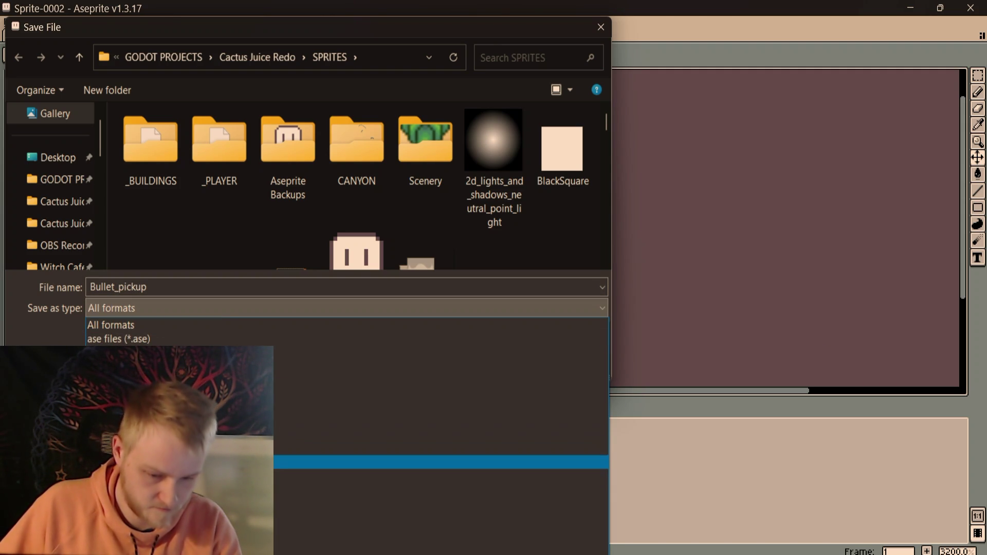
left_click(293, 503)
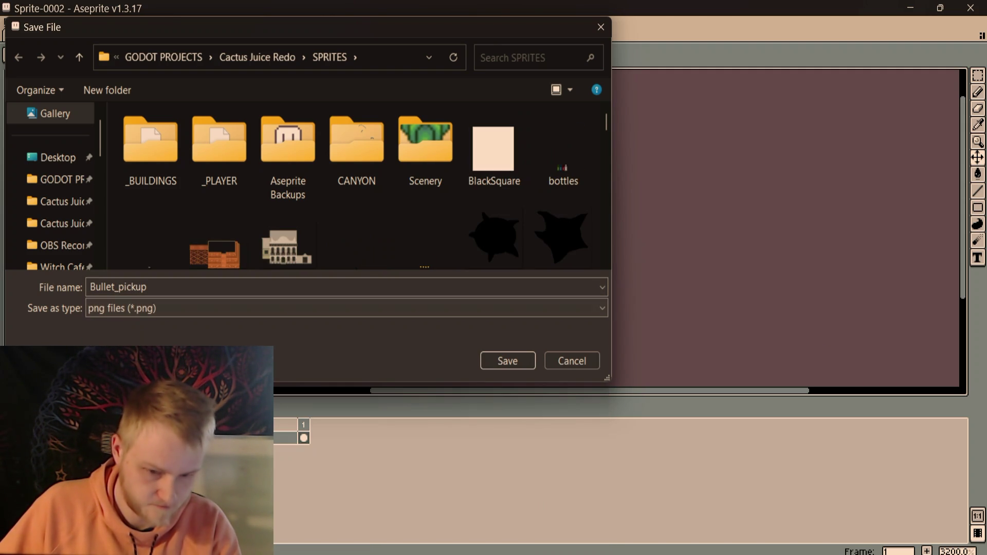
left_click(324, 280)
left_click(324, 280)
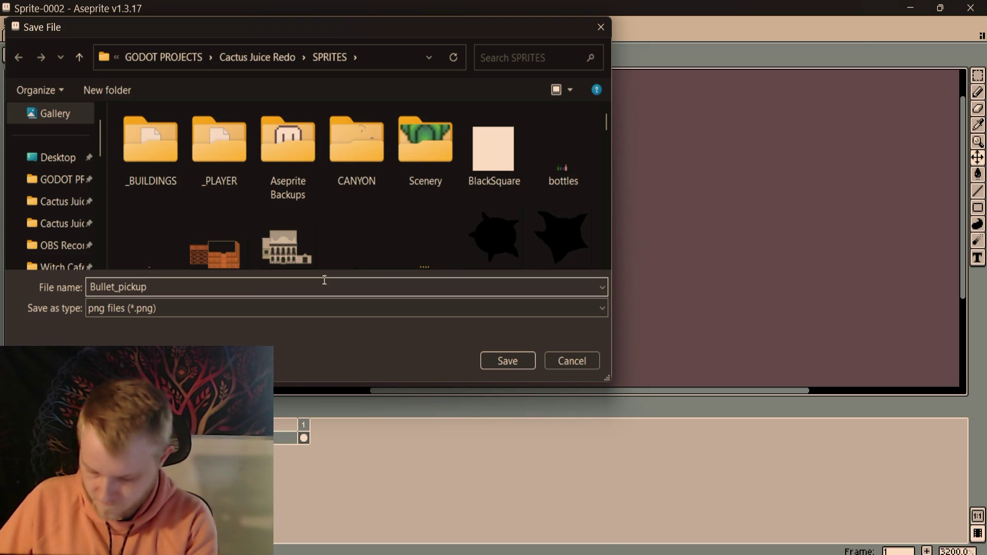
type("test")
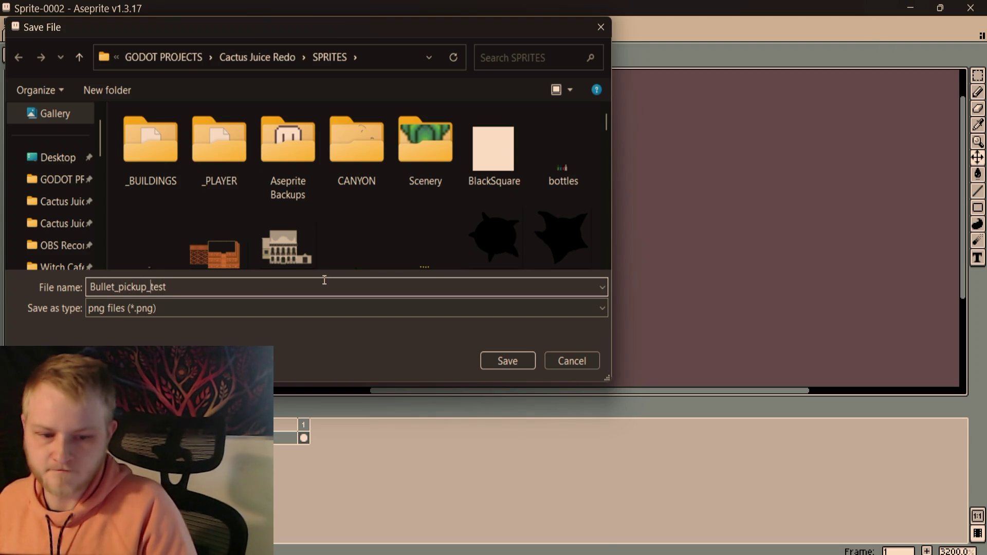
key("Left")
key("Left")
key("Left")
key("BackSpace")
type("b")
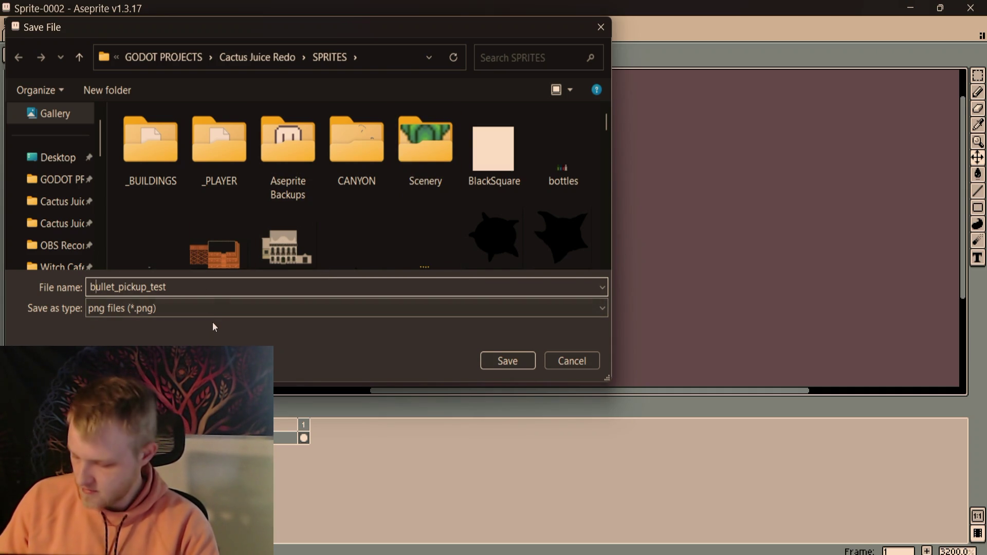
scroll(514, 226, "down", 5)
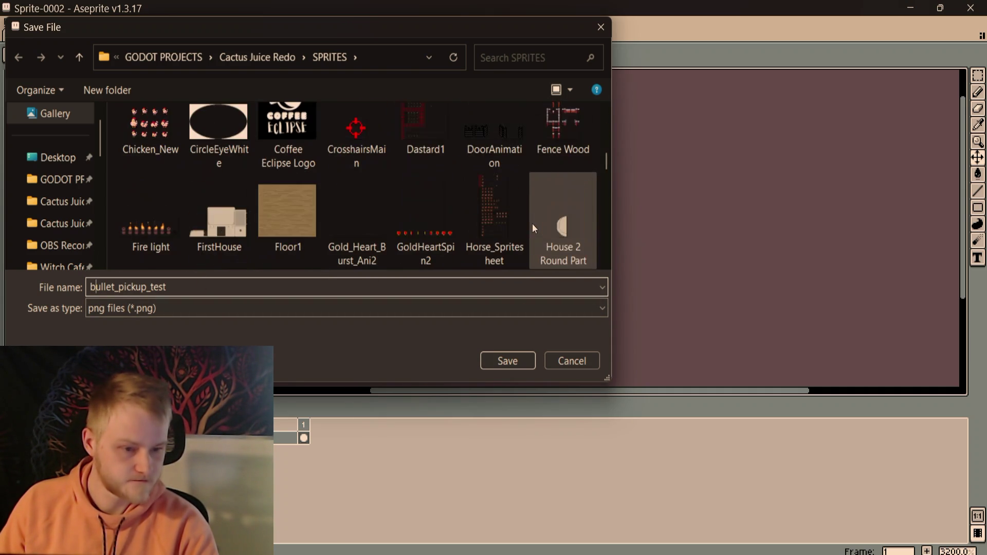
left_click(509, 362)
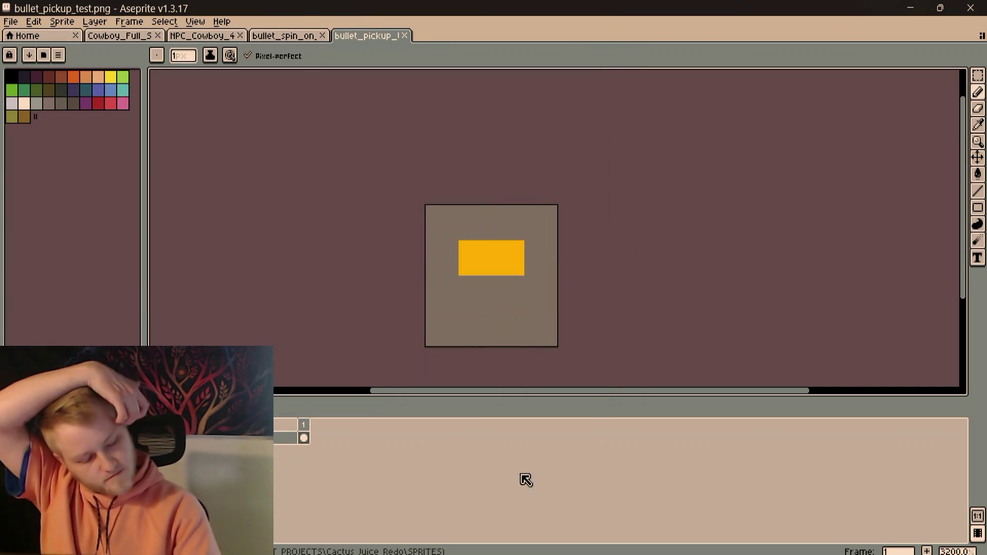
- Back in Godot, change the Sprite2D node's type to a plain Sprite2D
mouse_move(663, 554)
left_click(663, 530)
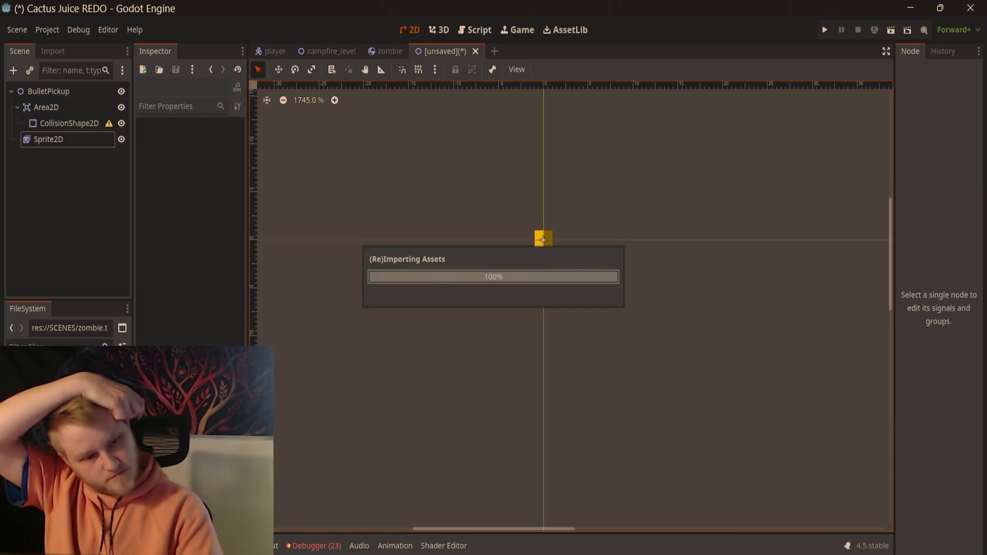
left_click(54, 142)
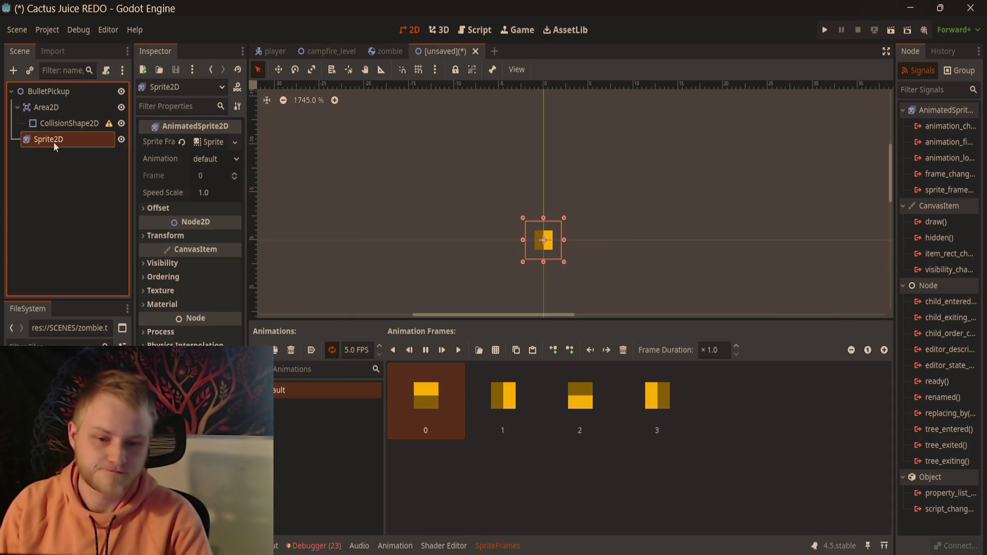
right_click(53, 142)
left_click(154, 299)
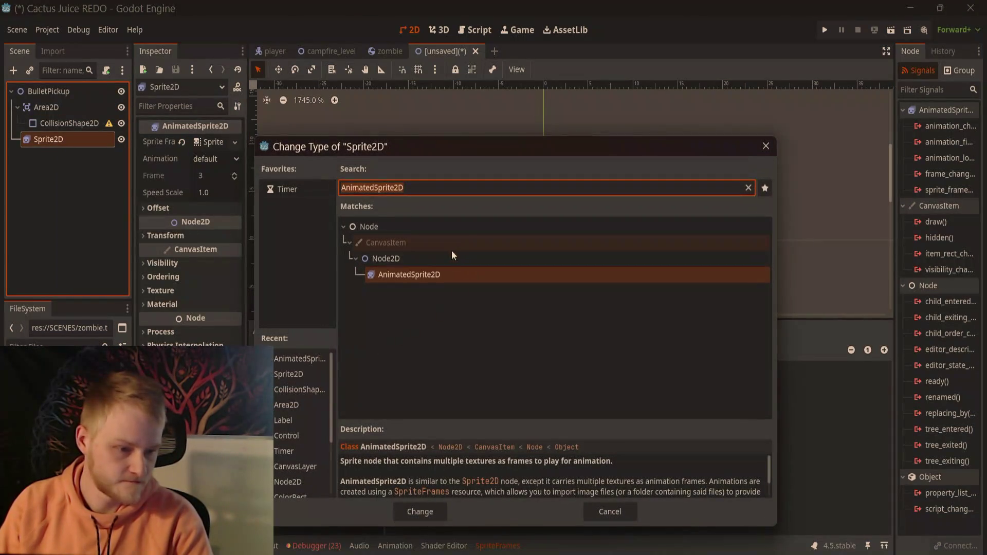
double_click(307, 374)
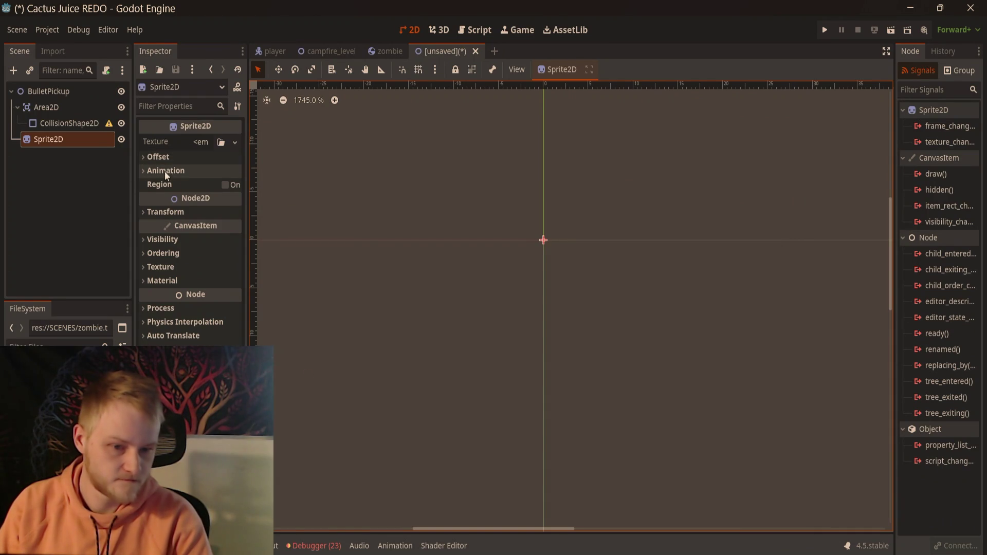
- Assign bullet_pickup_test.png from FileSystem as the Sprite2D's texture
left_click(202, 141)
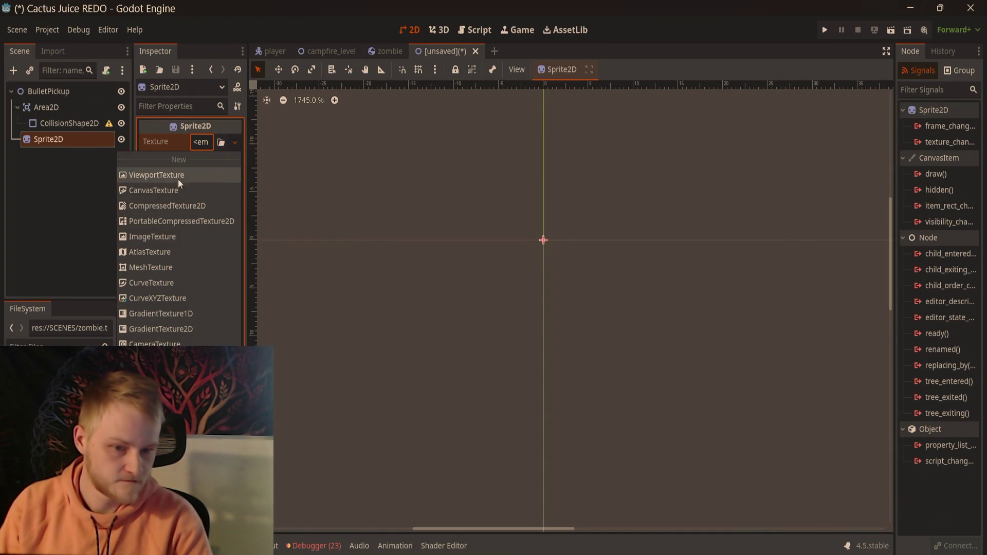
left_click(75, 279)
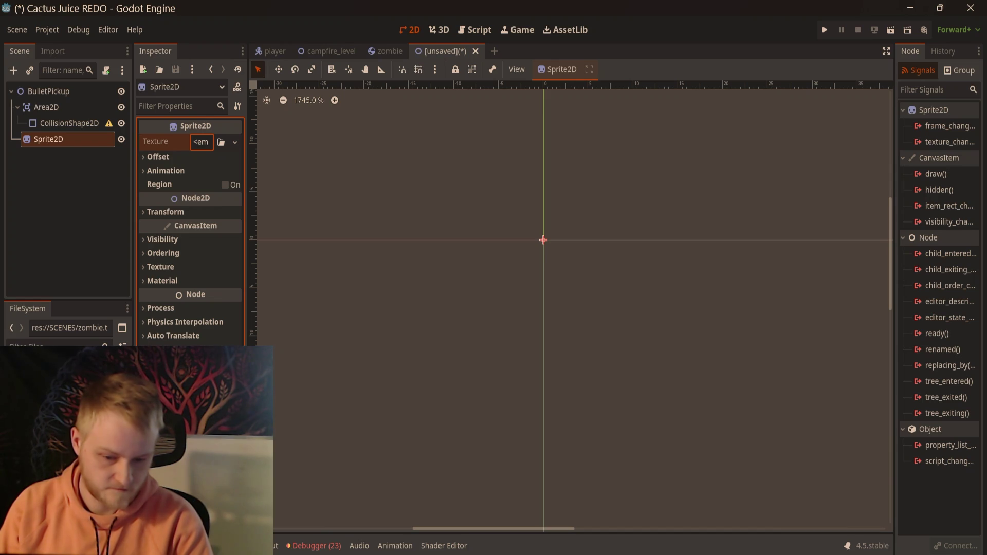
mouse_move(67, 370)
left_mouse_down()
mouse_move(226, 103)
mouse_move(195, 129)
mouse_move(203, 146)
left_mouse_up()
scroll(478, 174, "up", 3)
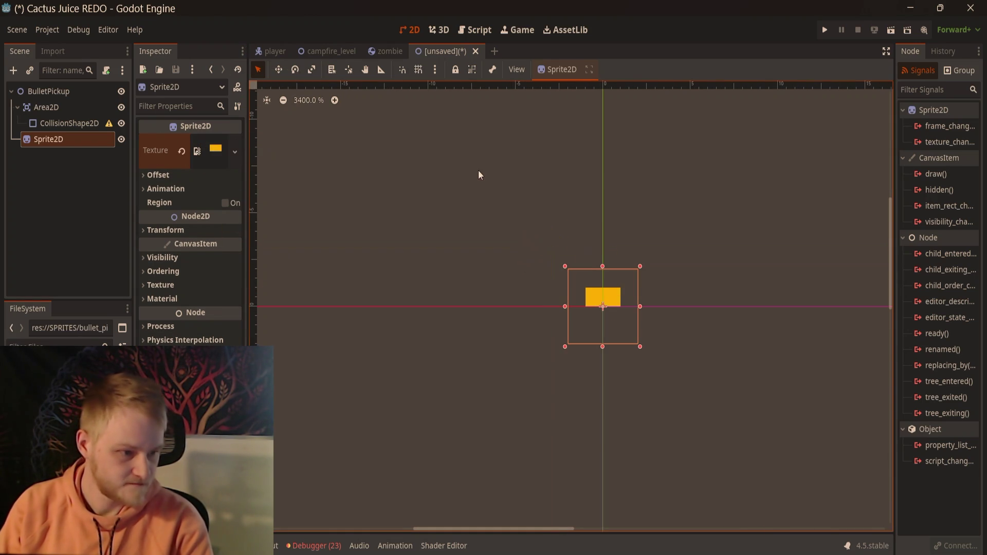
left_click(72, 123)
- Add an AnimationPlayer node to the BulletPickup root
left_click(77, 139)
left_click(83, 123)
left_click(80, 135)
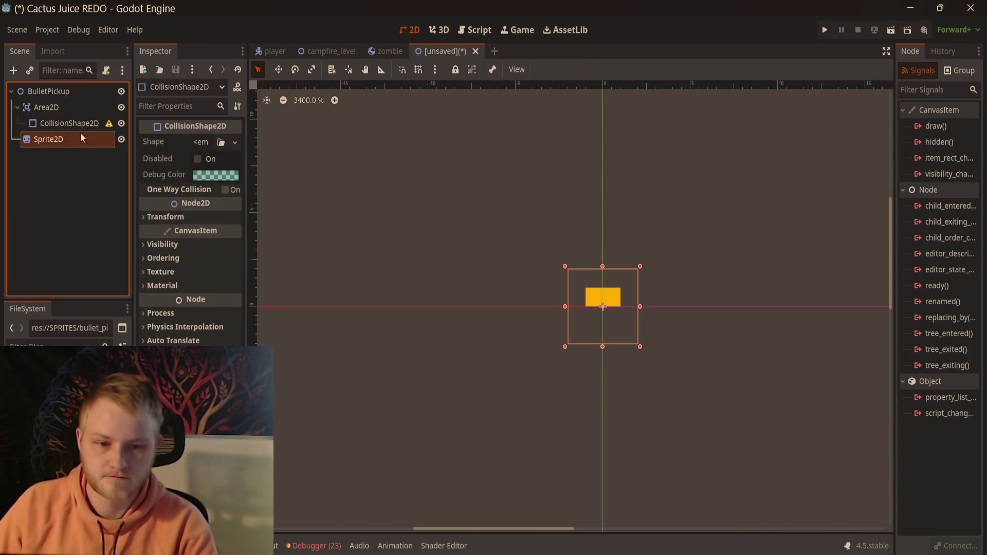
left_click(81, 123)
left_click(91, 91)
key("ctrl+a")
type("anim")
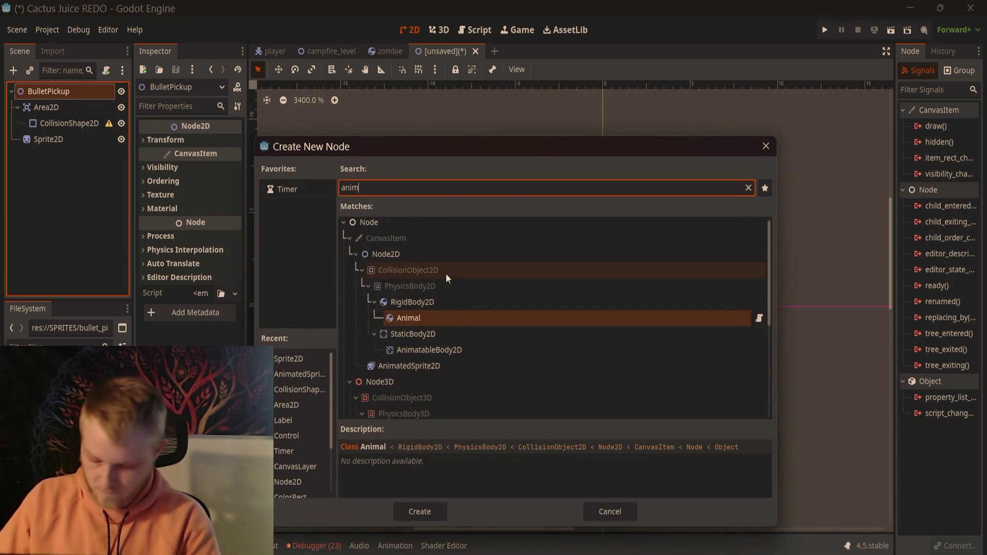
type("ation")
key("Up")
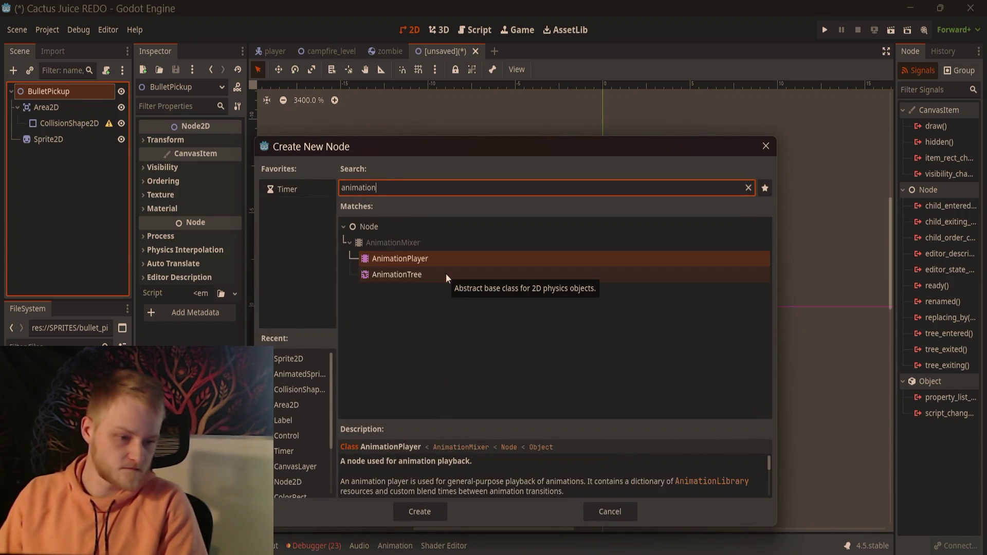
key("Return")
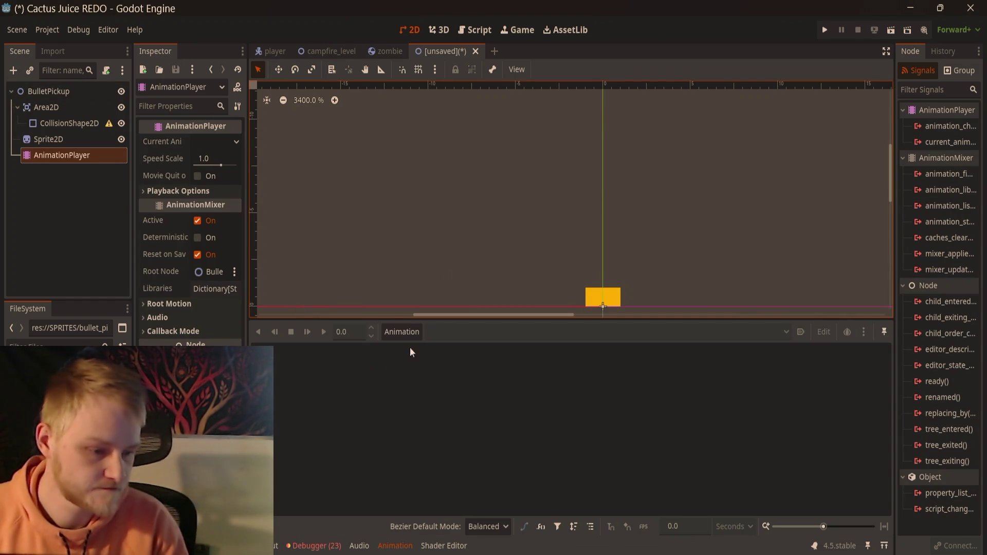
- Create a new animation named 'hover' and move AnimationPlayer directly under BulletPickup
left_click(404, 332)
left_click(421, 341)
type("h")
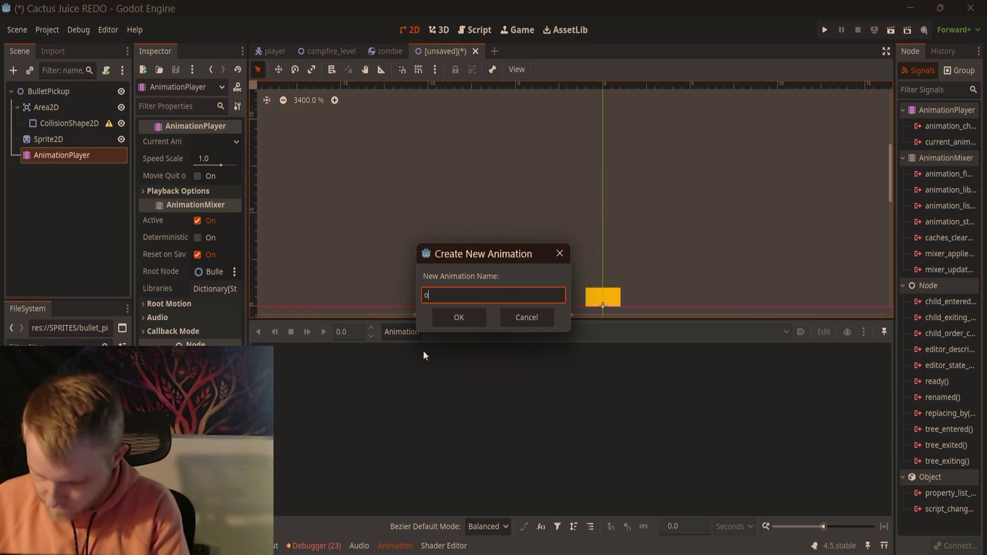
type("over")
key("Return")
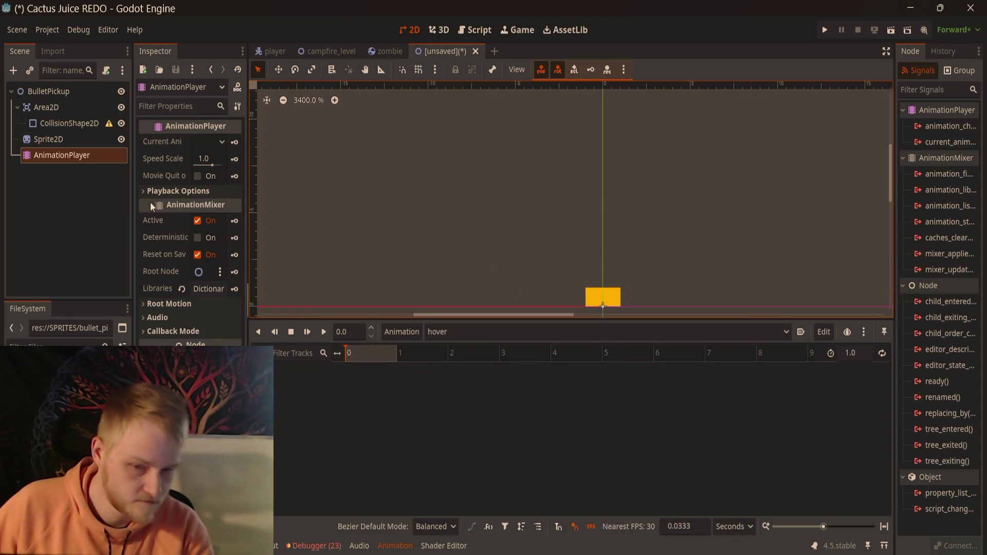
left_click_drag(61, 154, 76, 91)
double_click(76, 90)
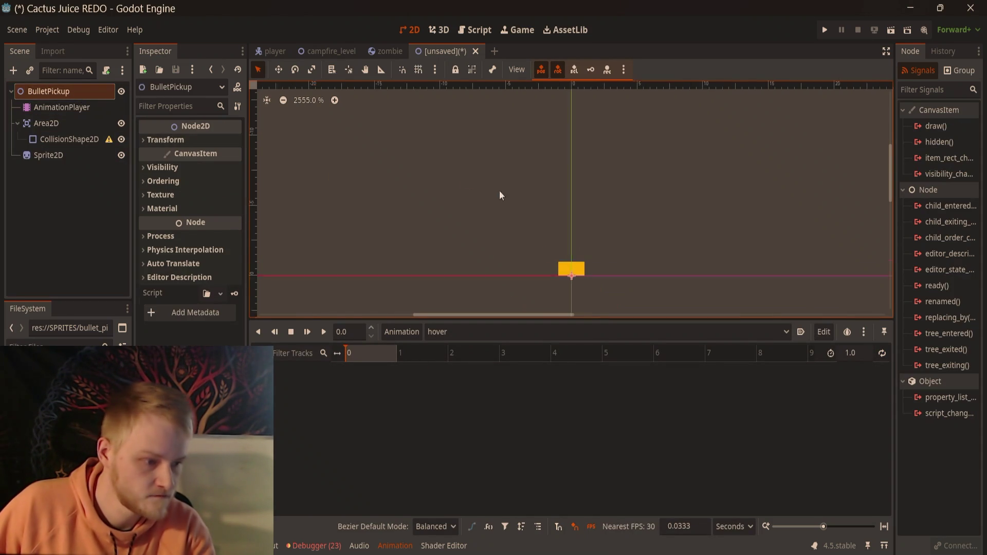
- Key the Sprite2D position at 0 s, 0.5 s (raised y -1), and 1.0 s
double_click(49, 155)
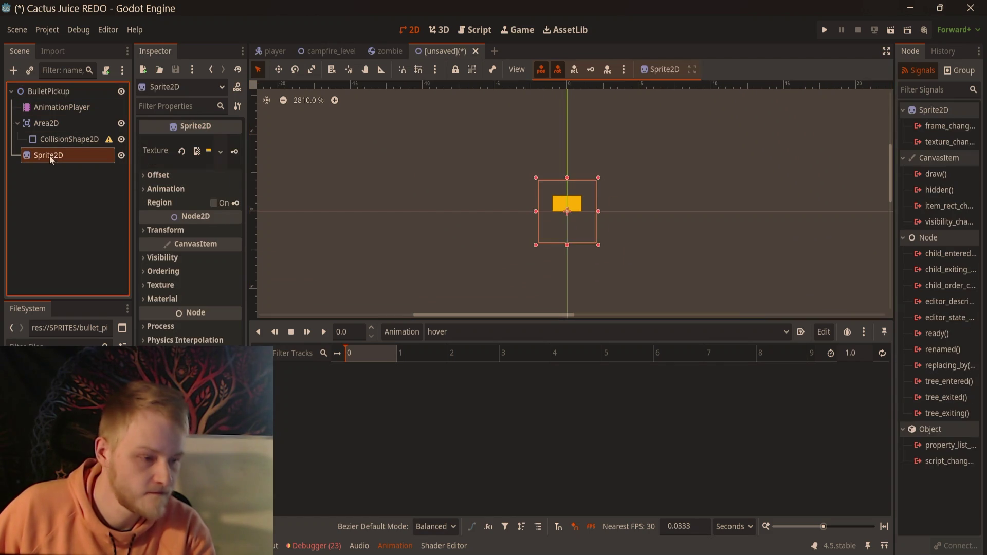
left_click(187, 234)
left_click(234, 247)
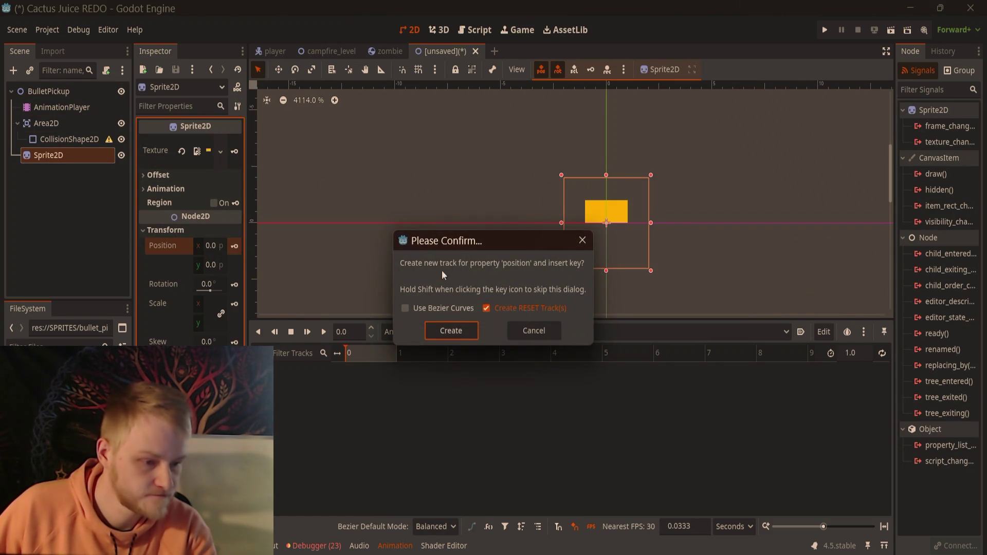
left_click(451, 331)
left_click(372, 355)
left_click(371, 357)
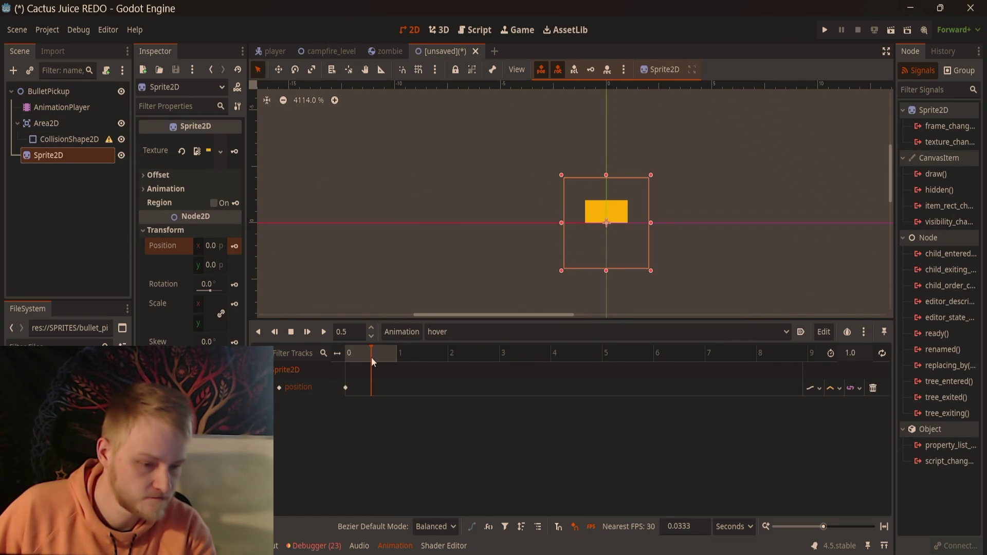
key("w")
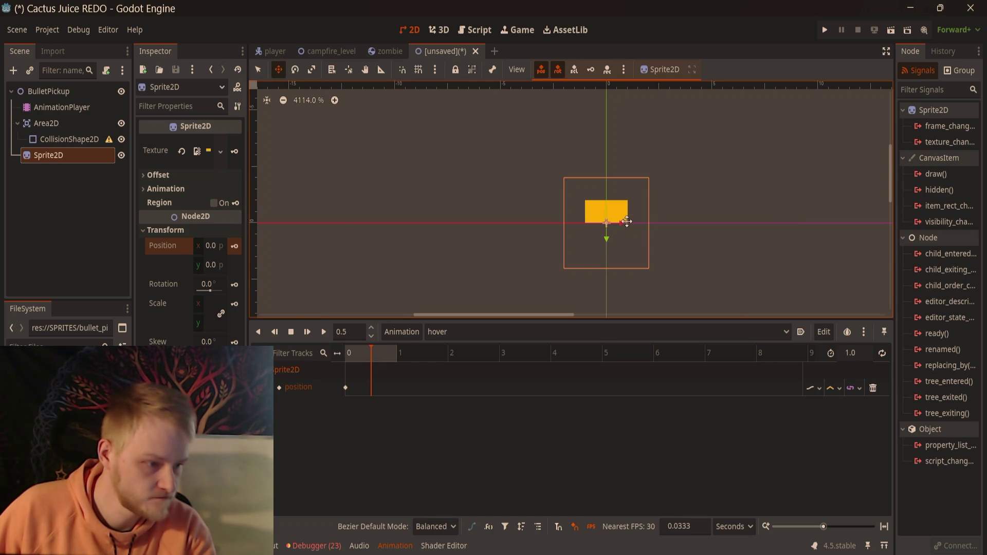
key("Up")
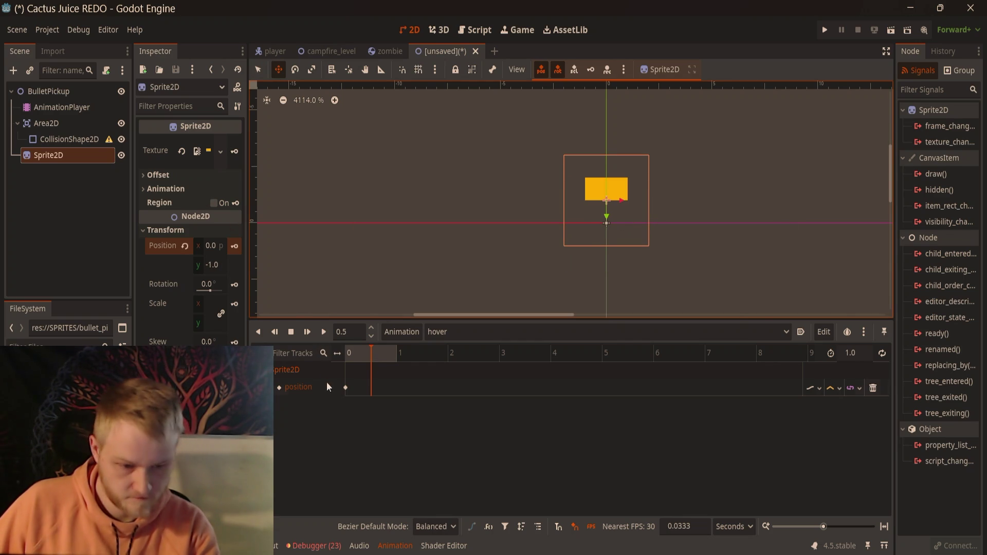
left_click(233, 249)
left_click(395, 356)
key("Down")
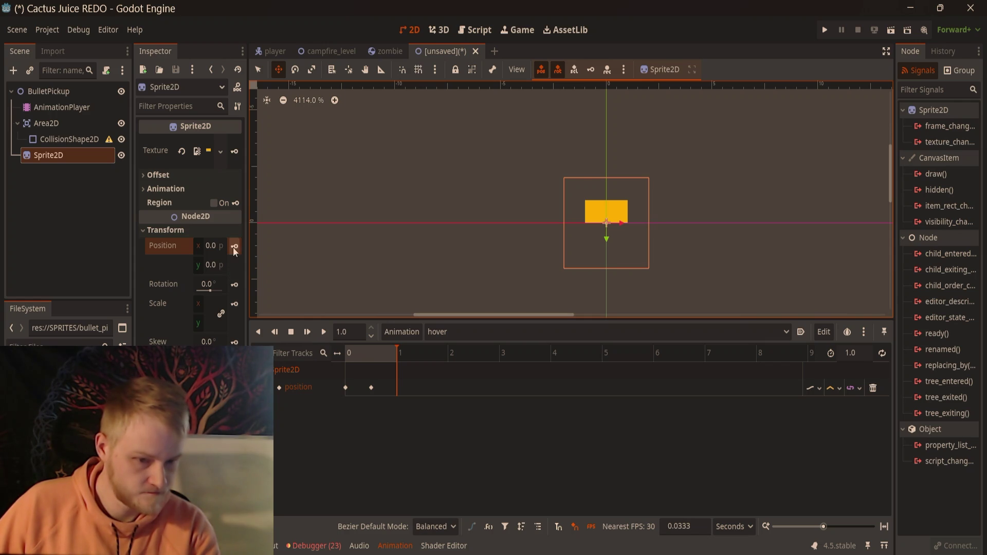
left_click(324, 332)
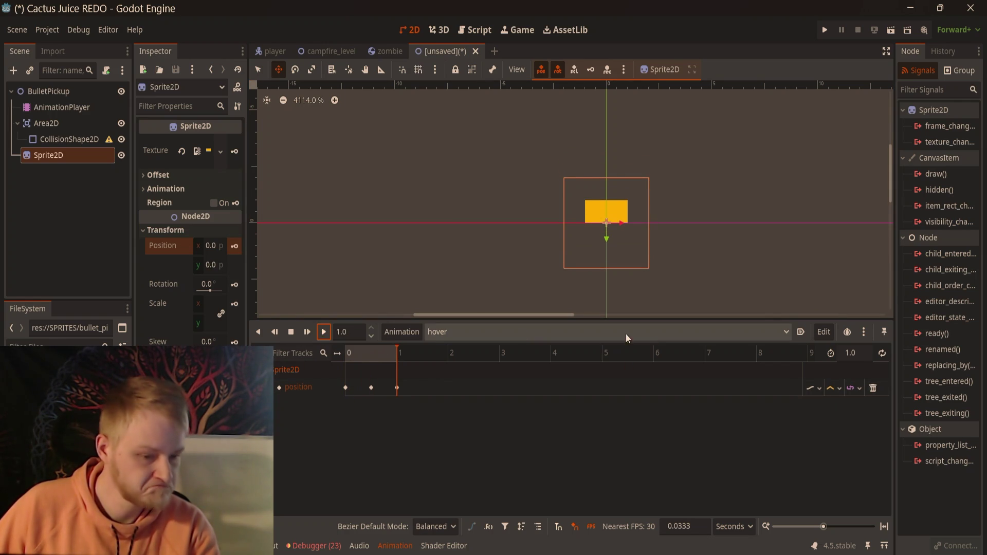
- Enable looping, preview the hover animation, keep its length at 1 second, and stop playback
left_click(881, 354)
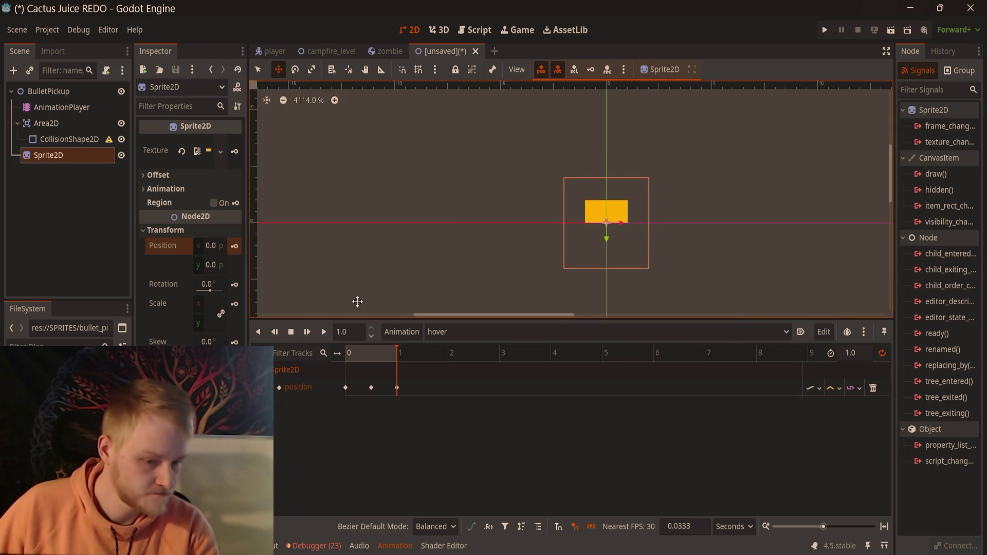
left_click(323, 332)
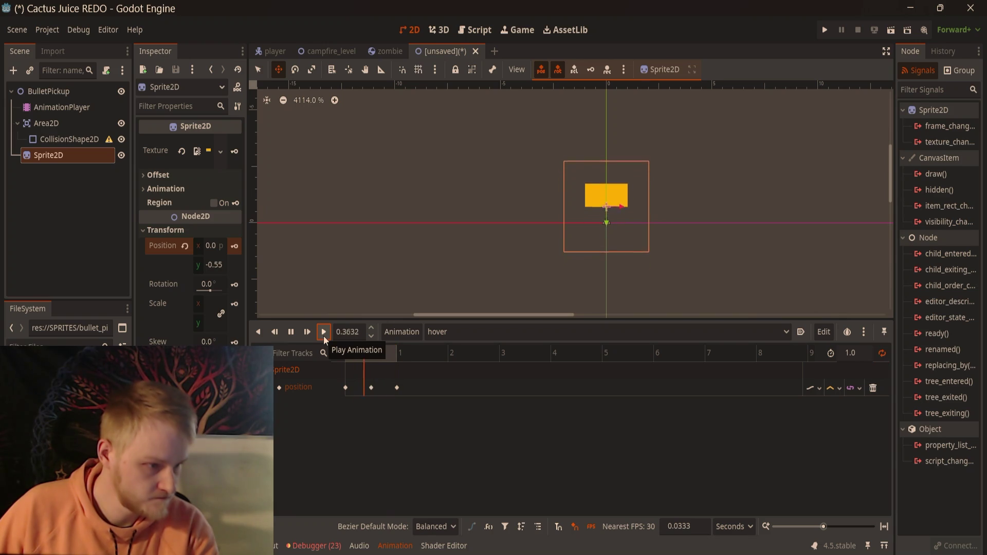
scroll(635, 204, "down", 7)
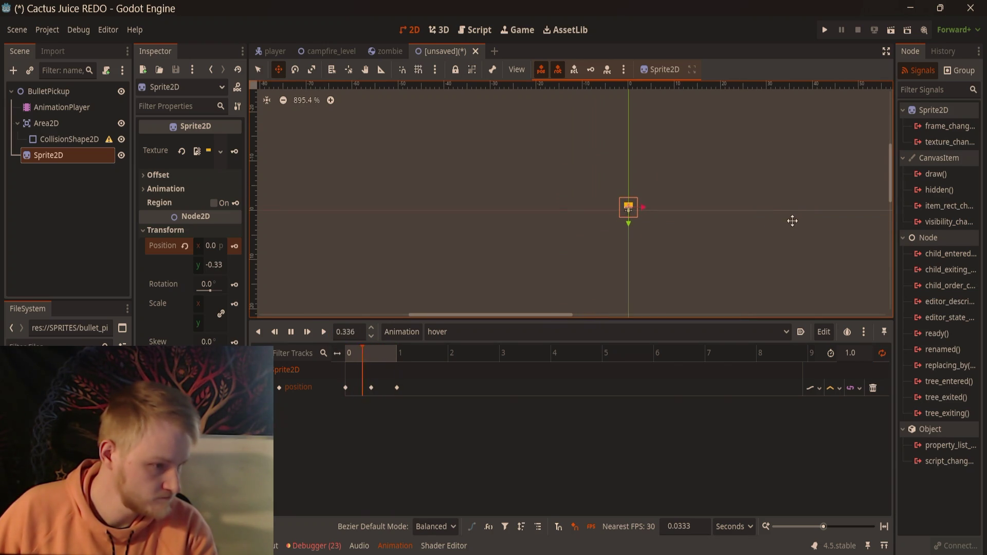
scroll(750, 221, "up", 4)
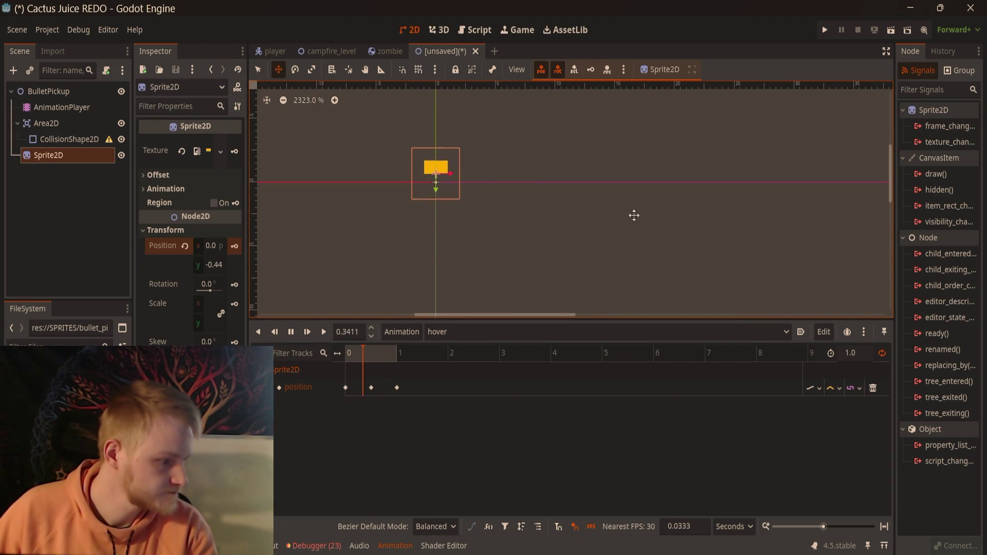
left_click(853, 353)
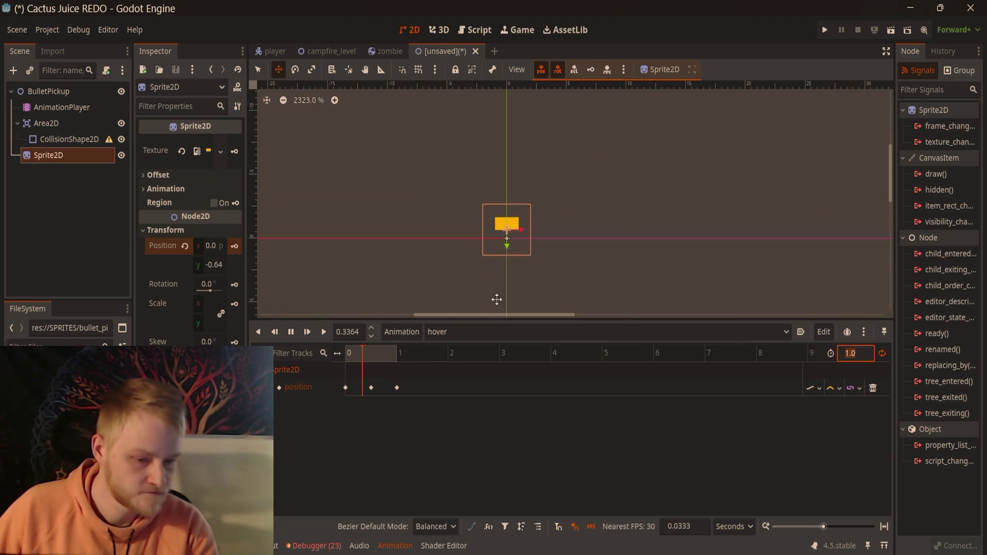
type("0.5")
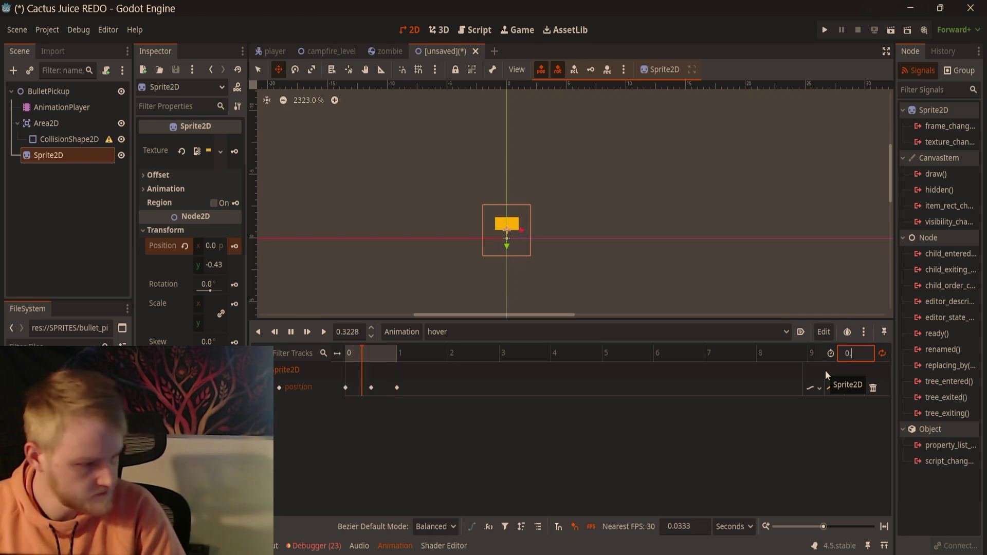
key("Return")
type("1")
key("Return")
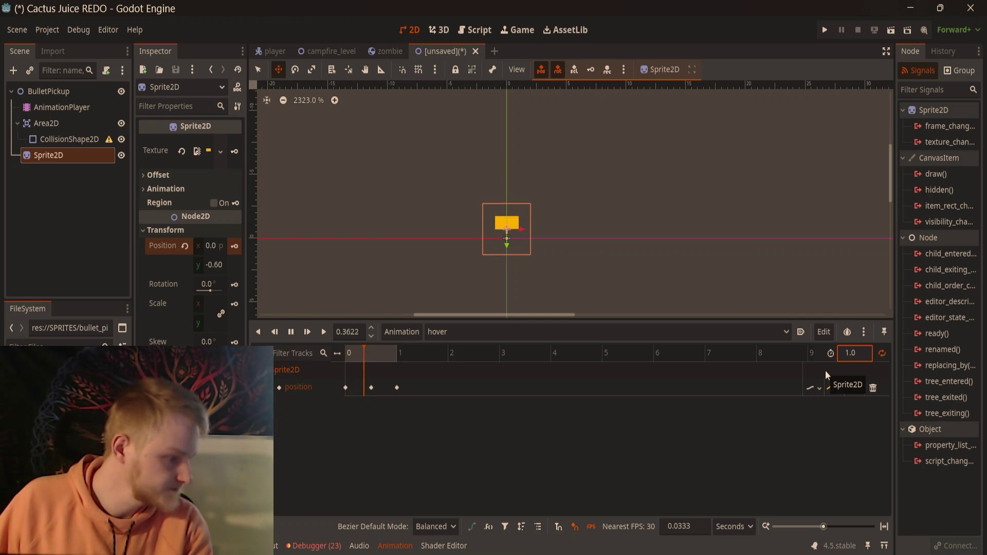
left_click(291, 332)
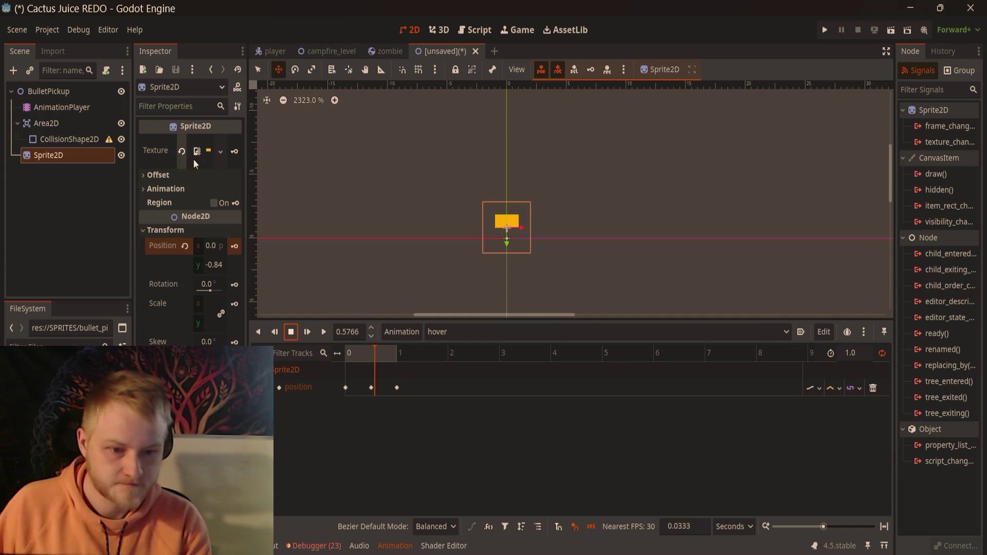
left_click(203, 188)
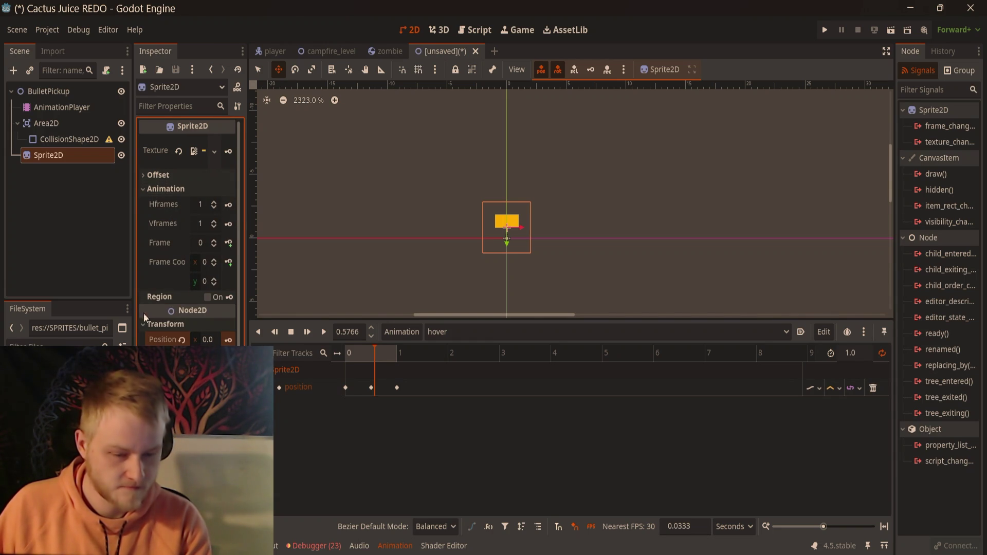
- Look over the sprite's offset properties and the animation timeline options
left_click(156, 175)
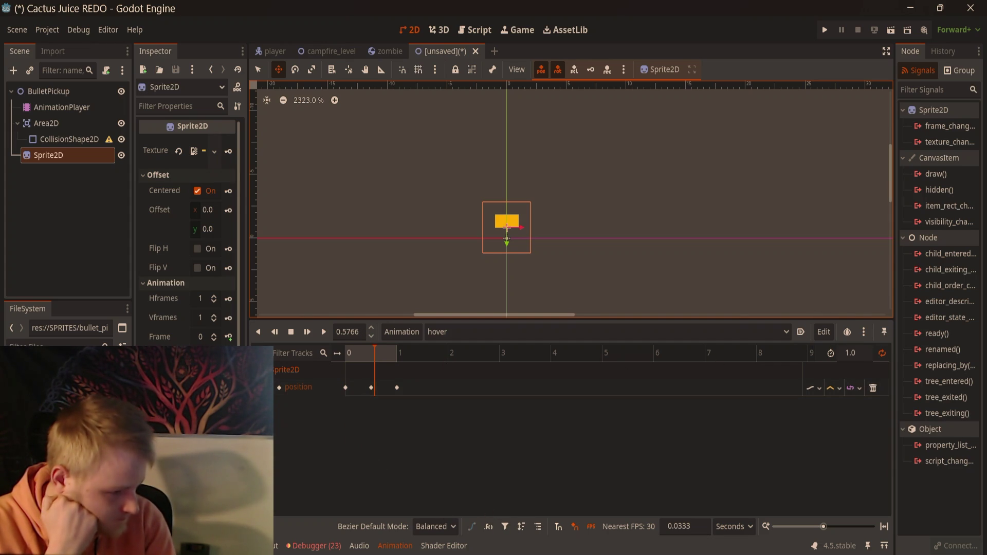
left_click(734, 527)
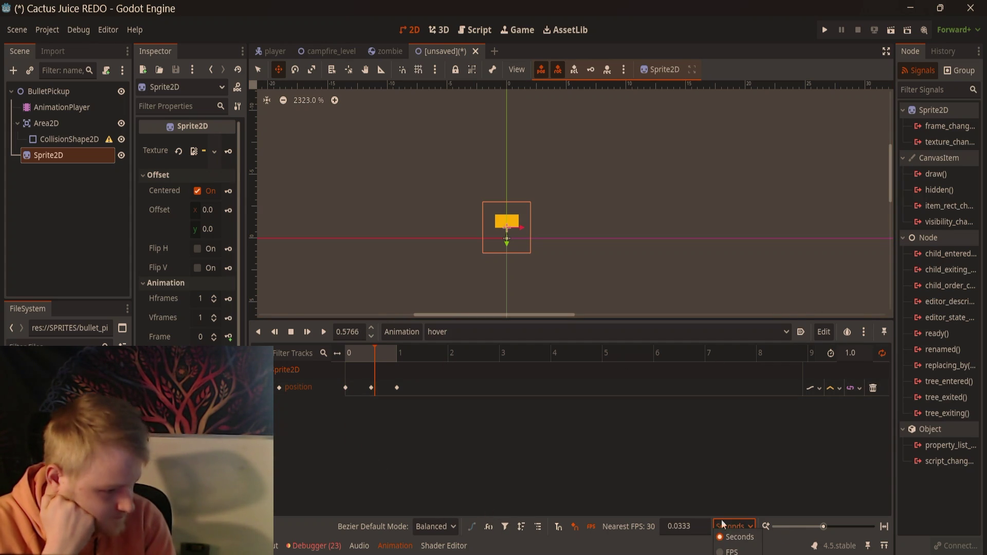
left_click(502, 371)
left_click(389, 362)
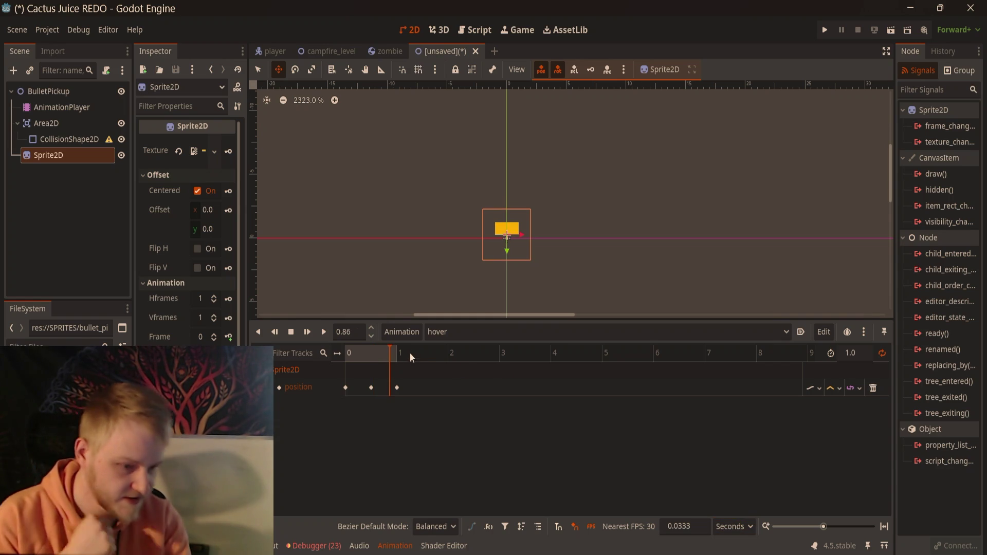
left_click(402, 332)
key("Escape")
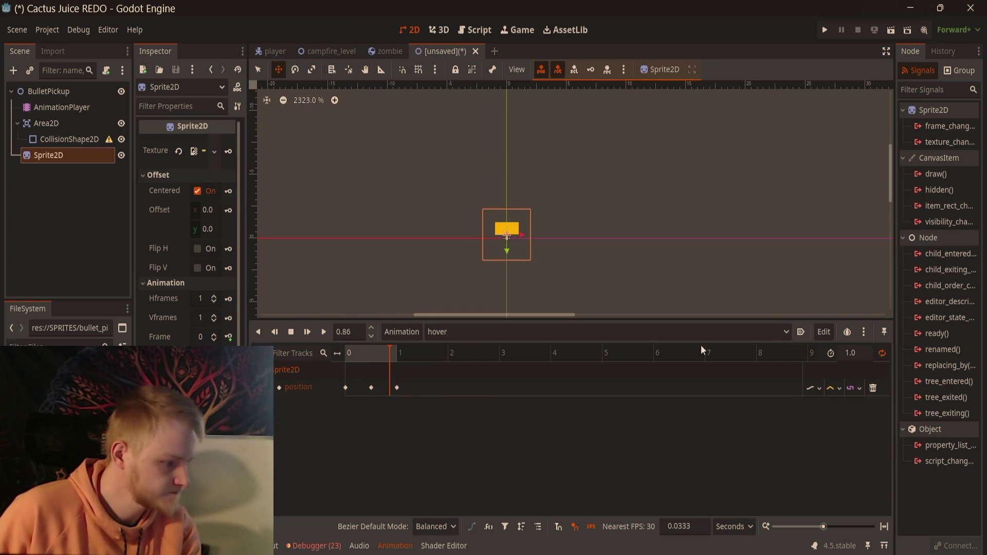
- Set the hover animation length to 2 seconds, after trying 1.5 and 12
left_click(863, 355)
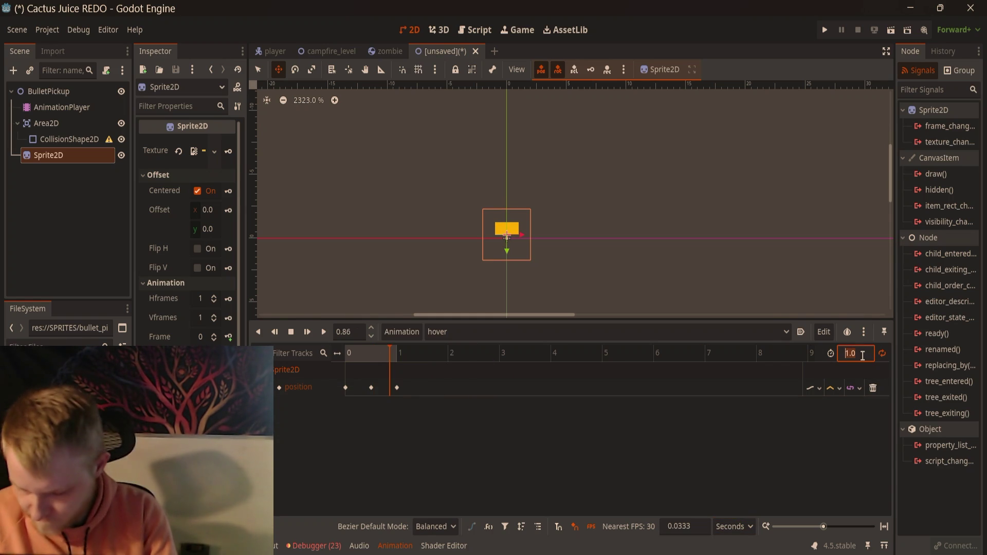
type("1.5")
key("Return")
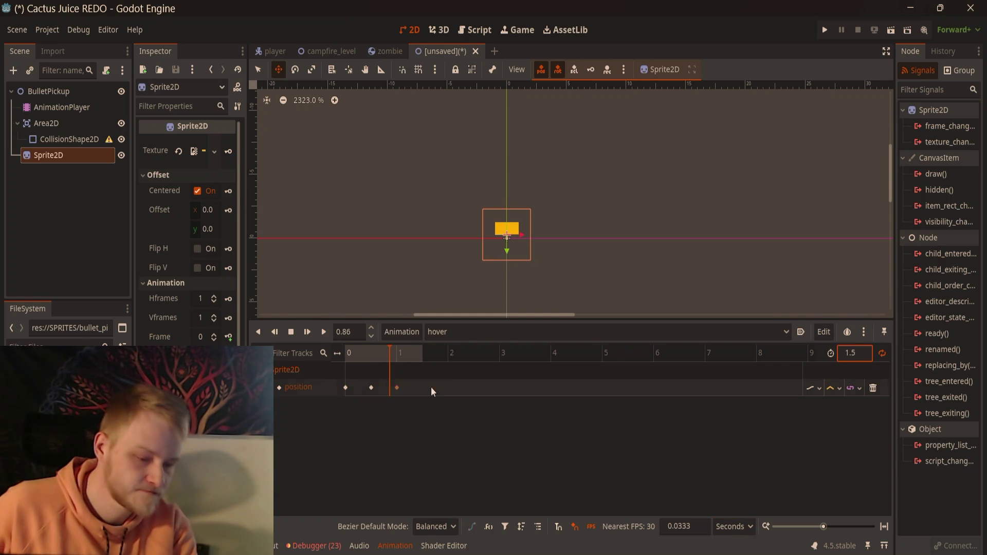
scroll(417, 387, "up", 2)
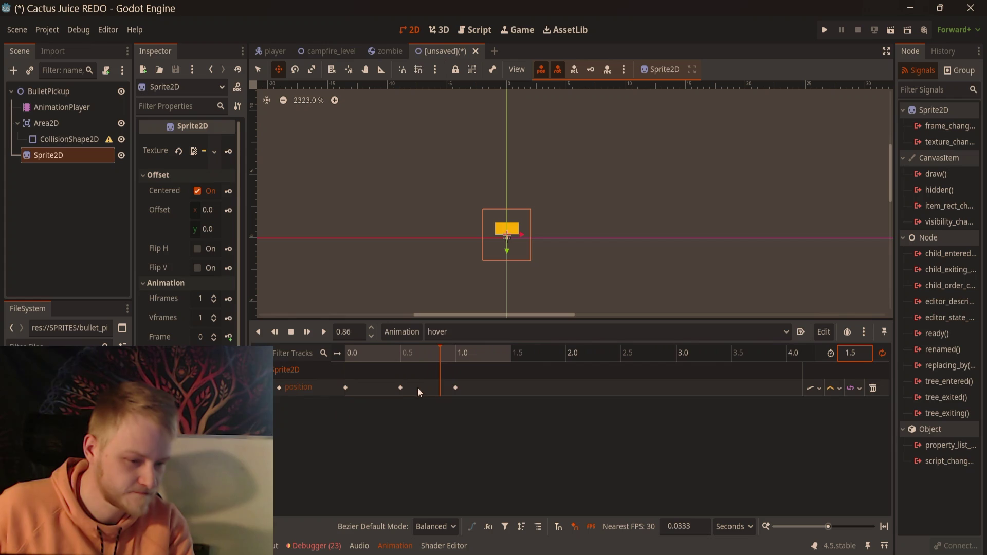
left_click(856, 355)
key("BackSpace")
key("BackSpace")
key("BackSpace")
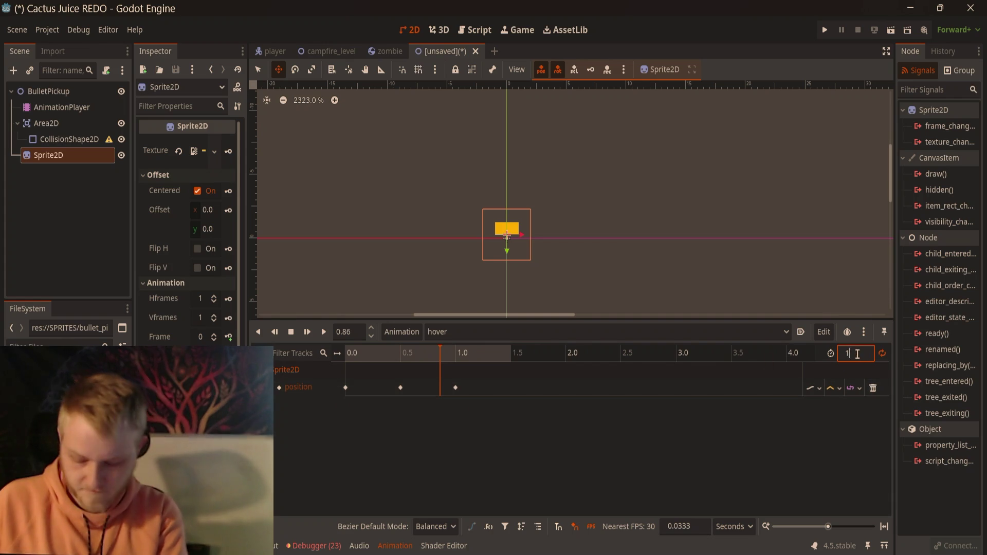
type("120")
key("Return")
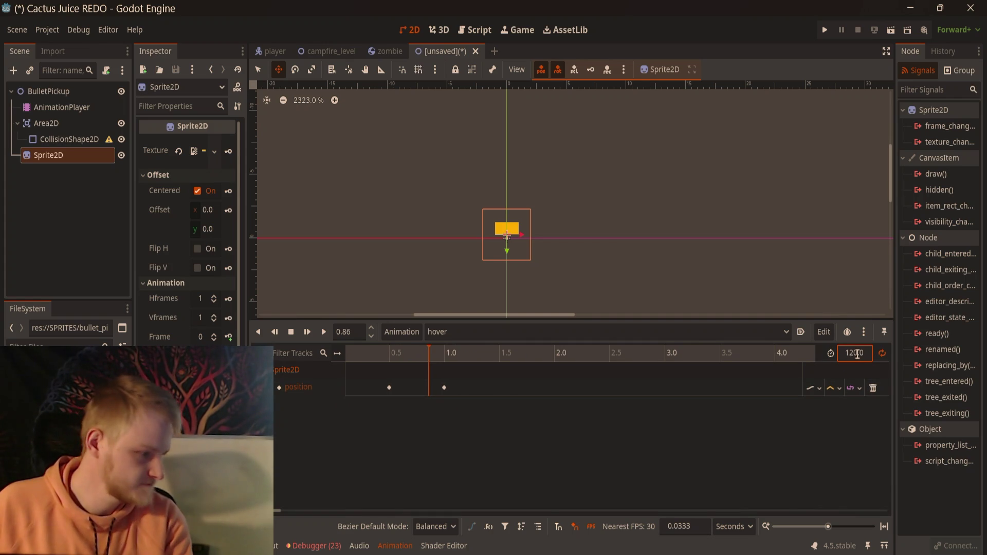
left_click(851, 354)
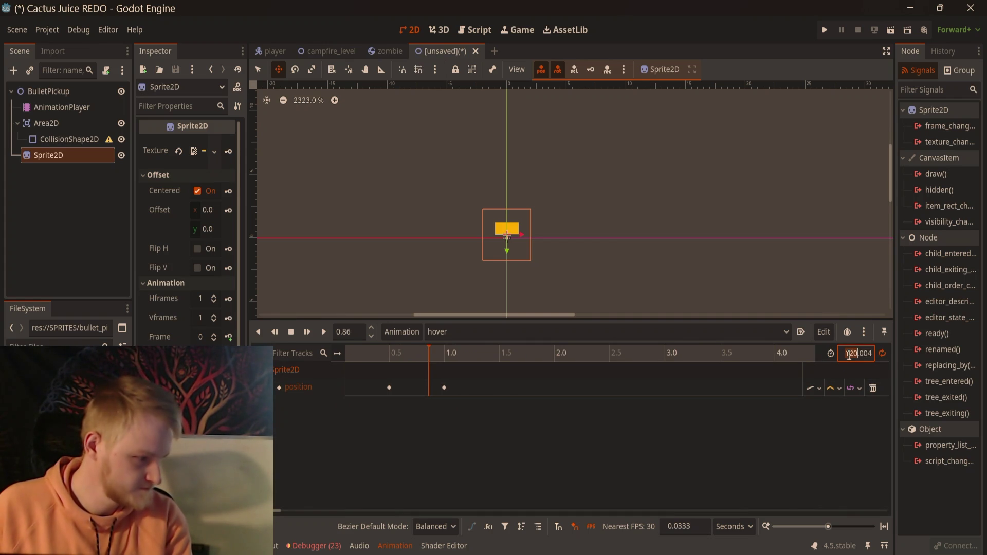
type("2")
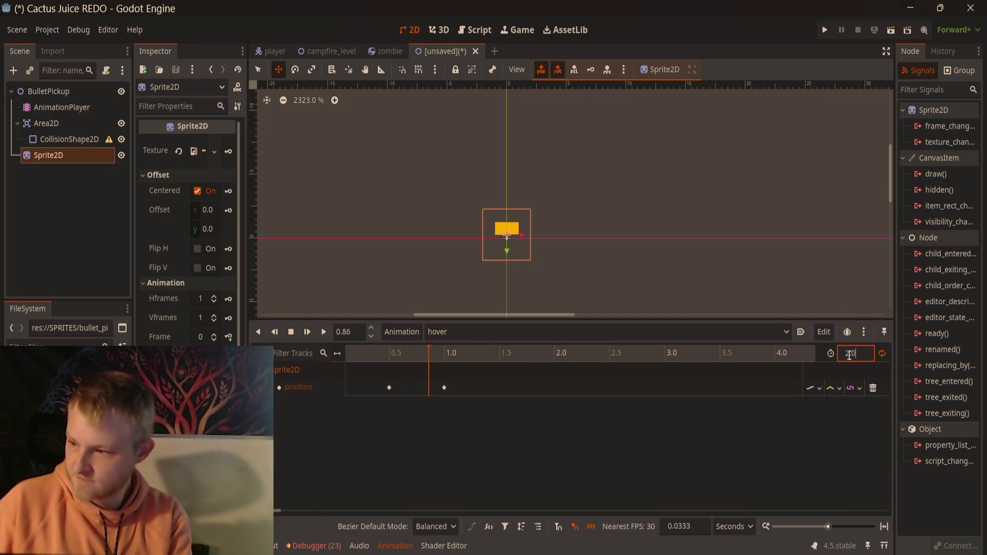
key("Return")
left_click(454, 387)
- Move the last position key to 2.0 s and the raised key to 1.0 s, then preview
left_click_drag(454, 387, 566, 387)
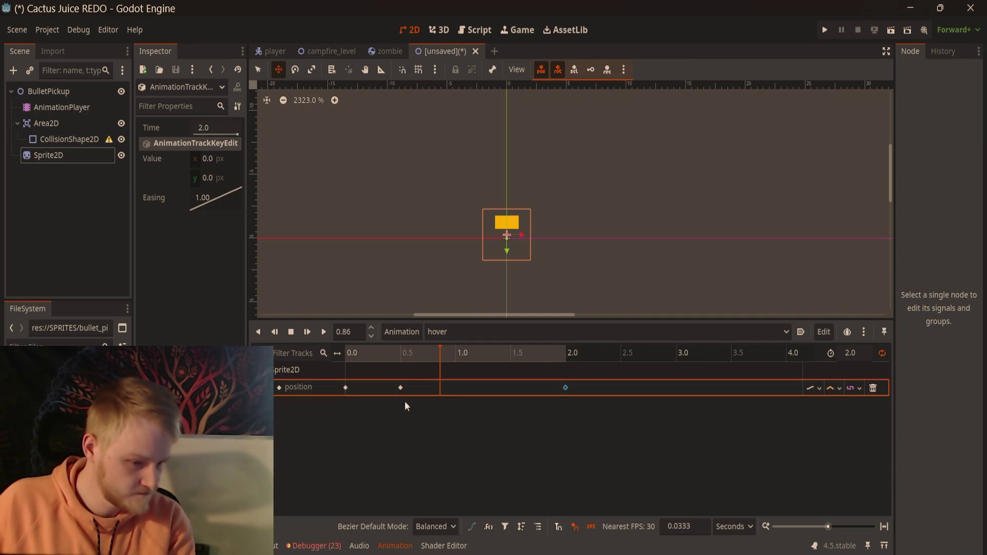
left_click_drag(400, 387, 455, 389)
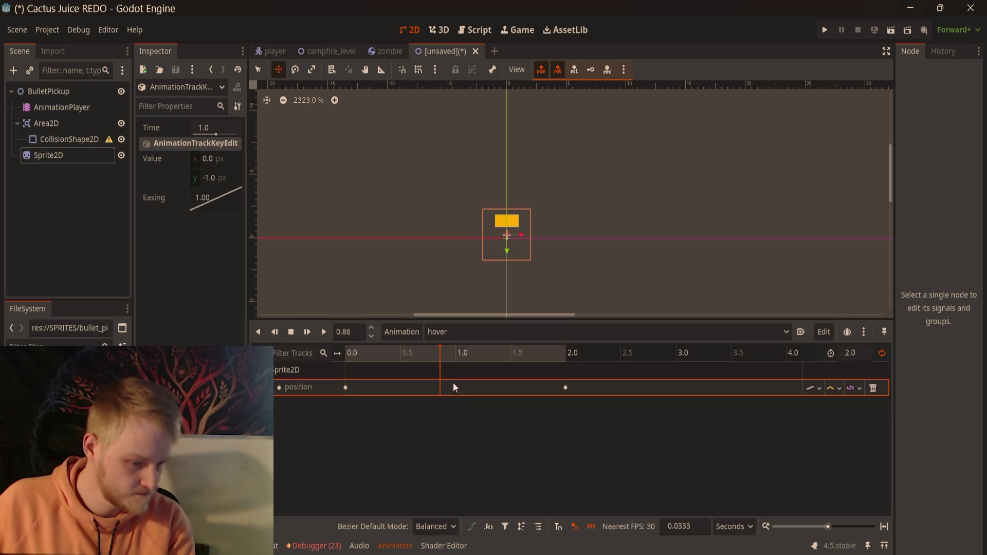
left_click_drag(388, 353, 311, 350)
left_click(324, 332)
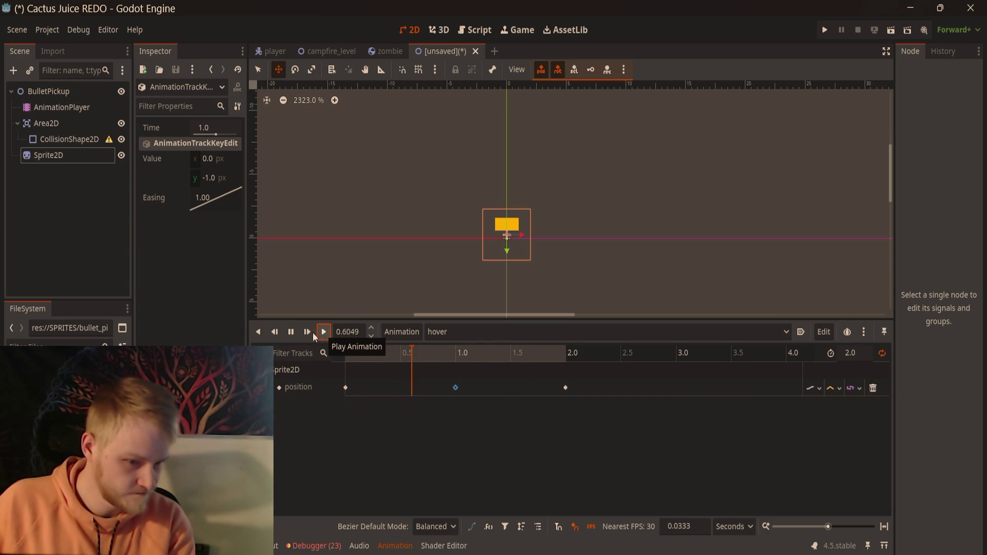
scroll(689, 218, "down", 5)
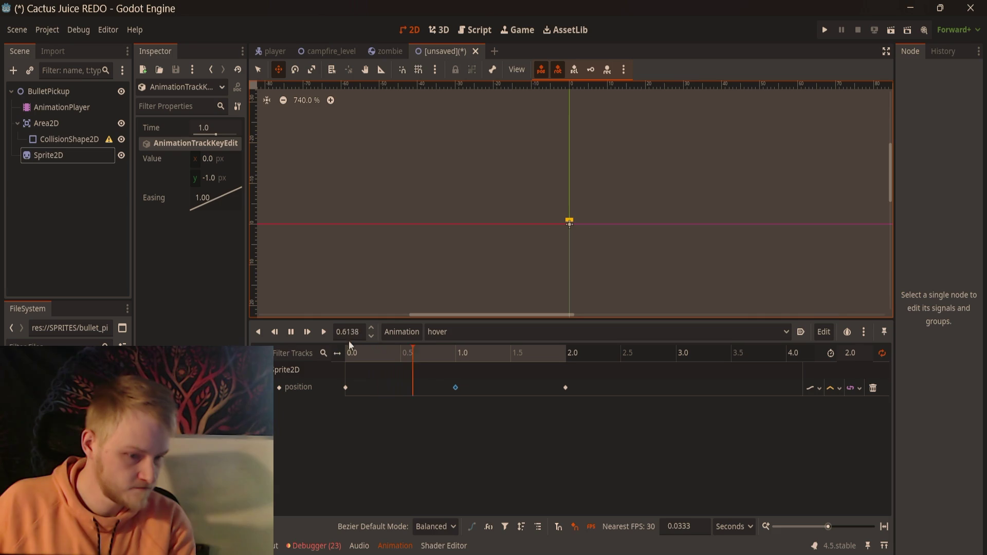
left_click(292, 333)
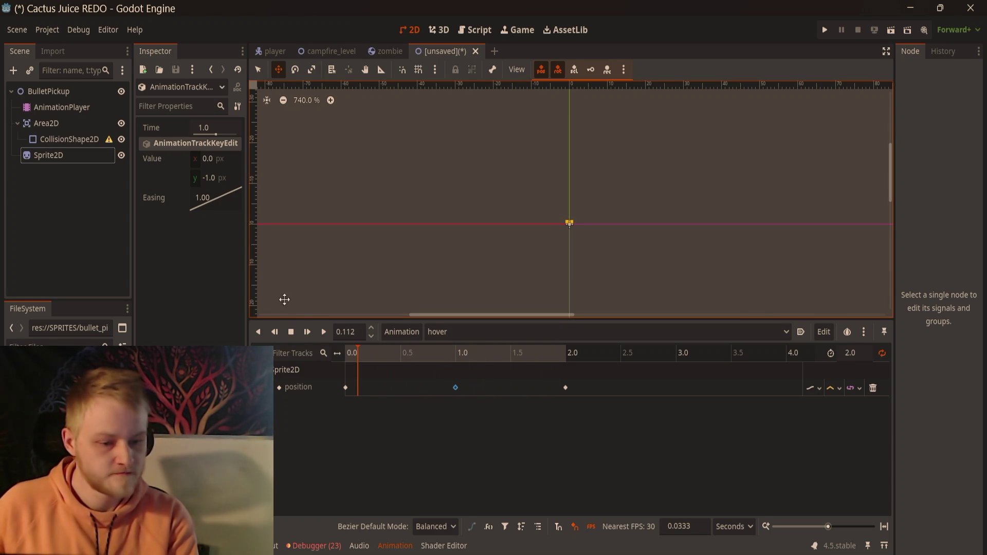
- Cancel the scene save, undo the last key move, and set the animation length to 1.4 seconds
key("ctrl+s")
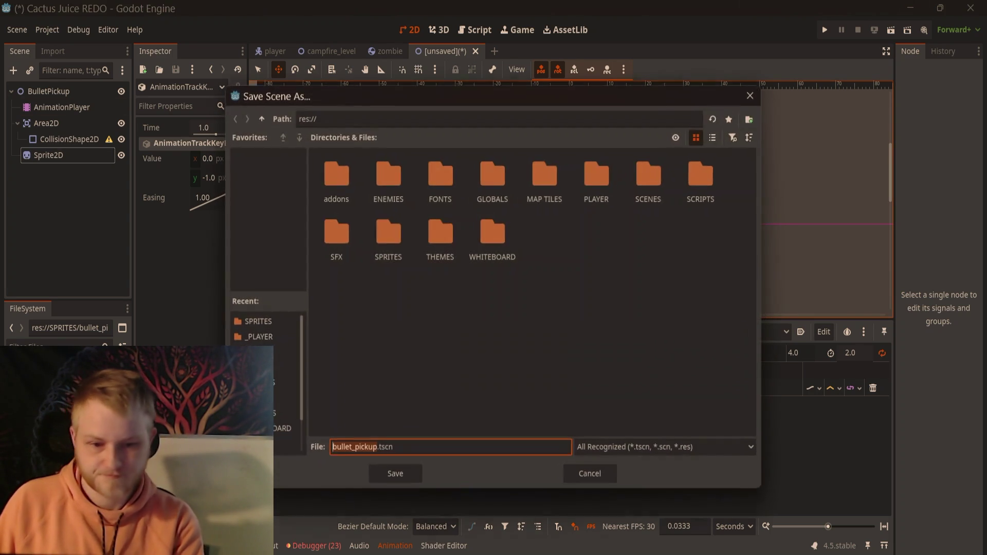
left_click(599, 468)
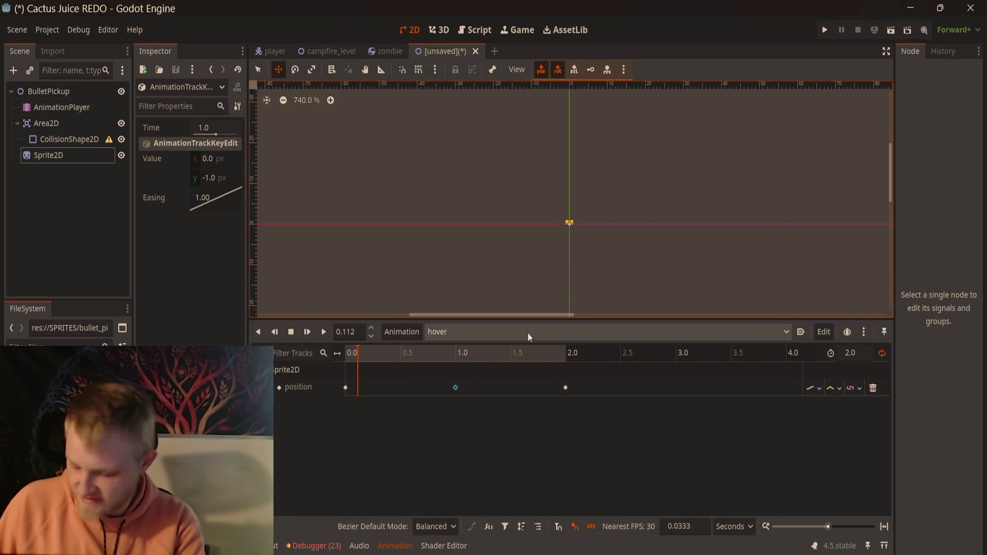
key("ctrl+z")
left_click(858, 353)
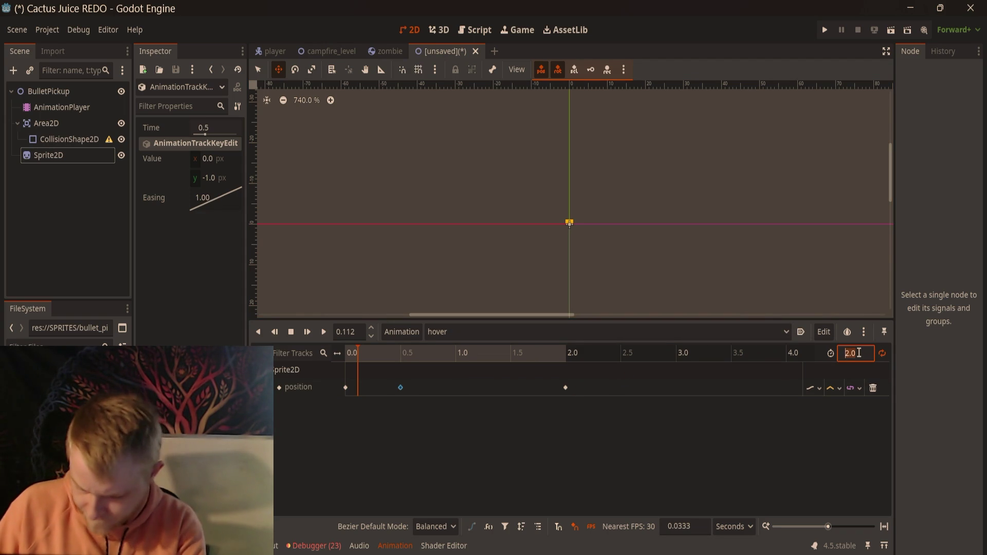
key("Return")
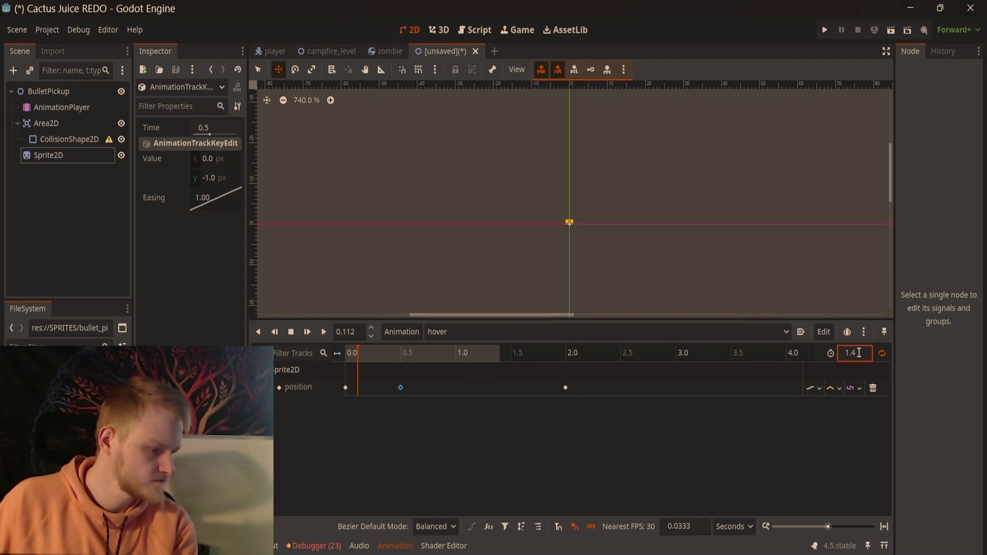
- Move the final key to 1.4 s and the raised key to about 0.7 s, then preview
scroll(499, 370, "up", 2)
left_click(592, 388)
mouse_move(526, 397)
left_mouse_down()
mouse_move(503, 395)
mouse_move(512, 399)
left_mouse_up()
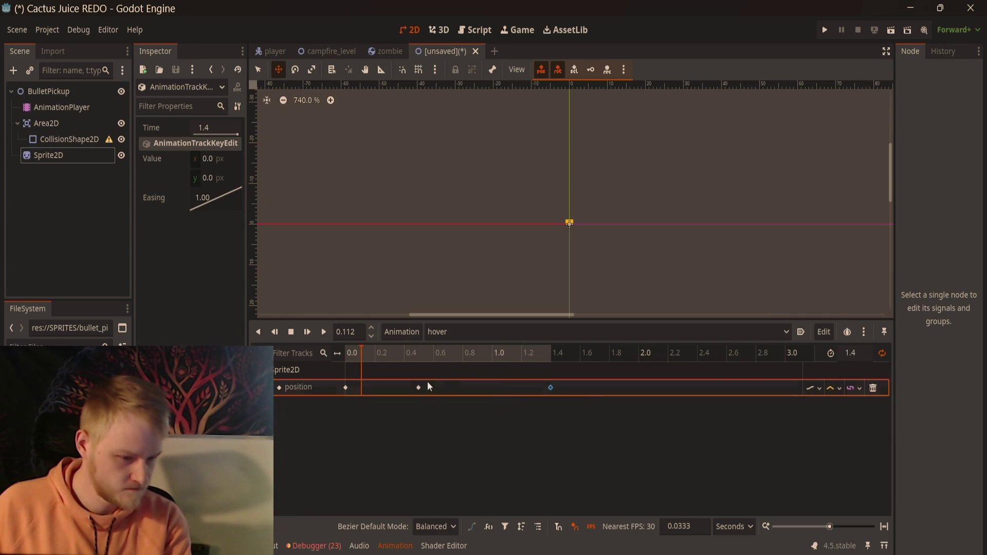
left_click_drag(418, 387, 485, 387)
scroll(453, 360, "up", 5, "ctrl")
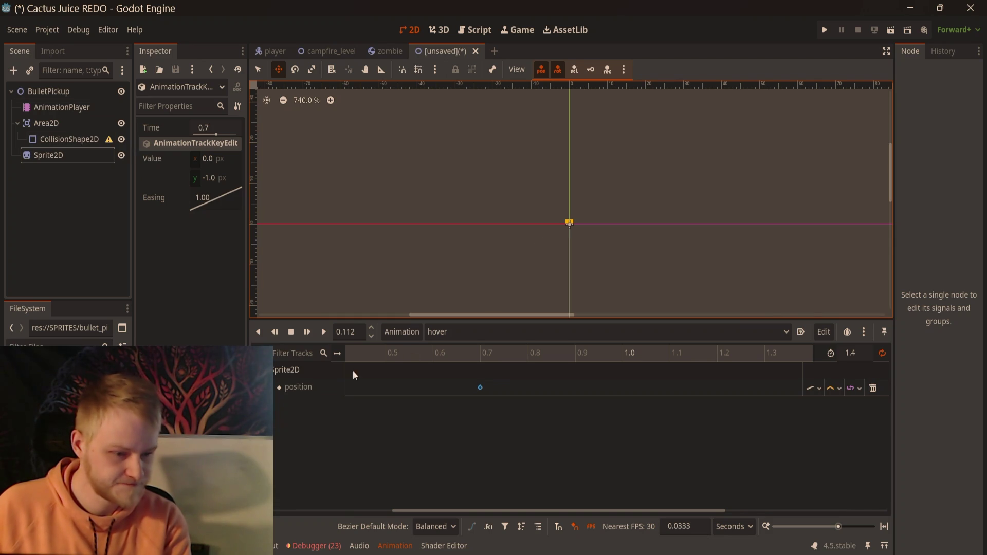
left_click(323, 332)
scroll(555, 216, "up", 2)
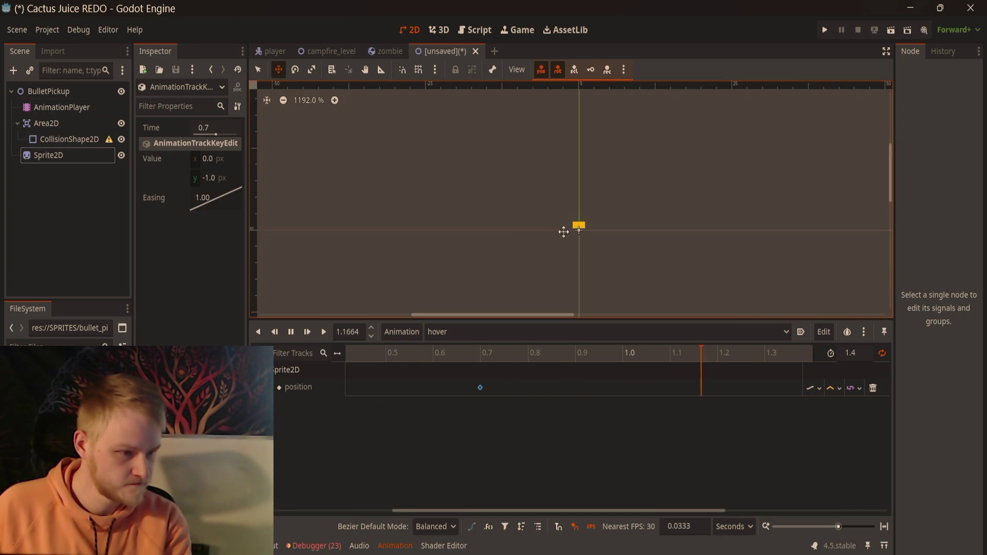
scroll(536, 233, "down", 2)
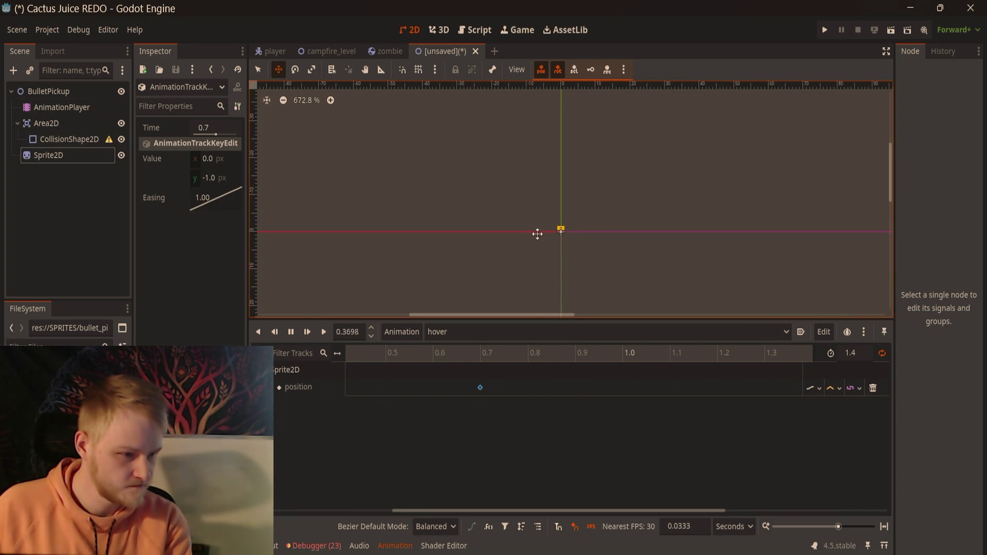
left_click(290, 333)
scroll(596, 115, "down", 3)
left_click(290, 331)
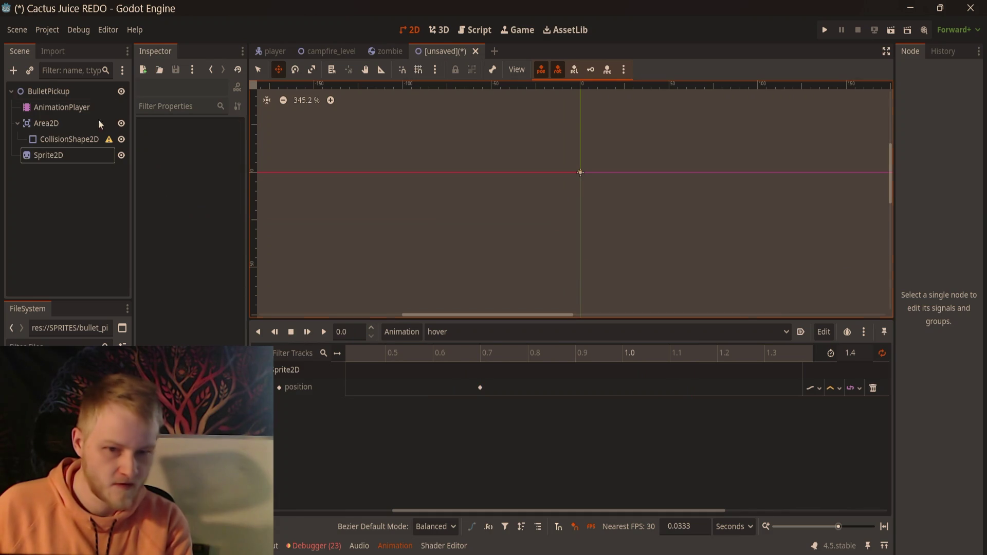
- Attach a new non-built-in script to BulletPickup and browse to the SCRIPTS folder
left_click(51, 93)
left_click(106, 70)
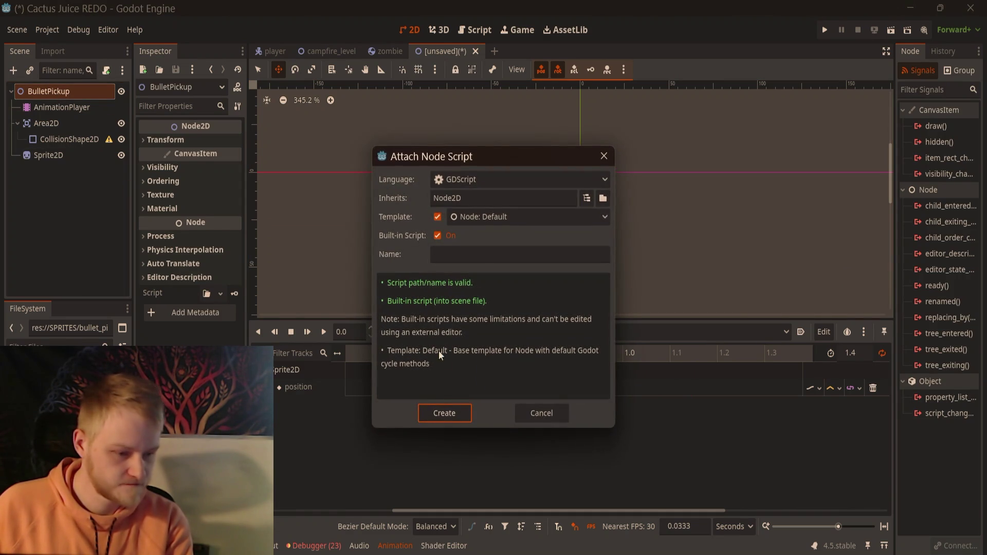
left_click(437, 235)
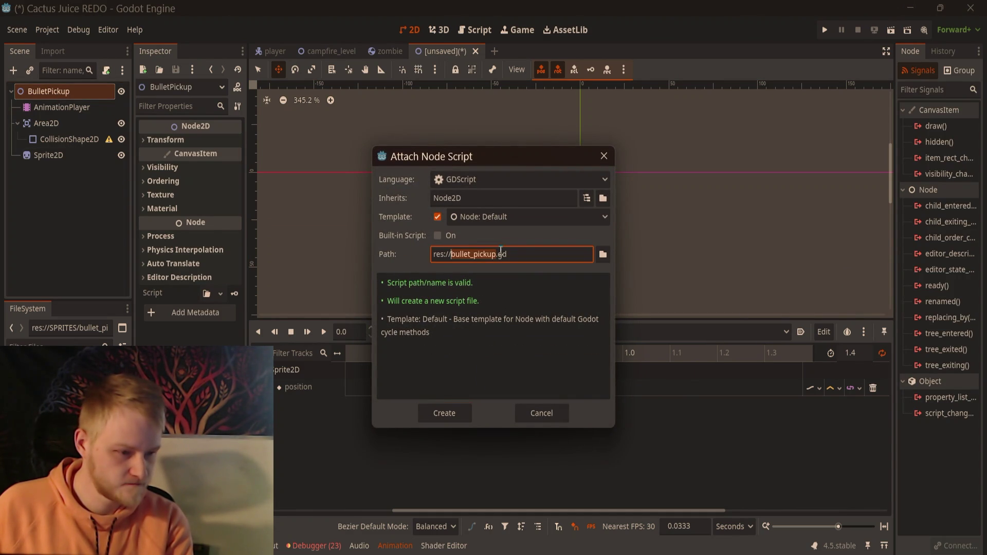
left_click(603, 253)
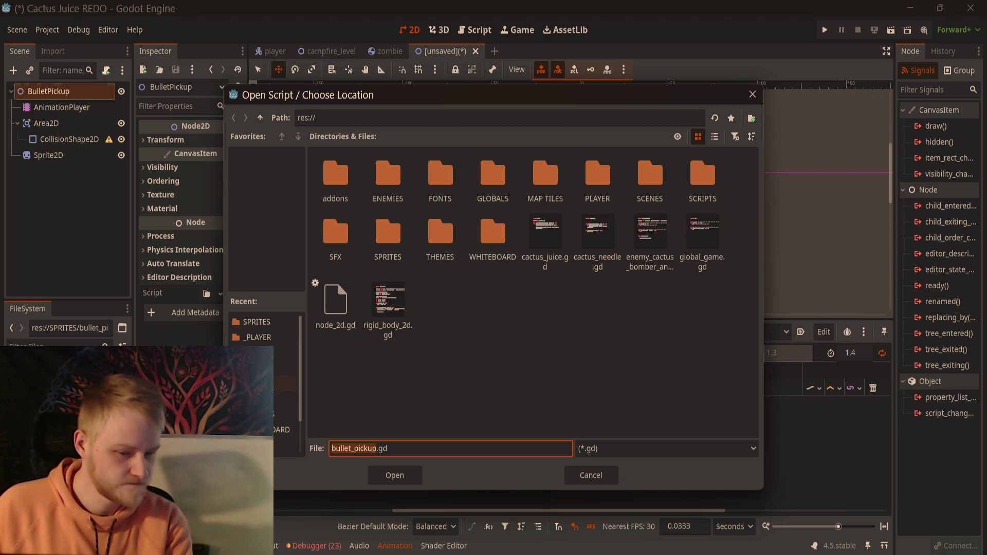
left_click(276, 352)
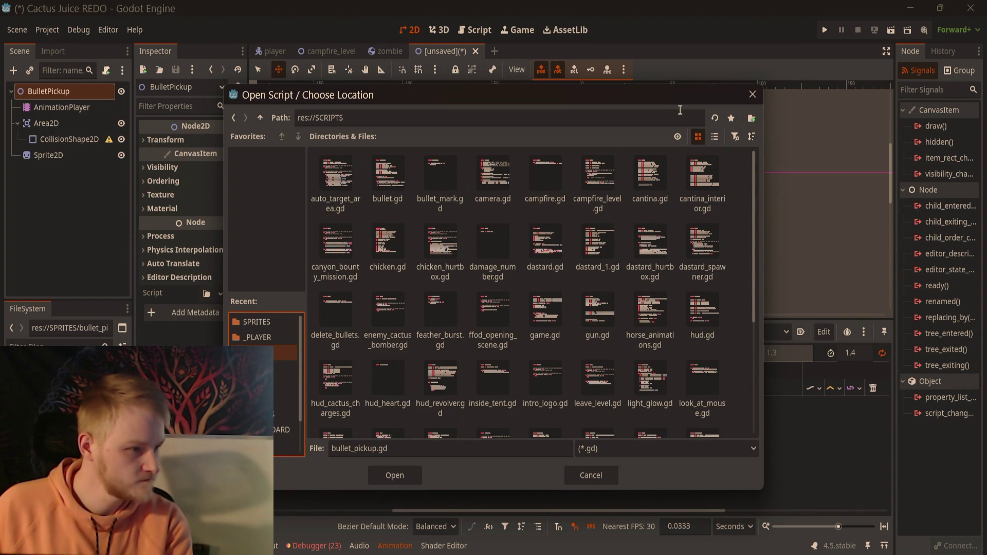
- Favourite the SCRIPTS and SCENES folders, then create bullet_pickup.gd in SCRIPTS
left_click(731, 118)
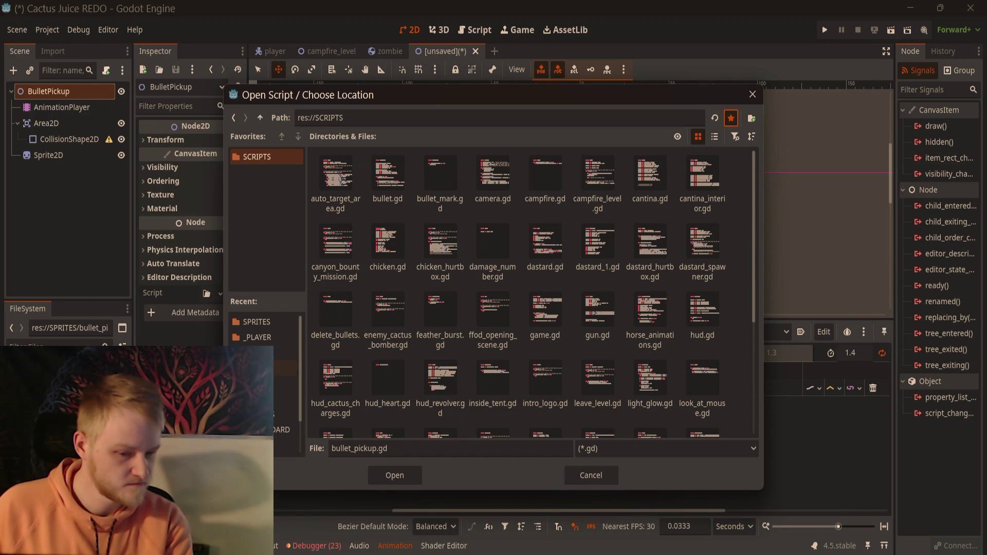
left_click(276, 156)
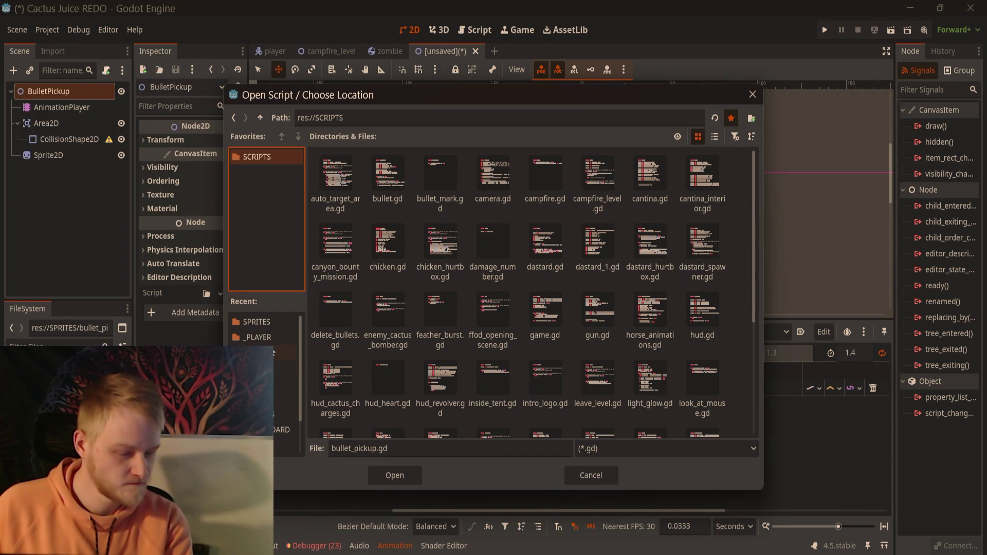
left_click(274, 374)
left_click(751, 118)
left_click(522, 317)
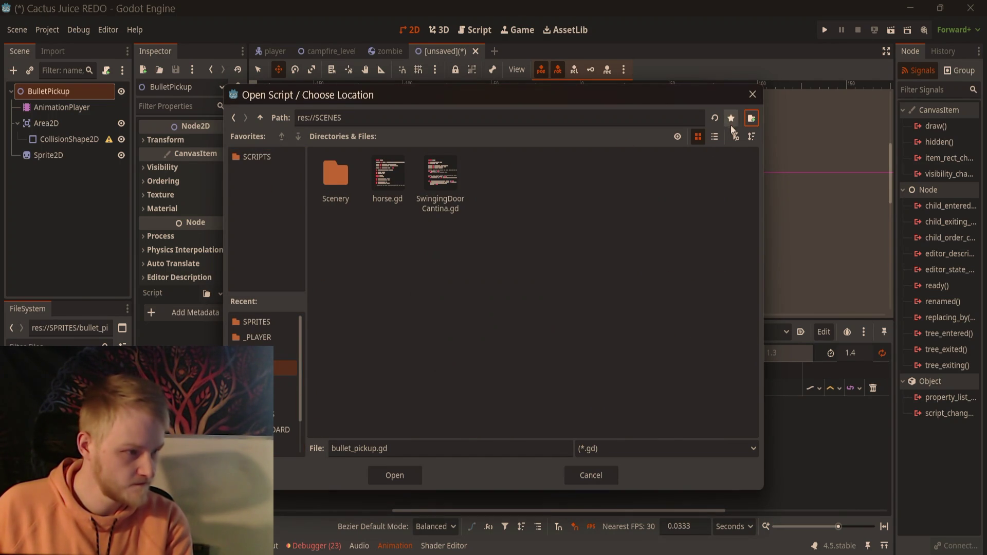
left_click(731, 118)
left_click(250, 161)
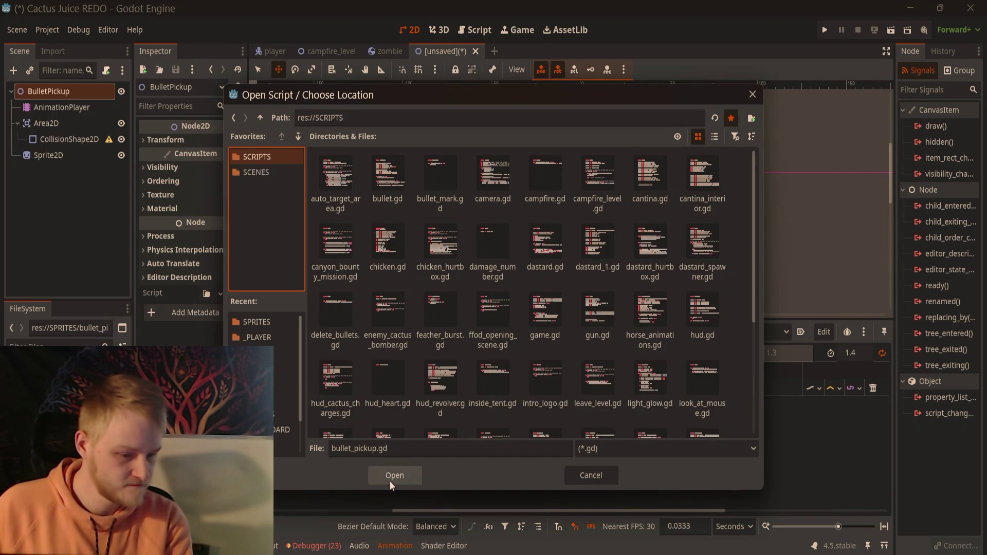
left_click(389, 481)
left_click(433, 420)
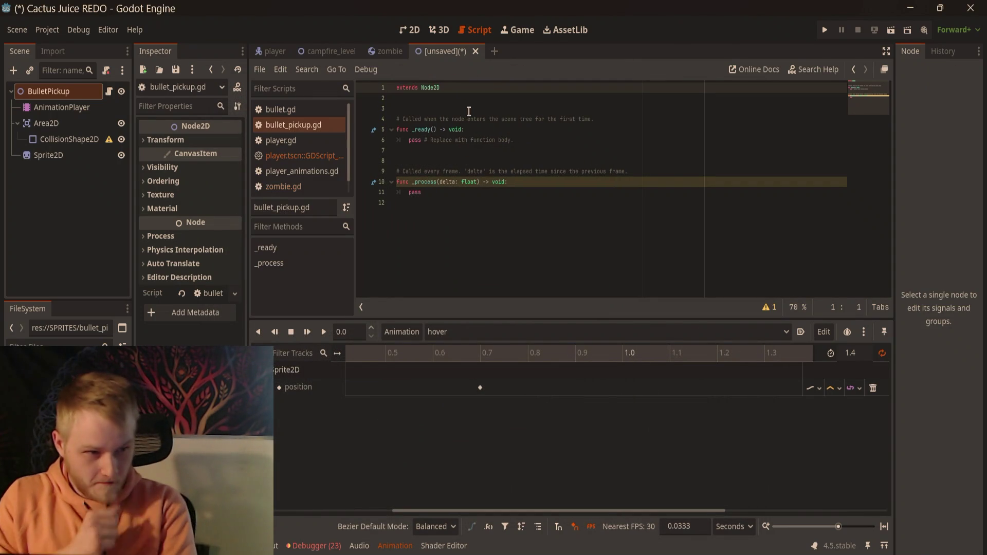
- Add a blank line under extends in bullet_pickup.gd and return to the 2D workspace
left_click(468, 108)
key("Return")
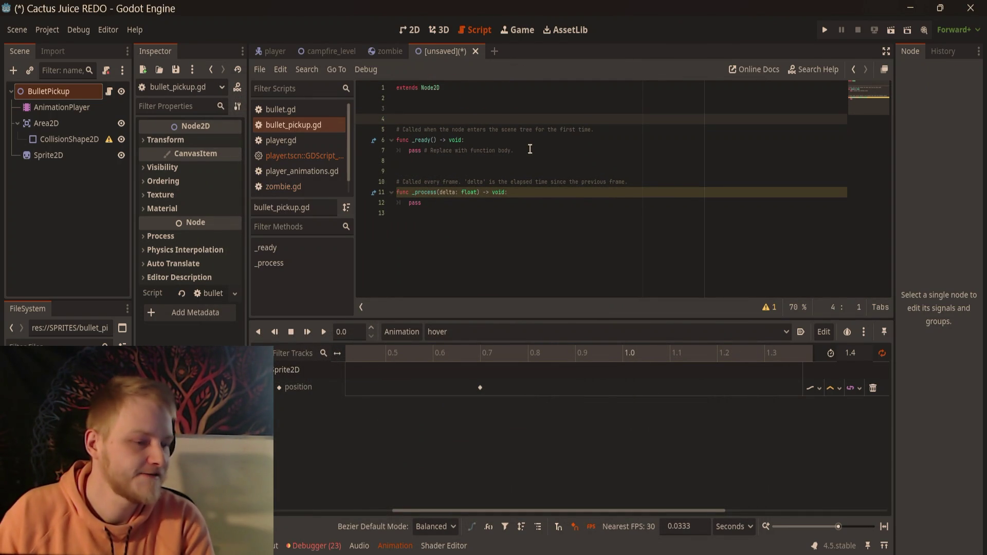
left_click(489, 203)
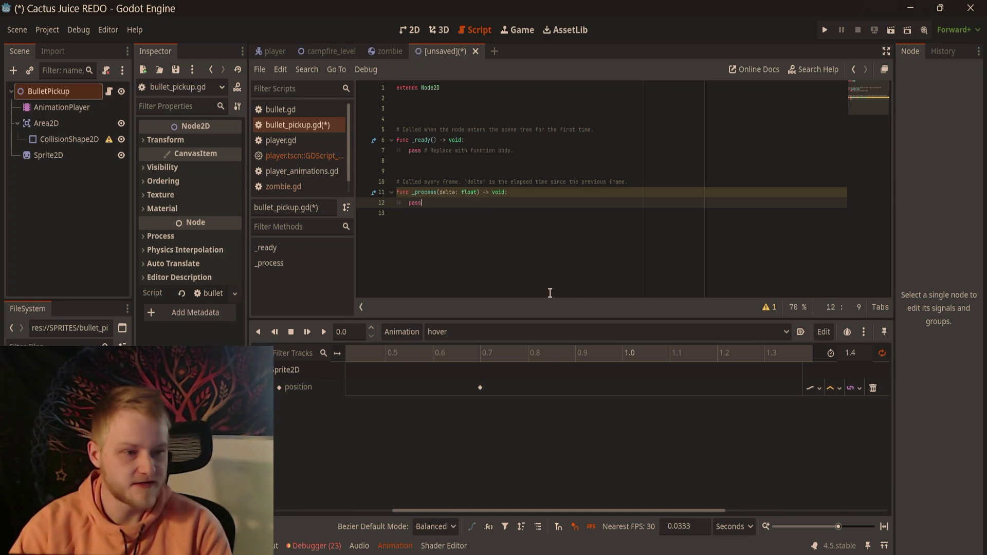
left_click(418, 36)
scroll(586, 180, "up", 4)
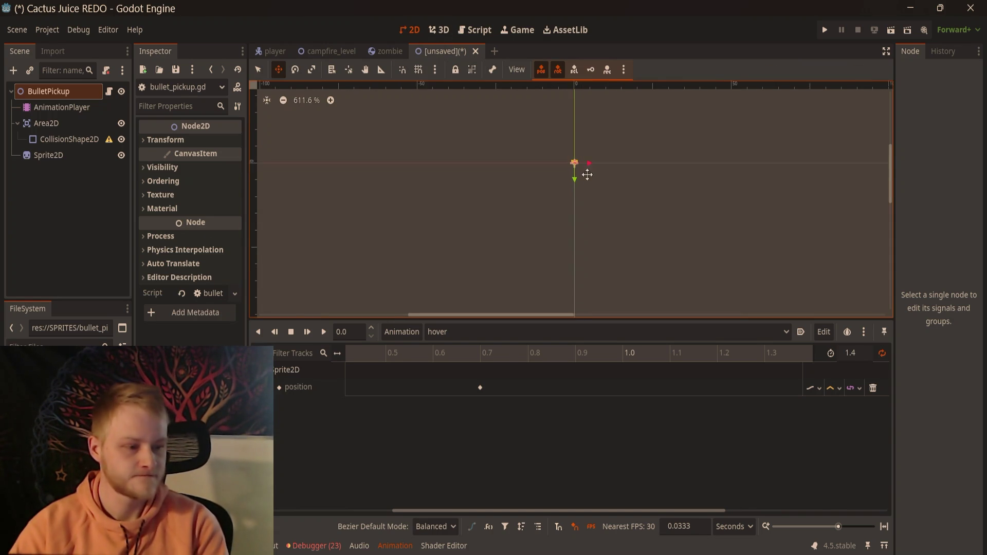
- Change the BulletPickup node's type to RigidBody2D
right_click(73, 97)
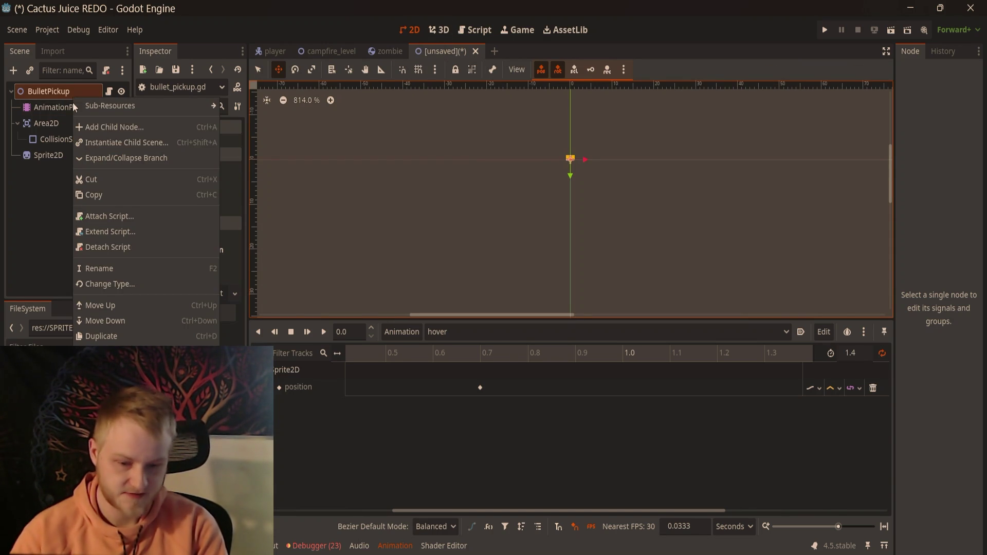
left_click(157, 285)
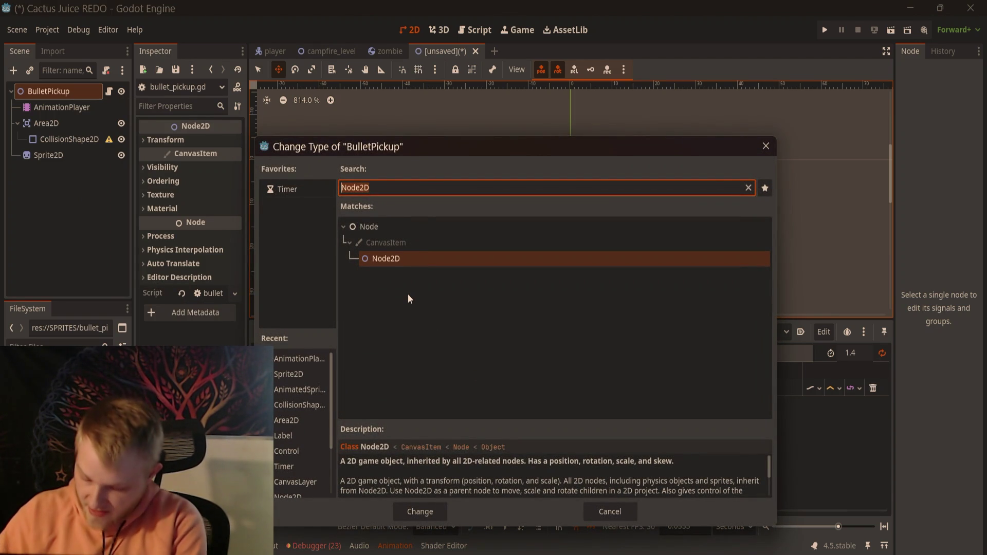
type("rigid")
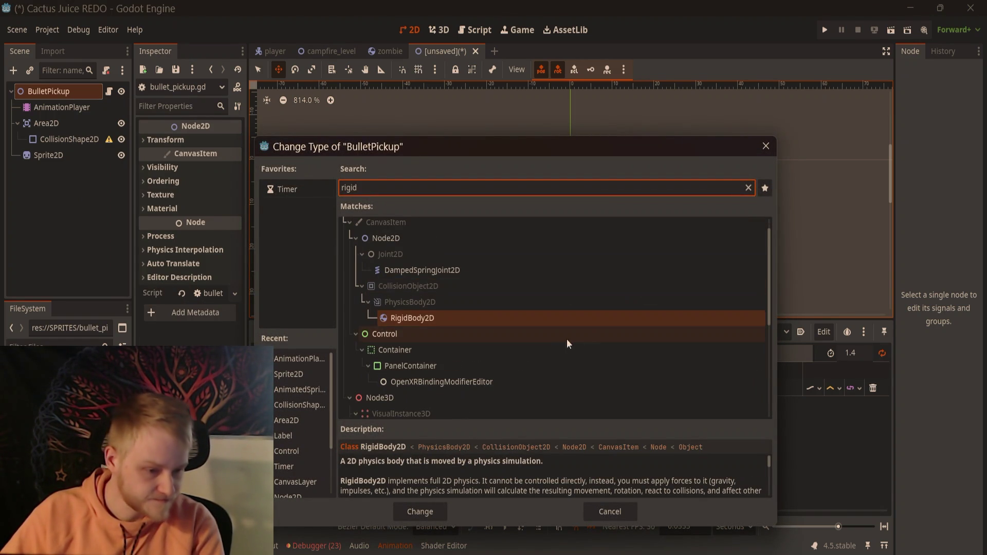
double_click(539, 317)
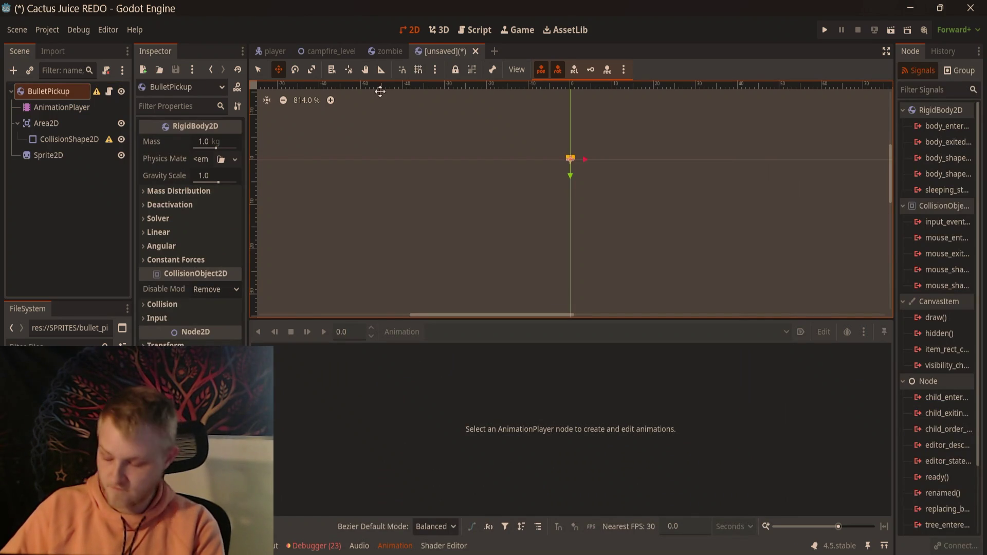
- Save the scene as bullet_pickup.tscn in the SCENES folder
key("ctrl+s")
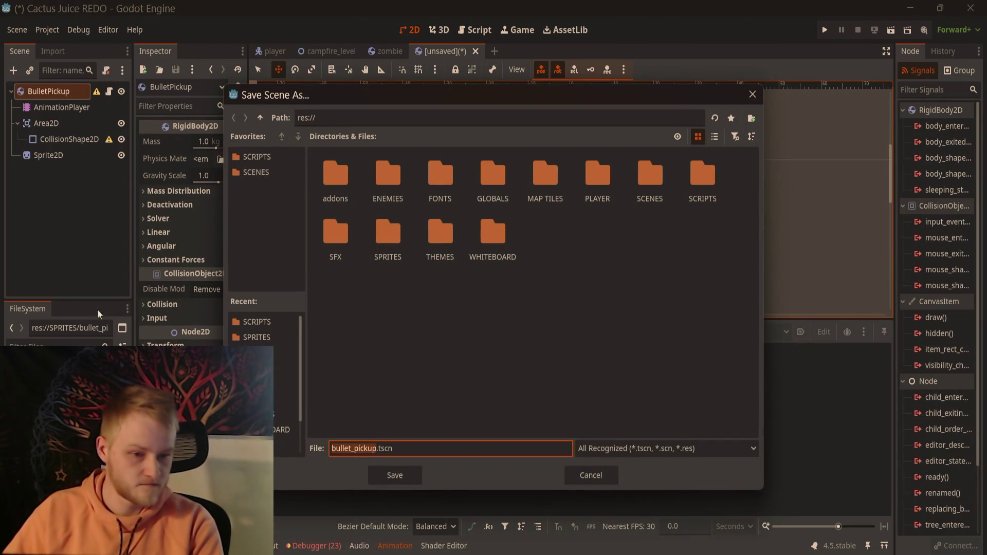
left_click(256, 171)
left_click(403, 478)
scroll(531, 152, "up", 5)
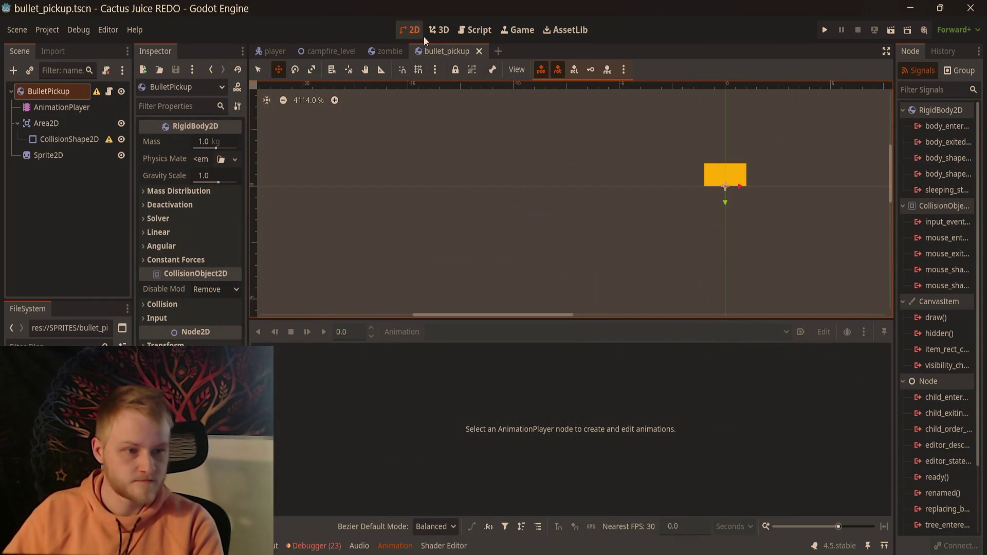
scroll(612, 196, "down", 5)
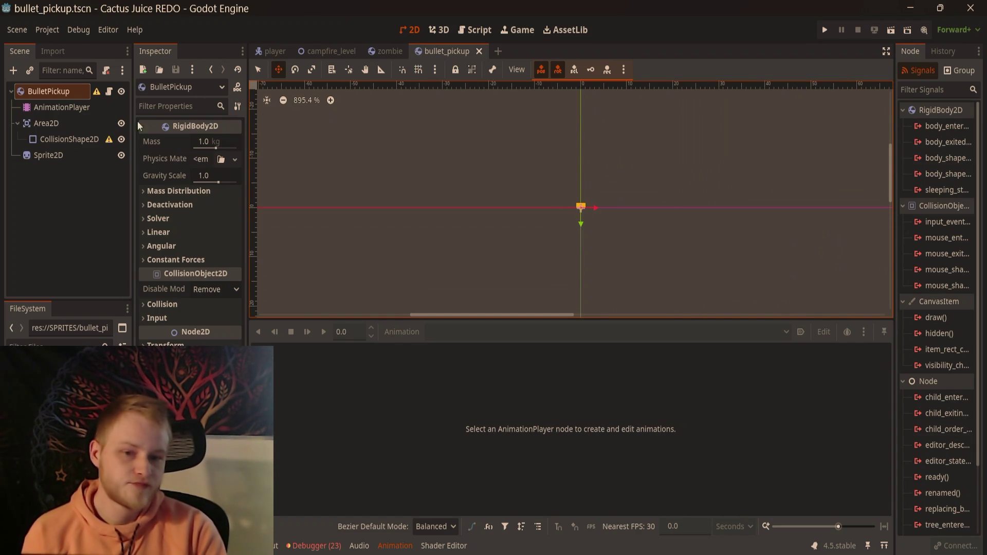
left_click(109, 92)
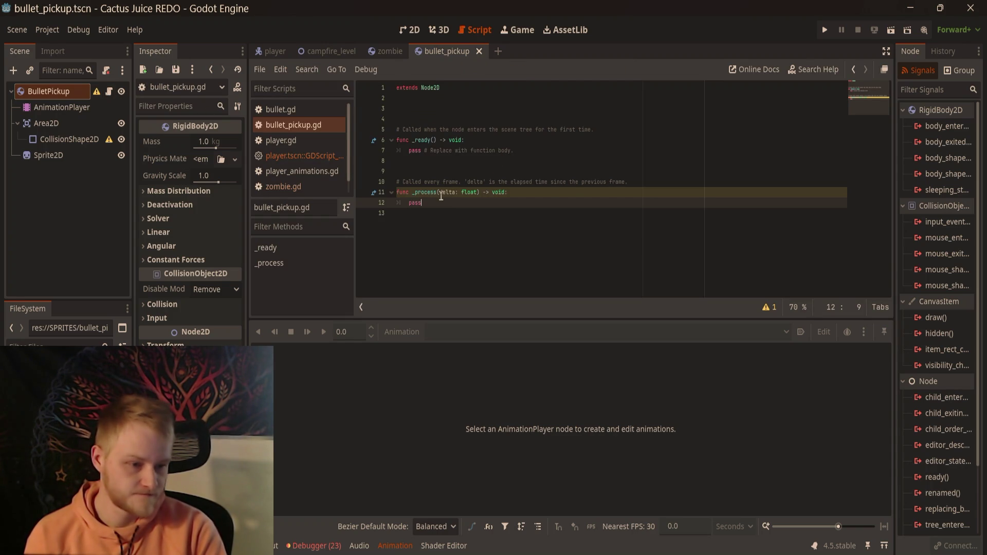
- Add a fly_through_air() function at the end of the script, starting its body with linear_velocity
left_click(52, 108)
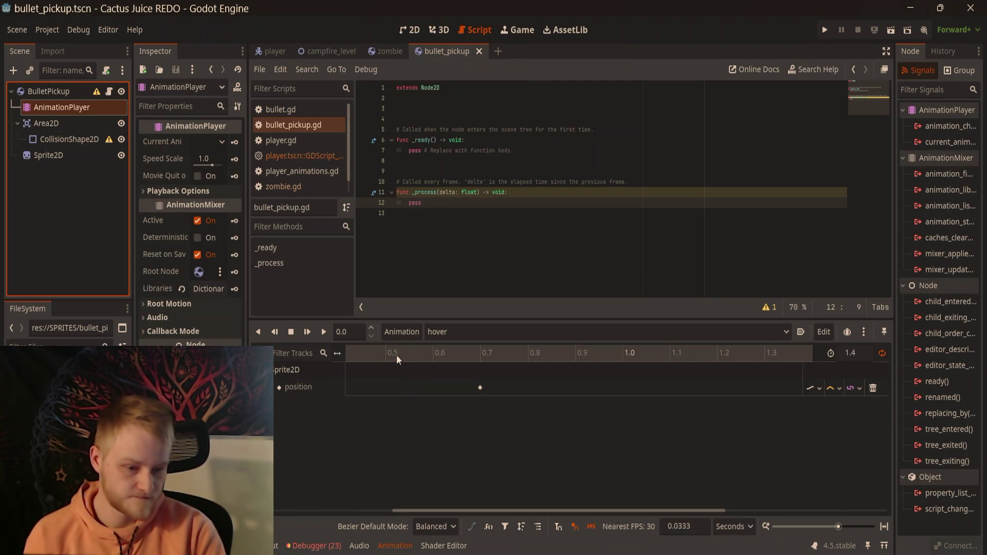
left_click(524, 225)
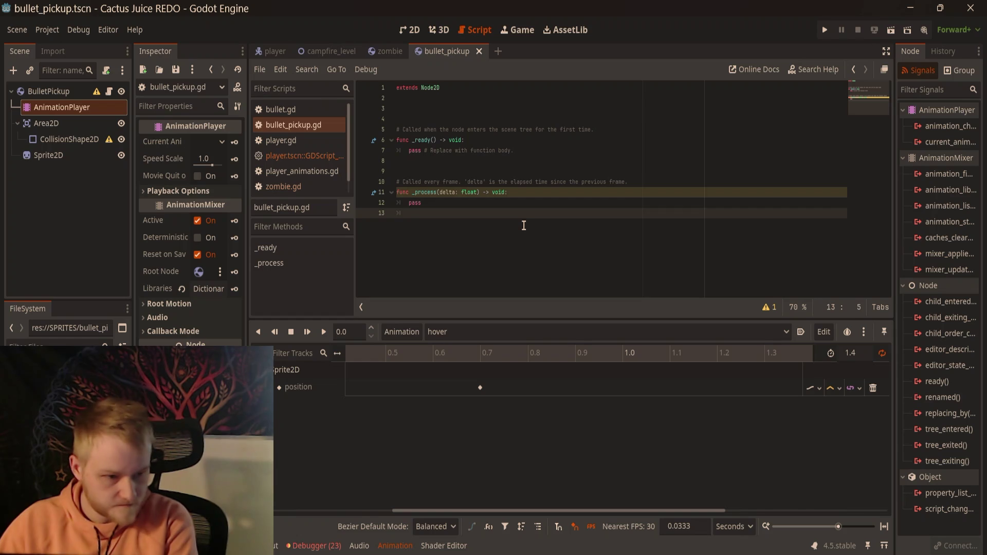
key("Return")
key("Return")
key("Return")
key("BackSpace")
key("Return")
type("func fl")
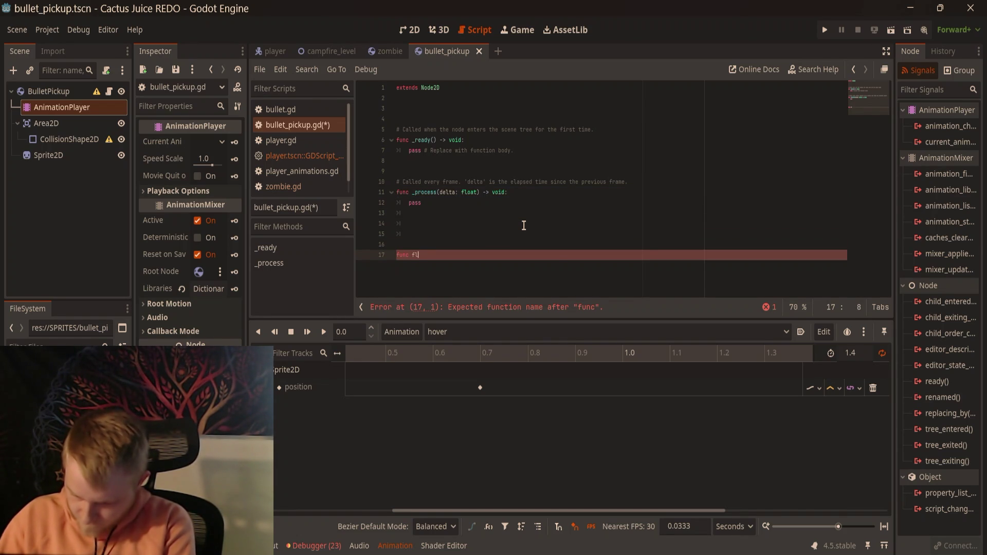
type("y_thro")
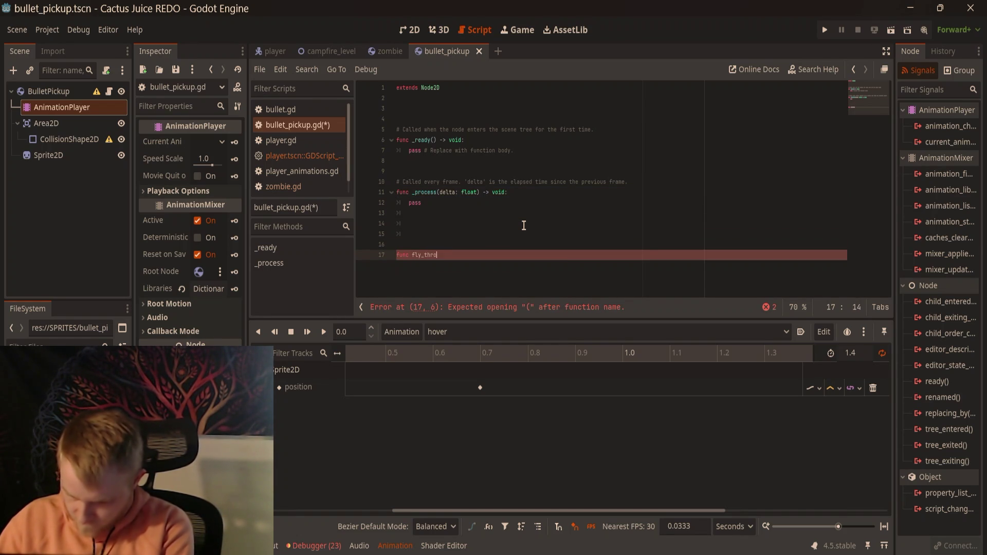
type("ugh_air():")
key("Return")
key("Return")
key("Return")
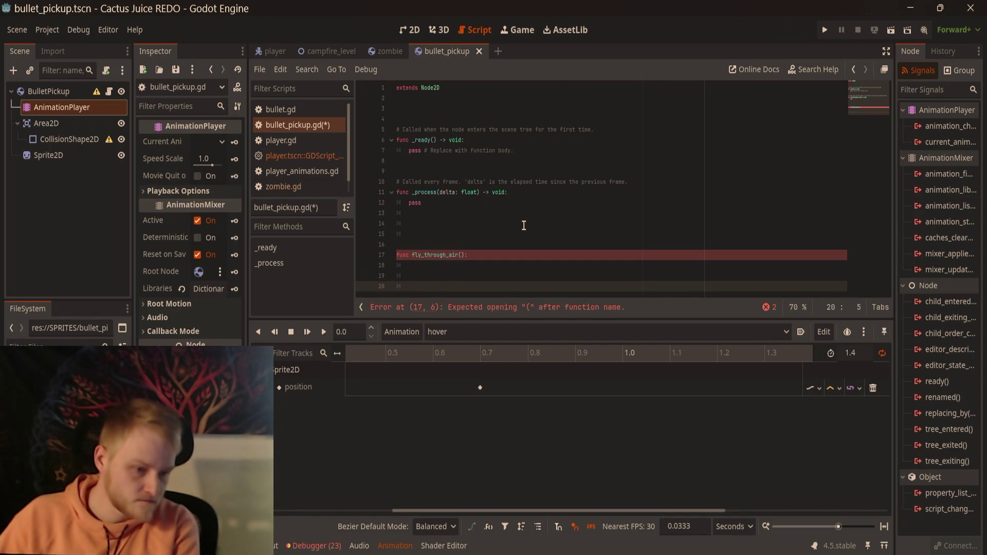
key("Return")
key("Up")
key("Up")
type("linear_velocity")
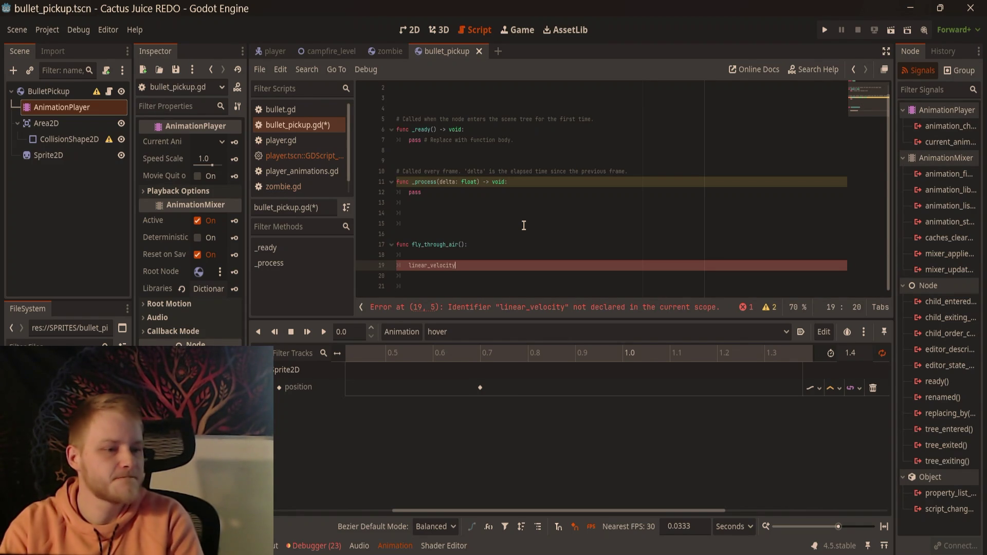
- Change the script's extends line from Node2D to RigidBody2D
scroll(518, 172, "up", 2)
left_click(467, 86)
key("BackSpace")
key("BackSpace")
key("BackSpace")
type("Rigi")
key("Return")
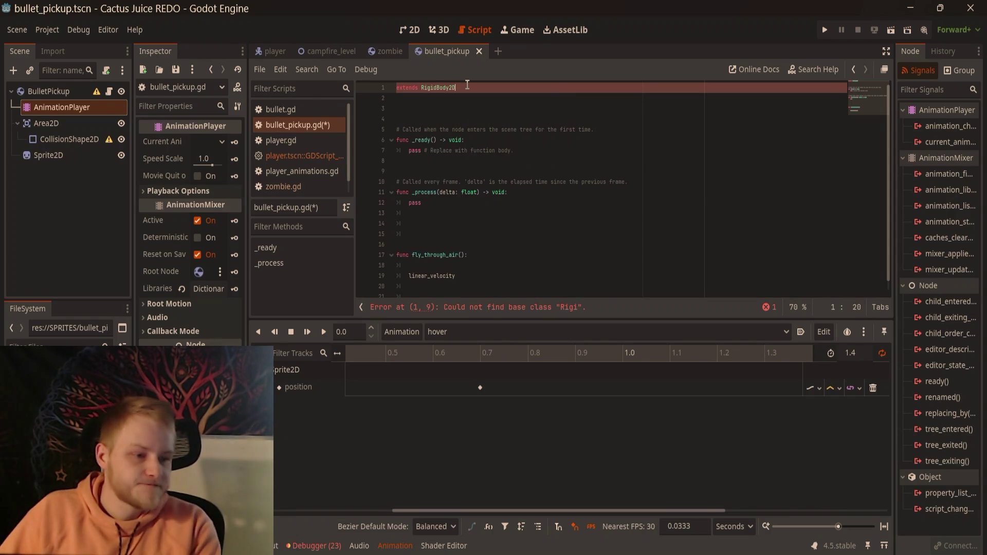
- Extend the linear_velocity line into an assignment from move_direction and move_speed
left_click(518, 275)
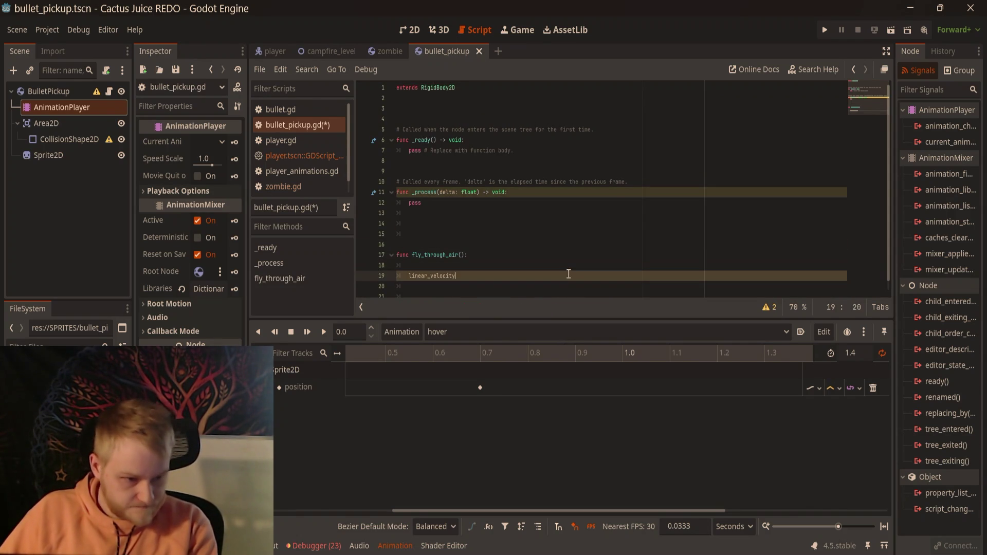
type("=")
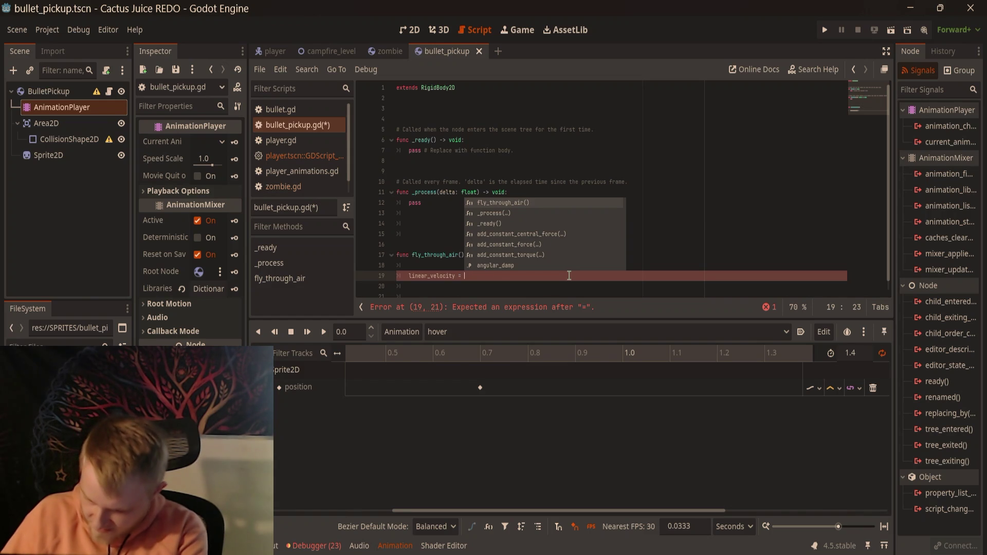
type(" d")
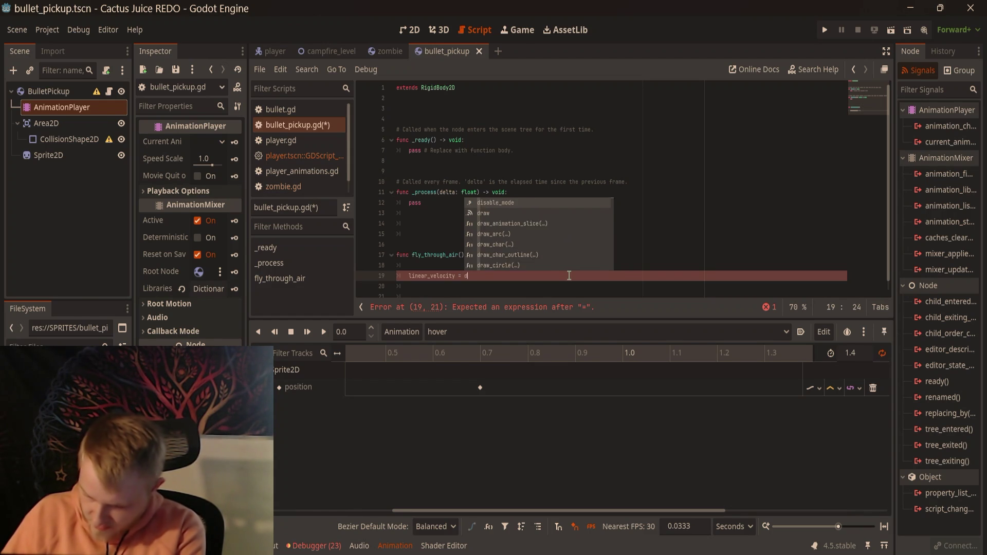
key("BackSpace")
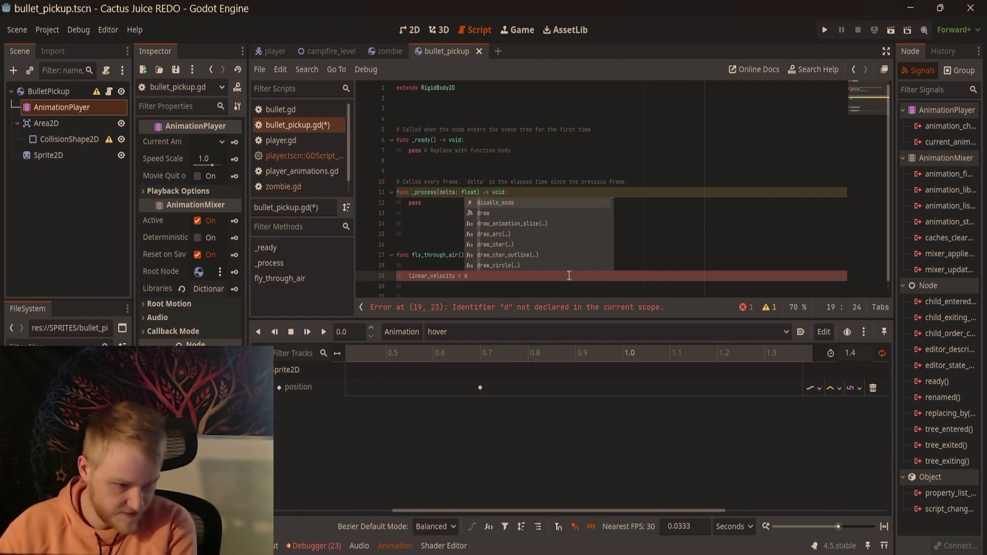
type("move_direction ")
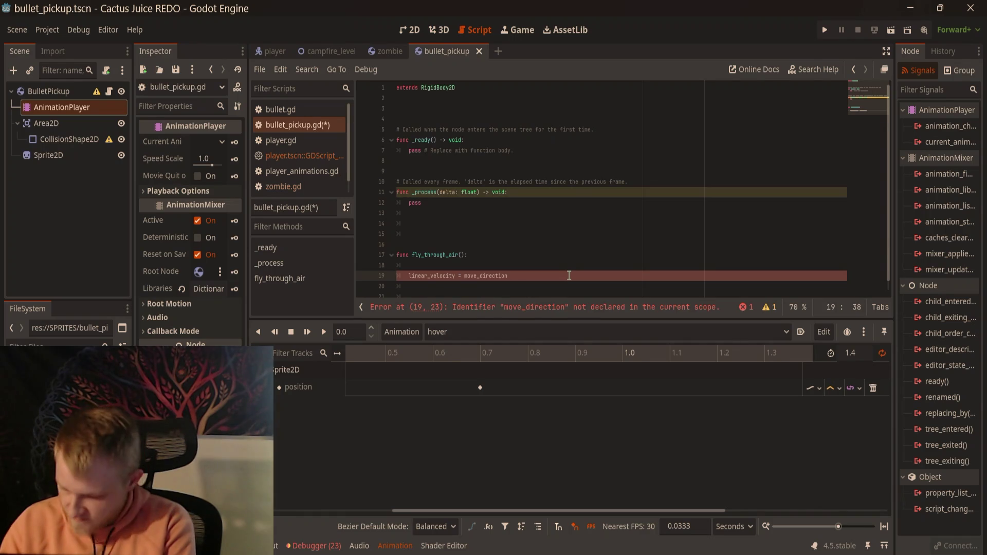
type("# ")
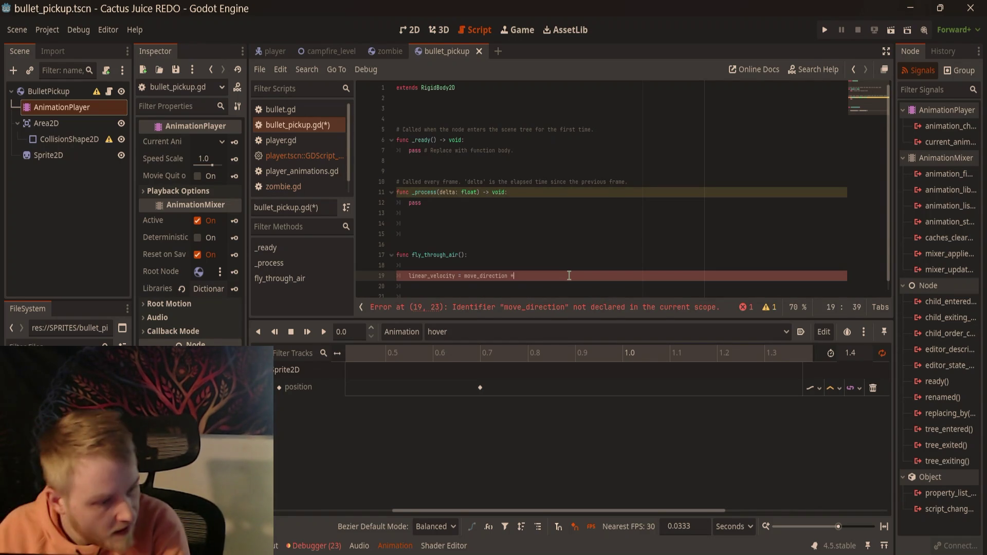
type("move_s")
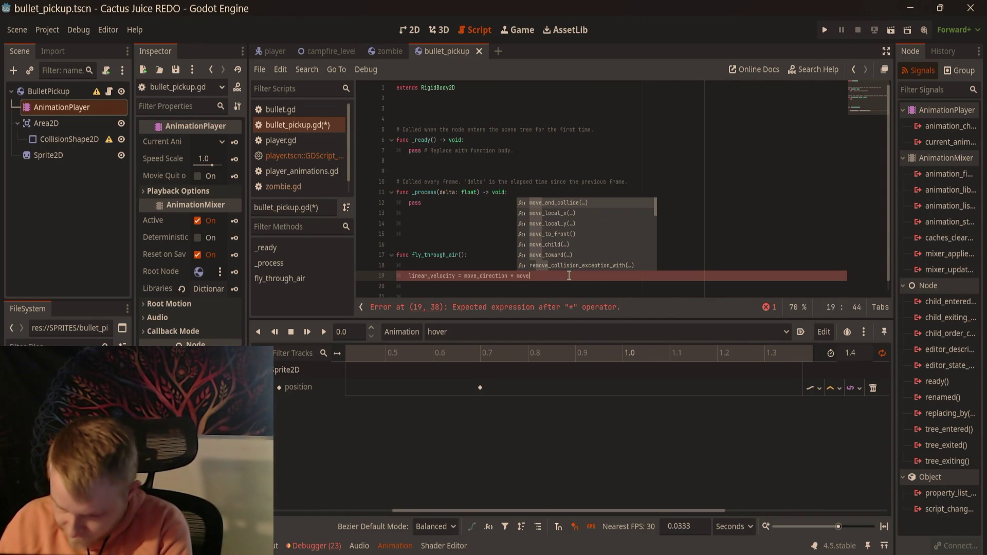
type("peed")
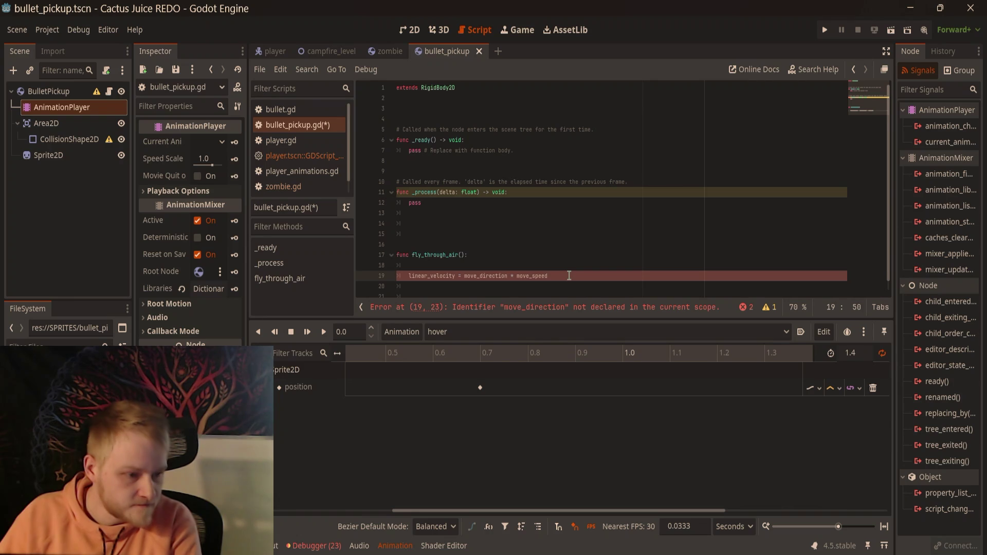
left_click(654, 108)
type("@export var m")
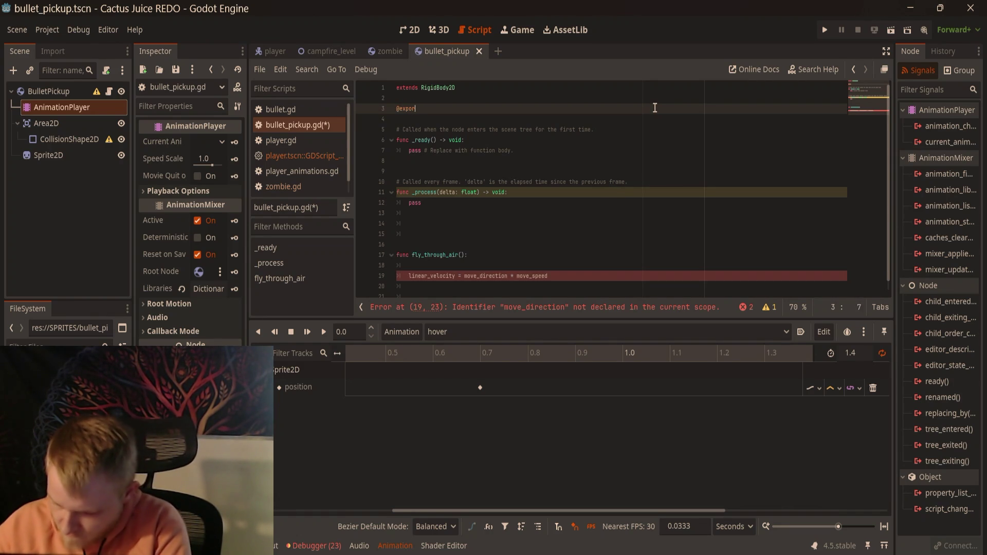
type("ove_")
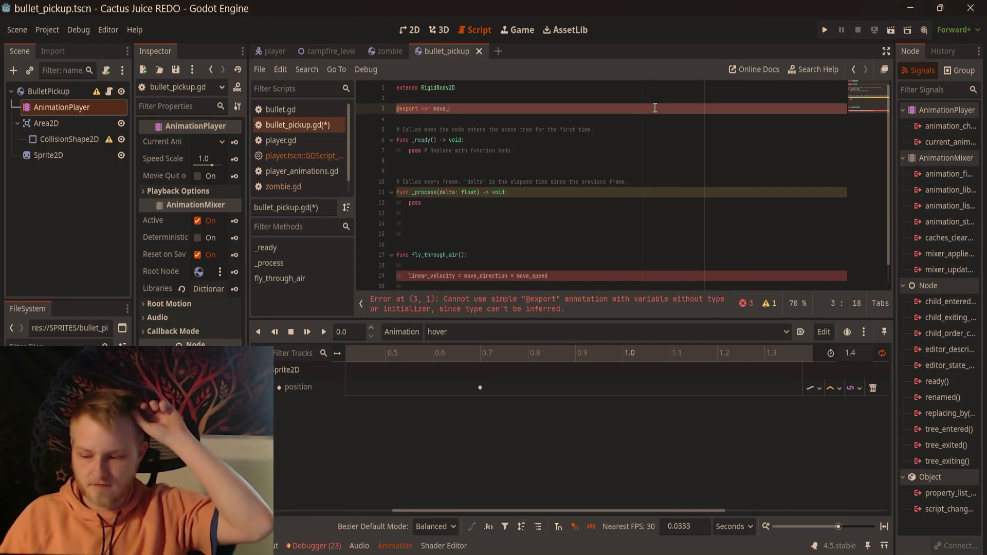
type("direction")
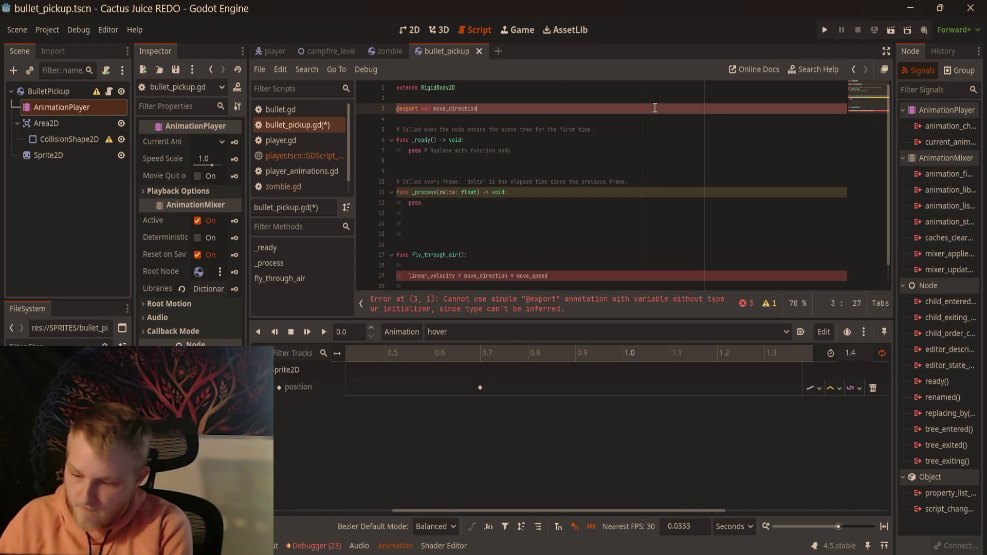
key("Return")
type("@export var move_")
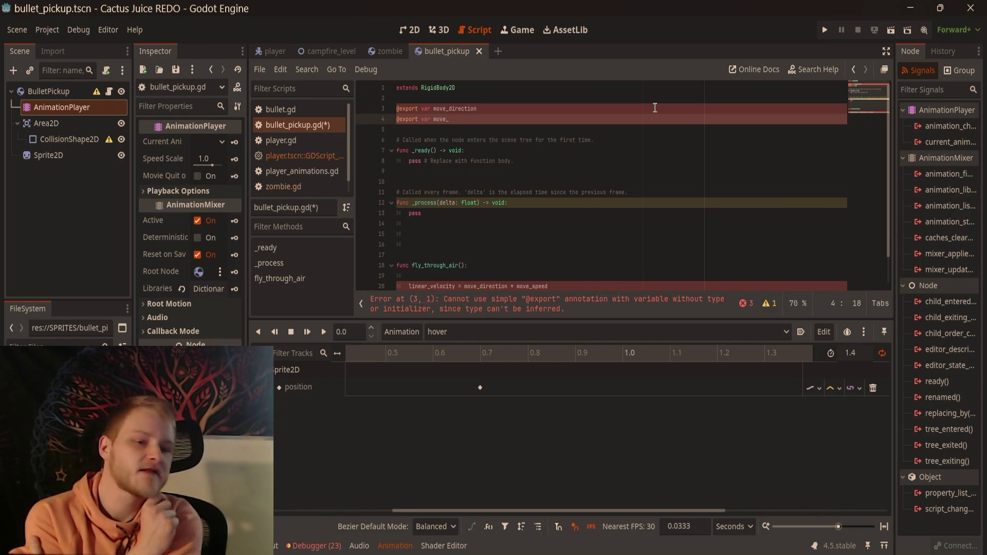
type("speed")
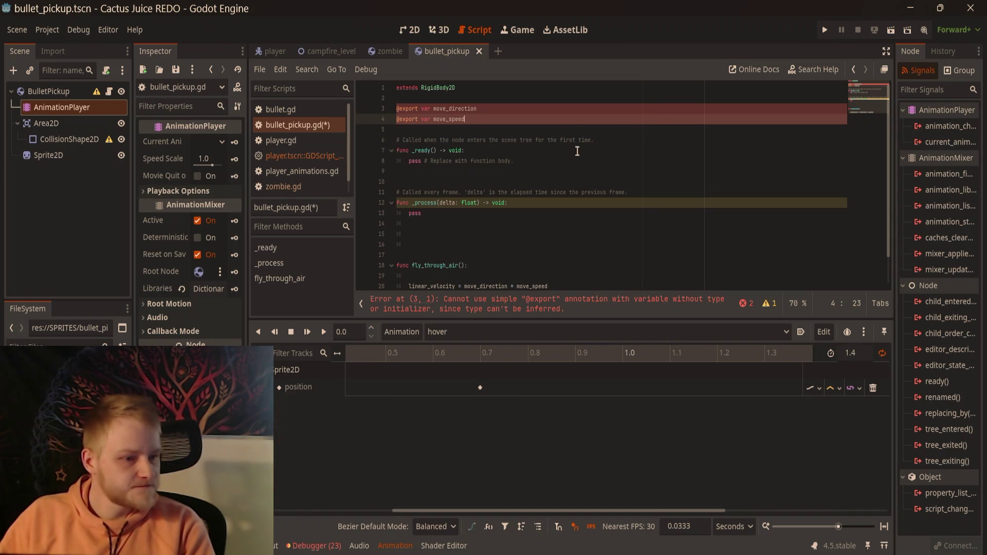
- Give move_direction the type Vector2
left_click(597, 109)
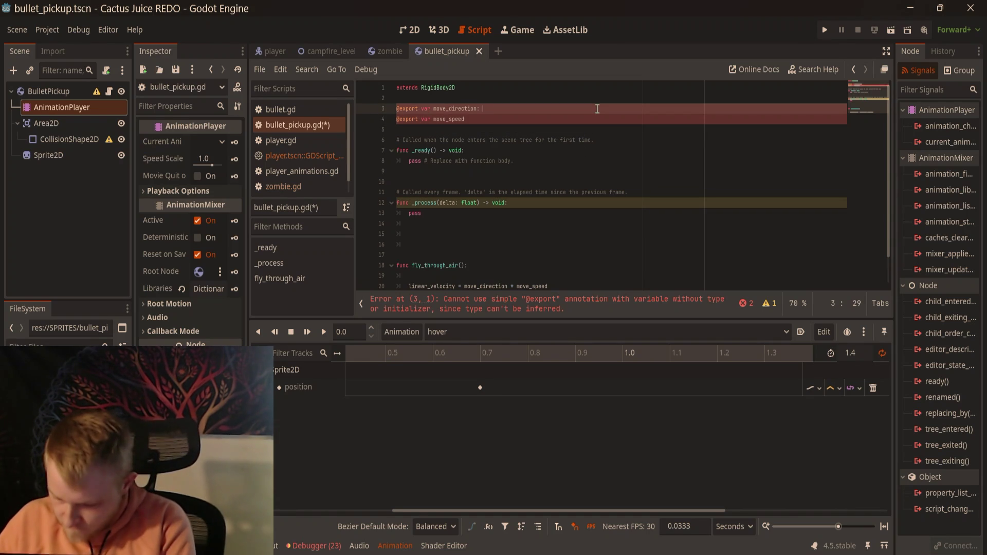
type("ctor2")
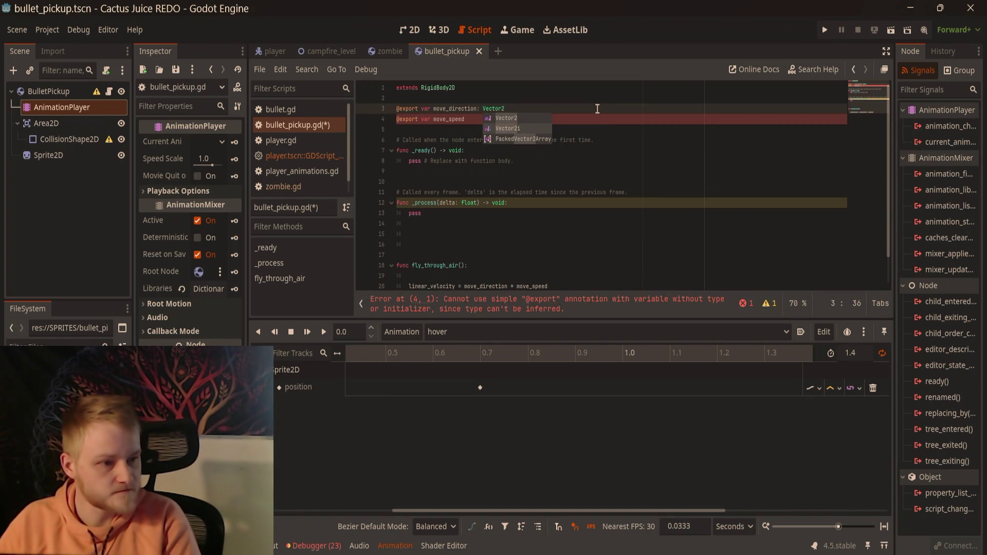
left_click(639, 85)
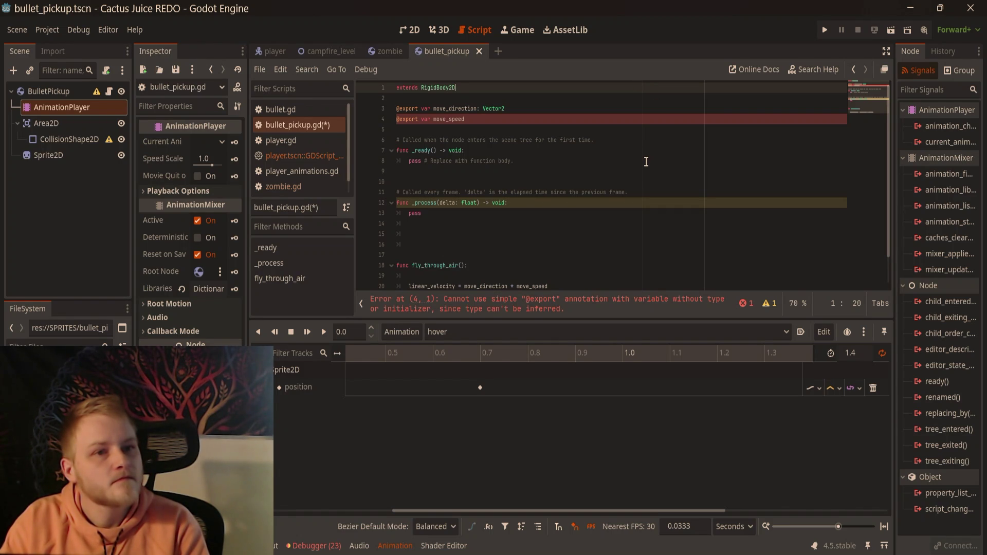
left_click(635, 132)
left_click(634, 125)
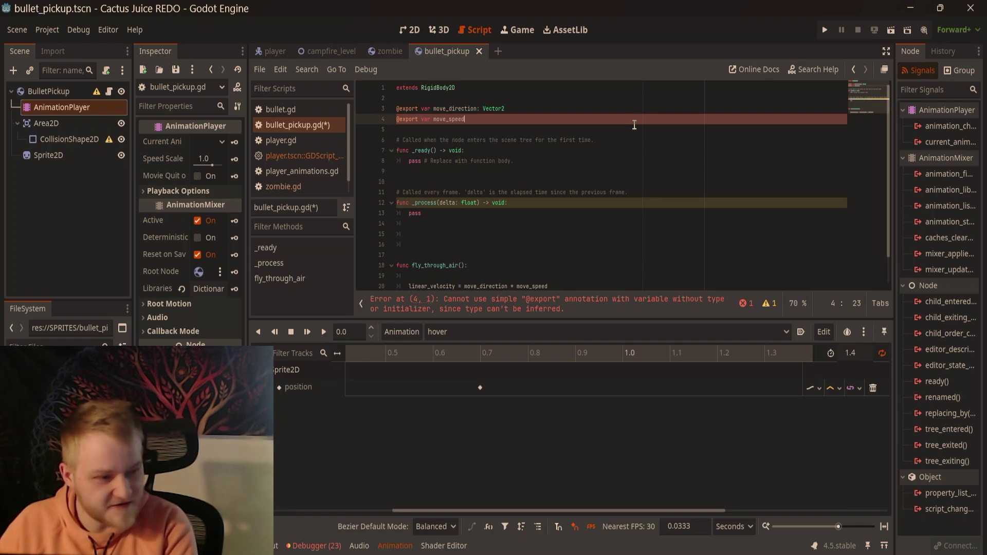